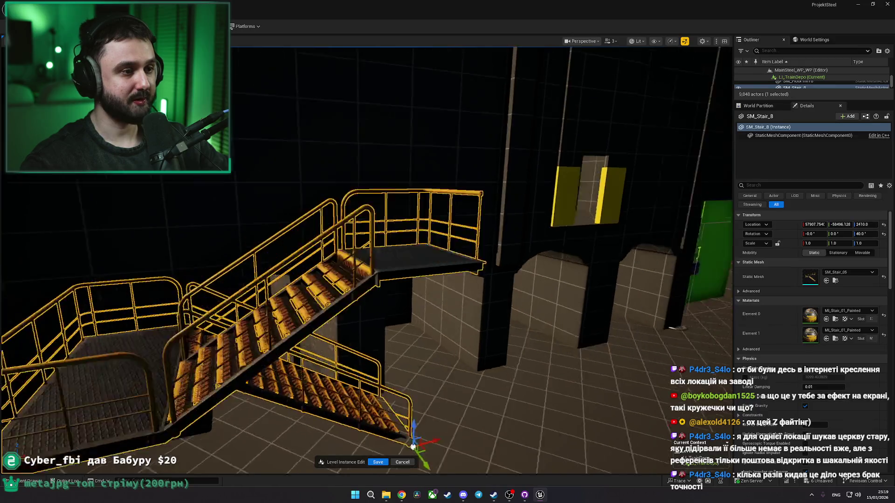
Step: Turn the two-flight railed staircase 180 degrees and move it closer to the arched wall
{"action": "left_click", "coordinate": [448, 310]}
{"action": "mouse_move", "coordinate": [448, 310]}
{"action": "left_mouse_down"}
{"action": "mouse_move", "coordinate": [508, 247]}
{"action": "mouse_move", "coordinate": [494, 271]}
{"action": "mouse_move", "coordinate": [466, 233]}
{"action": "mouse_move", "coordinate": [452, 261]}
{"action": "mouse_move", "coordinate": [445, 200]}
{"action": "left_mouse_up"}
{"action": "left_click", "coordinate": [282, 303]}
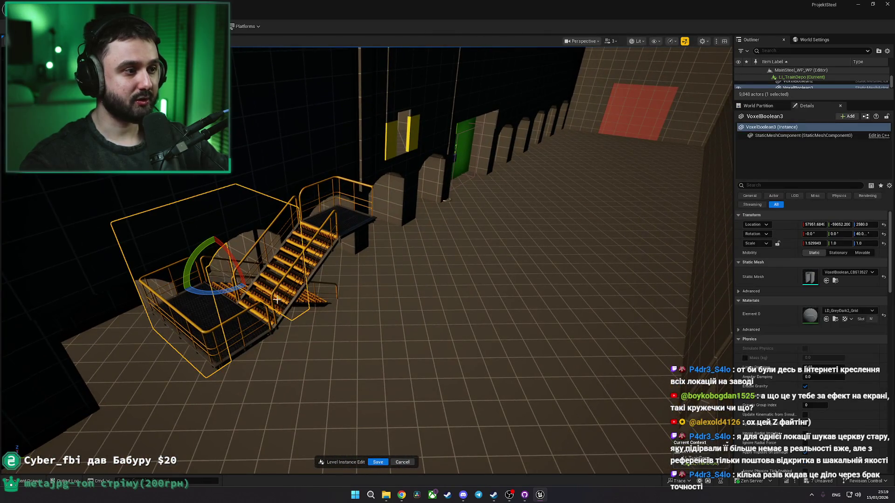
{"action": "left_click_drag", "start_coordinate": [222, 290], "coordinate": [198, 293]}
{"action": "key", "text": "ctrl+z"}
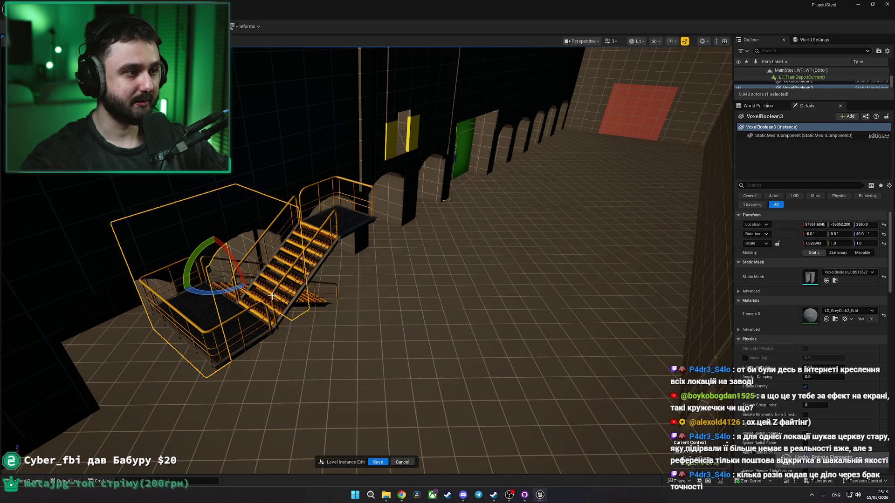
{"action": "left_click", "coordinate": [273, 295]}
{"action": "key", "text": "w"}
{"action": "mouse_move", "coordinate": [315, 327]}
{"action": "left_mouse_down"}
{"action": "mouse_move", "coordinate": [327, 332]}
{"action": "mouse_move", "coordinate": [309, 328]}
{"action": "left_mouse_up"}
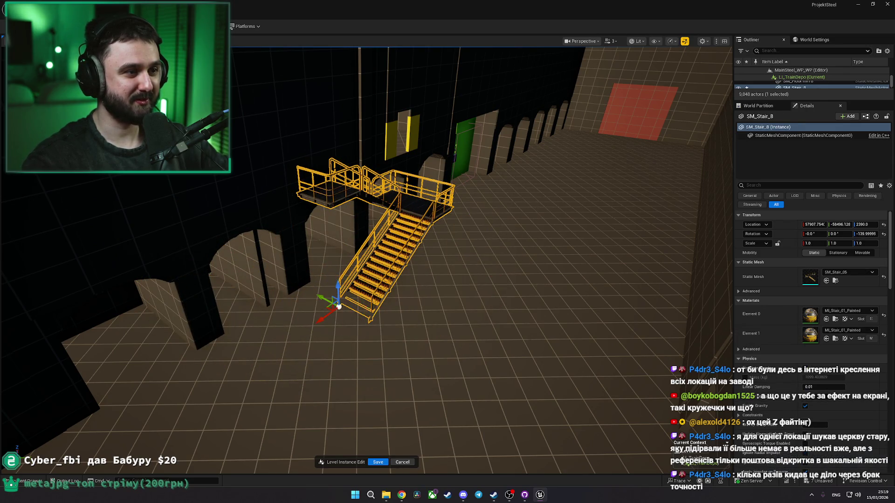
{"action": "scroll", "coordinate": [370, 308], "scroll_direction": "up", "scroll_amount": 5}
{"action": "scroll", "coordinate": [371, 308], "scroll_direction": "down", "scroll_amount": 5}
{"action": "left_click_drag", "start_coordinate": [370, 304], "coordinate": [384, 309]}
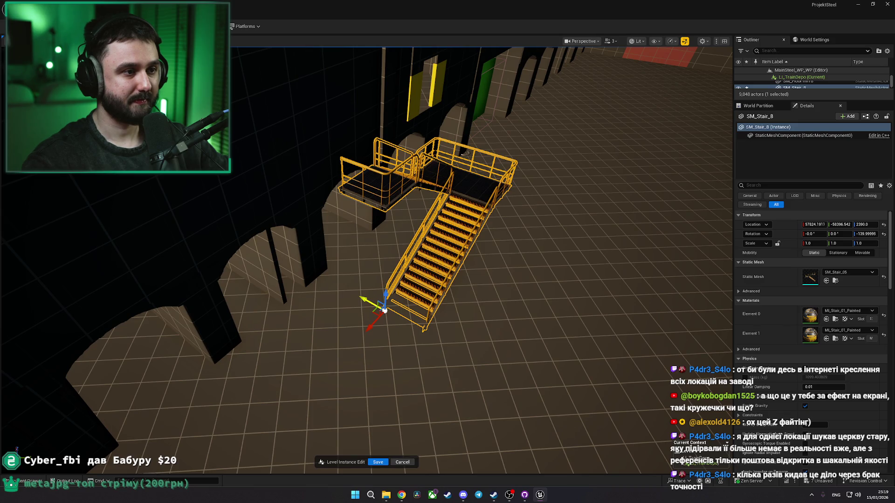
Step: Compare the staircase against the depot reference photos on Miro, then delete it
{"action": "key", "text": "alt+Tab"}
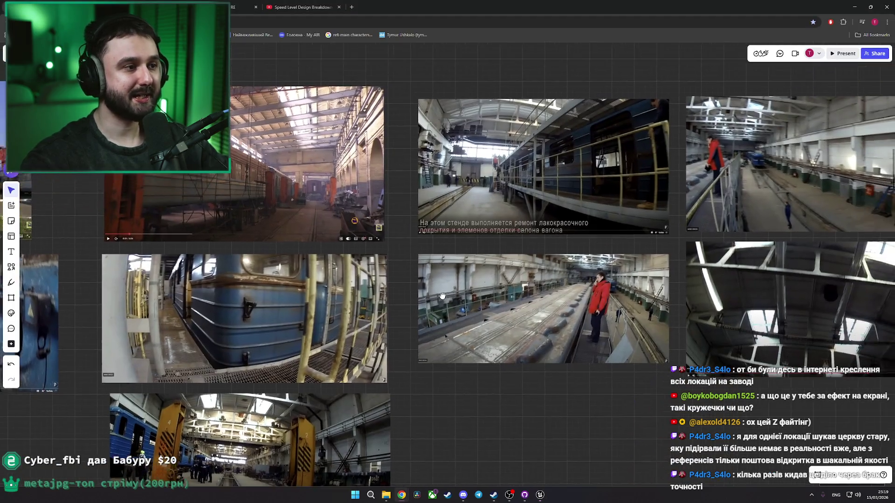
{"action": "scroll", "coordinate": [438, 299], "scroll_direction": "up", "scroll_amount": 1}
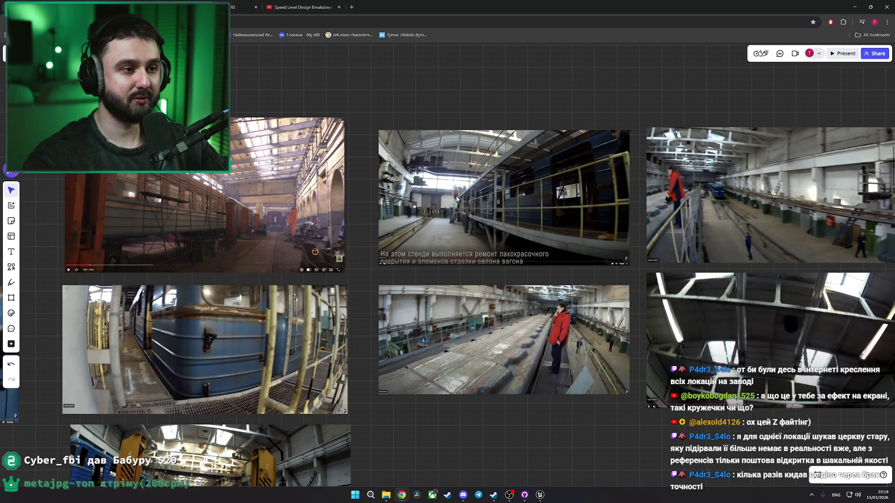
{"action": "key", "text": "alt+Tab"}
{"action": "key", "text": "Delete"}
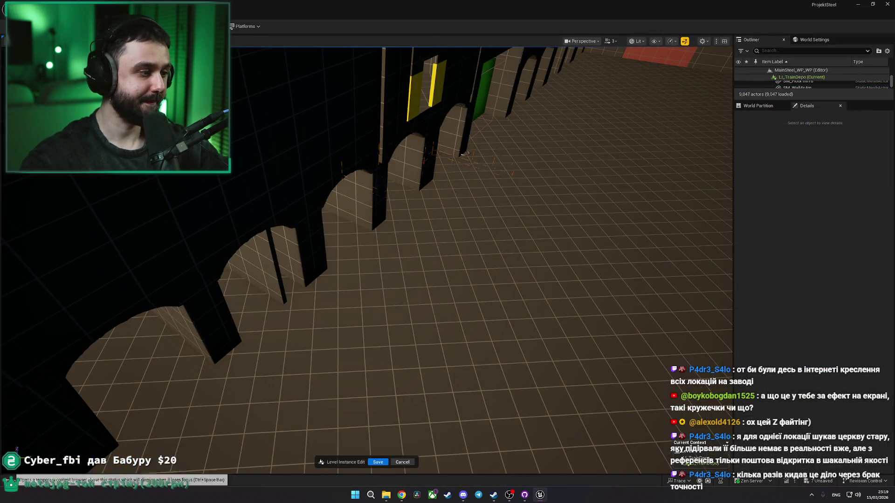
Step: Drag the straight SM_Stair_05 staircase from the Content Drawer next to the arches
{"action": "key", "text": "ctrl+space"}
{"action": "mouse_move", "coordinate": [643, 383]}
{"action": "left_mouse_down"}
{"action": "mouse_move", "coordinate": [448, 247]}
{"action": "mouse_move", "coordinate": [364, 324]}
{"action": "mouse_move", "coordinate": [371, 333]}
{"action": "mouse_move", "coordinate": [220, 433]}
{"action": "mouse_move", "coordinate": [345, 434]}
{"action": "mouse_move", "coordinate": [343, 384]}
{"action": "mouse_move", "coordinate": [392, 318]}
{"action": "mouse_move", "coordinate": [312, 260]}
{"action": "left_mouse_up"}
{"action": "left_click", "coordinate": [311, 260]}
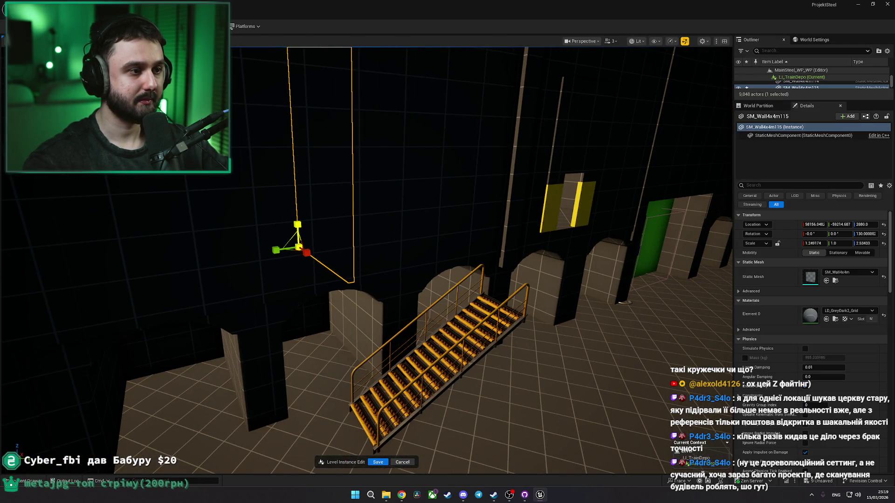
{"action": "key", "text": "Escape"}
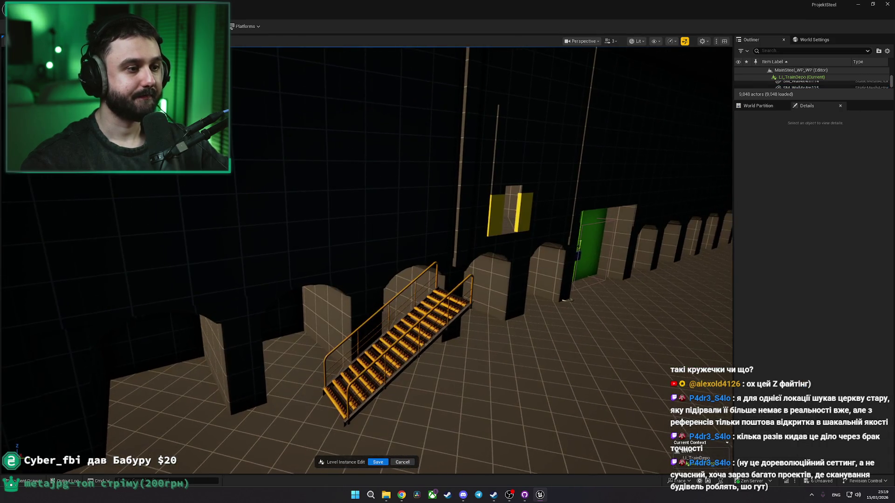
{"action": "left_click", "coordinate": [406, 311]}
{"action": "left_click", "coordinate": [140, 397]}
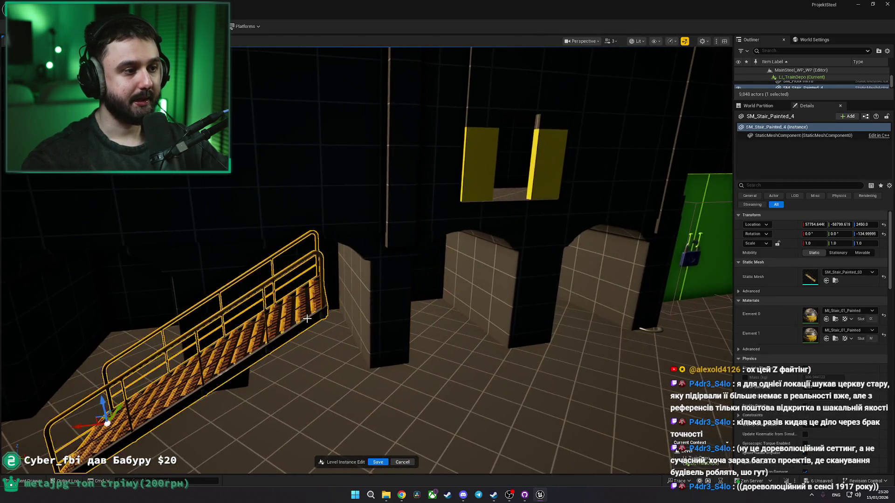
Step: Orbit along the wall openings toward the yellow doorway and green wall
{"action": "left_click_drag", "start_coordinate": [488, 335], "coordinate": [488, 336]}
{"action": "left_click_drag", "start_coordinate": [513, 252], "coordinate": [513, 251]}
{"action": "left_click_drag", "start_coordinate": [434, 287], "coordinate": [434, 286]}
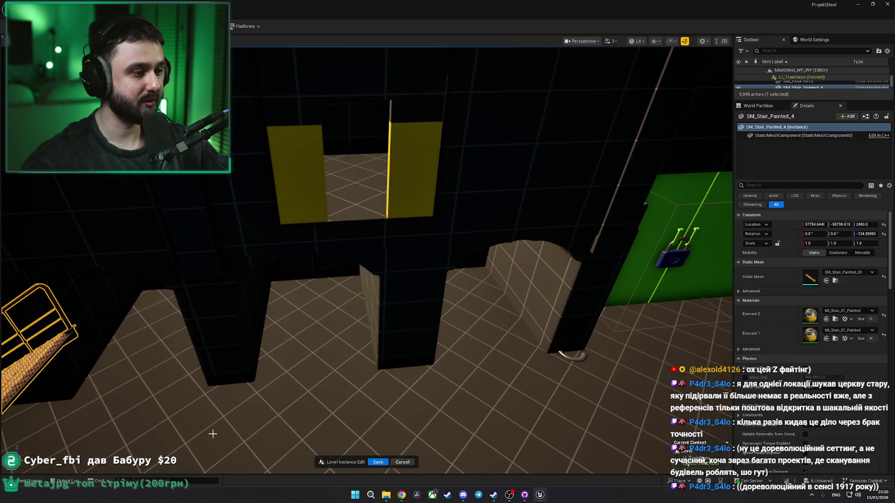
{"action": "left_click", "coordinate": [30, 480]}
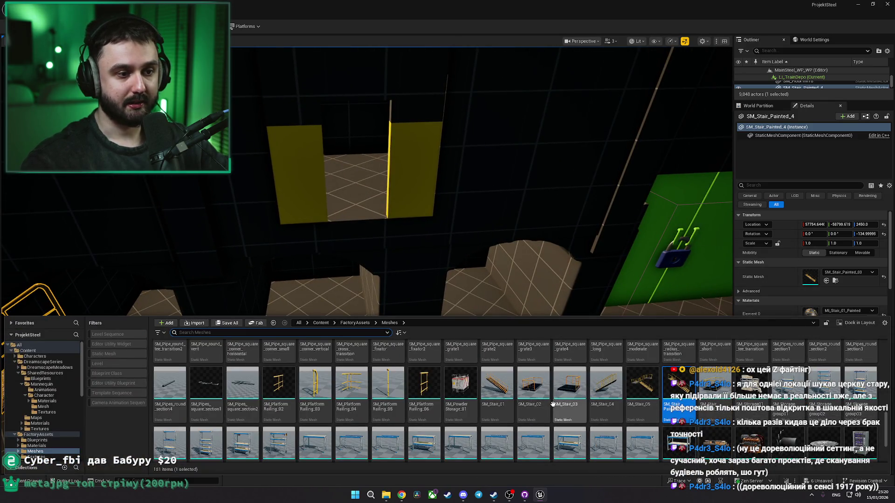
Step: Place the SM_Stair_02 railed platform near the yellow doorway, raise it and slide it over
{"action": "mouse_move", "coordinate": [533, 383]}
{"action": "left_mouse_down"}
{"action": "mouse_move", "coordinate": [531, 368]}
{"action": "mouse_move", "coordinate": [420, 282]}
{"action": "mouse_move", "coordinate": [428, 276]}
{"action": "left_mouse_up"}
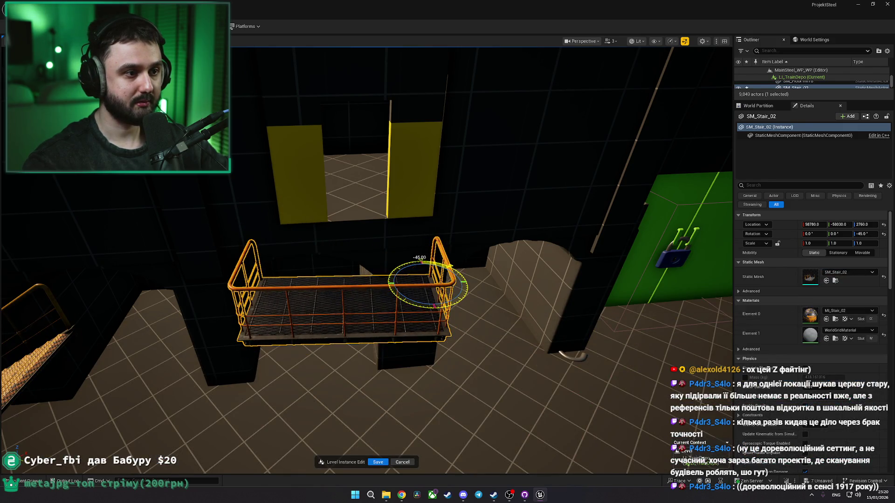
{"action": "left_click_drag", "start_coordinate": [422, 302], "coordinate": [422, 301]}
{"action": "left_click_drag", "start_coordinate": [265, 227], "coordinate": [391, 307]}
{"action": "left_click_drag", "start_coordinate": [311, 235], "coordinate": [312, 235]}
{"action": "key", "text": "Escape"}
{"action": "left_click_drag", "start_coordinate": [410, 255], "coordinate": [410, 268]}
{"action": "left_click_drag", "start_coordinate": [502, 273], "coordinate": [502, 273]}
Step: Browse the FactoryAssets/Meshes grid, then bring the arched walls back into view
{"action": "key", "text": "ctrl+space"}
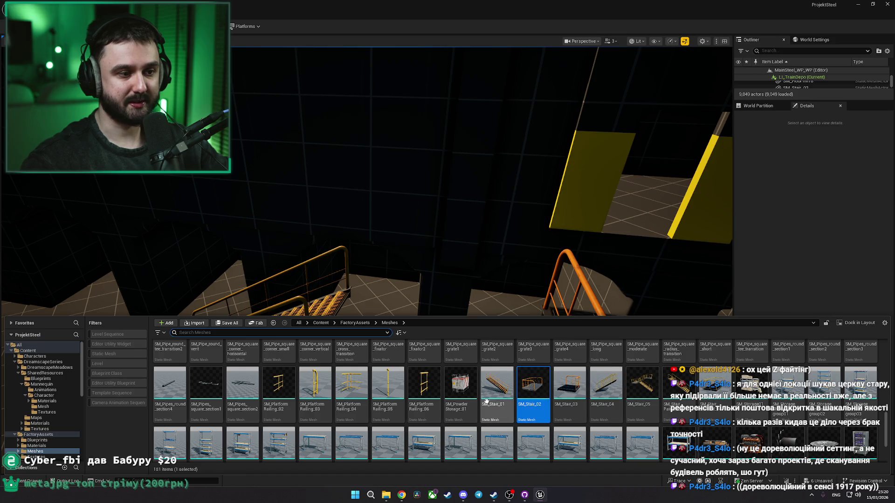
{"action": "scroll", "coordinate": [889, 416], "scroll_direction": "up", "scroll_amount": 1}
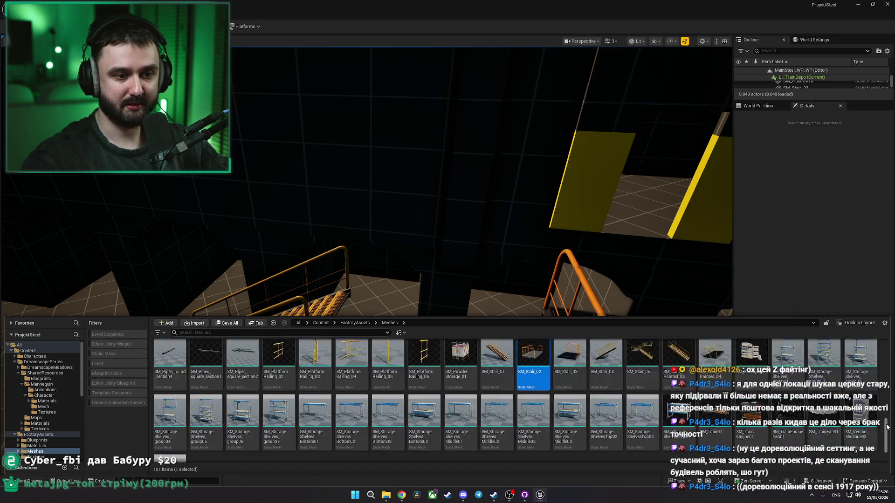
{"action": "mouse_move", "coordinate": [889, 416]}
{"action": "left_mouse_down"}
{"action": "mouse_move", "coordinate": [893, 345]}
{"action": "mouse_move", "coordinate": [893, 421]}
{"action": "left_mouse_up"}
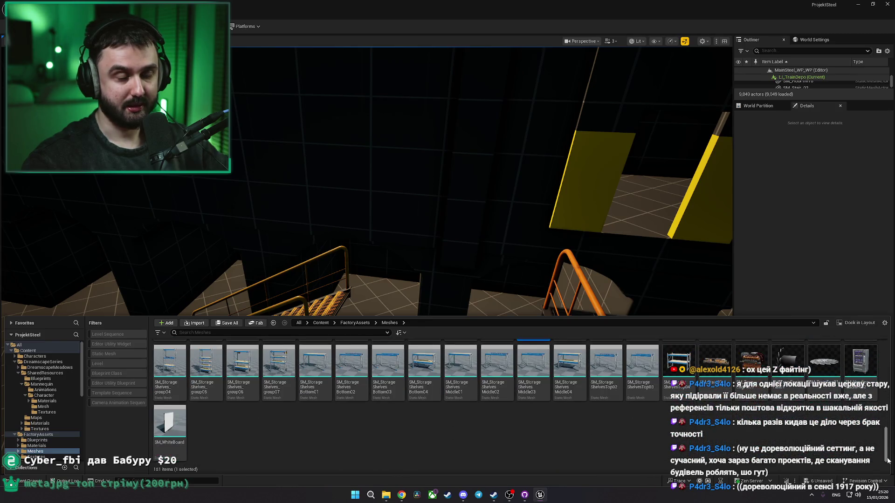
{"action": "mouse_move", "coordinate": [406, 289]}
{"action": "left_mouse_down"}
{"action": "mouse_move", "coordinate": [485, 281]}
{"action": "mouse_move", "coordinate": [419, 326]}
{"action": "mouse_move", "coordinate": [343, 356]}
{"action": "mouse_move", "coordinate": [263, 339]}
{"action": "left_mouse_up"}
{"action": "left_click", "coordinate": [407, 275]}
Step: Find the long wall's mesh in the Content Browser with Browse to Asset
{"action": "left_click", "coordinate": [436, 253]}
{"action": "right_click", "coordinate": [436, 253]}
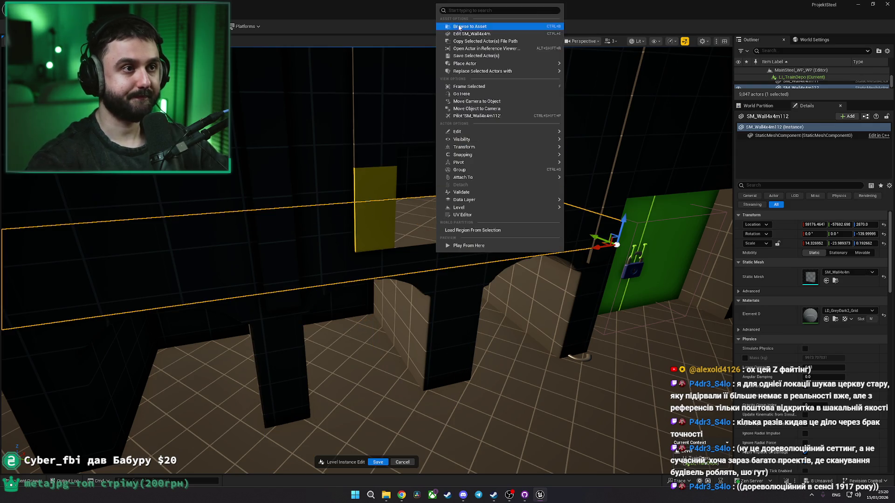
{"action": "left_click", "coordinate": [459, 27]}
{"action": "left_click_drag", "start_coordinate": [883, 433], "coordinate": [891, 346]}
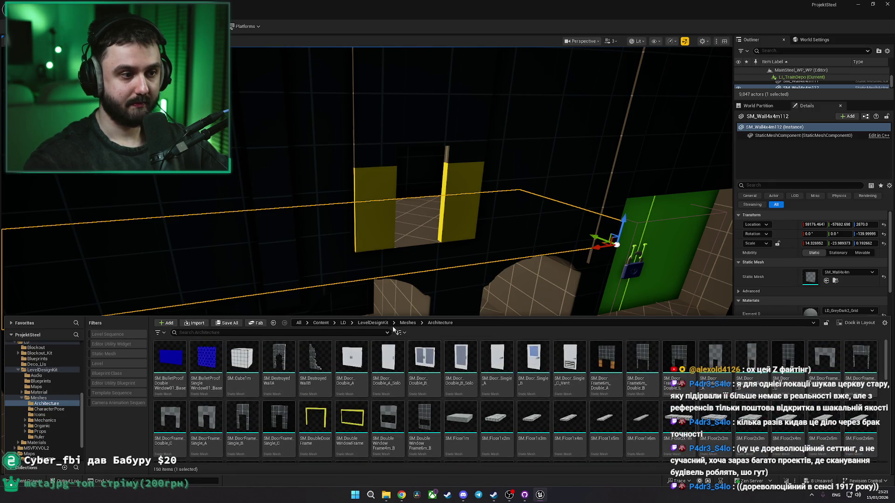
Step: Go to the Meshes/Architecture folder and drag SM_Floor2x2m into the level
{"action": "left_click", "coordinate": [400, 324]}
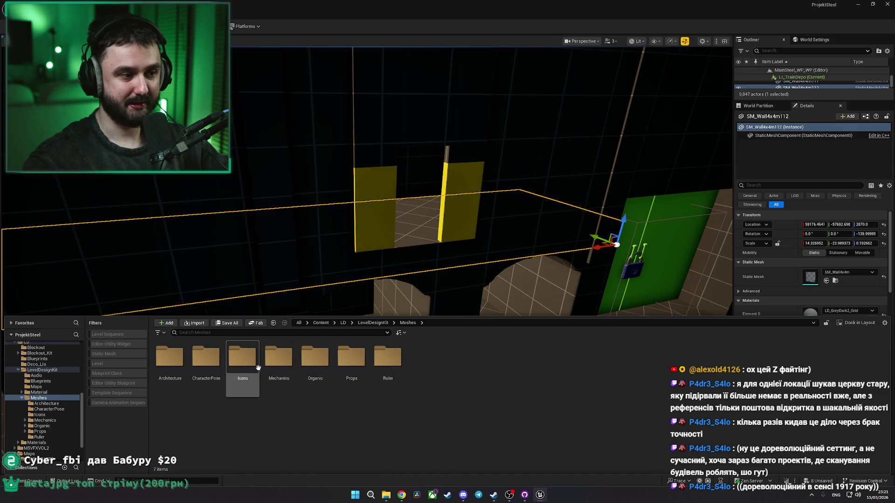
{"action": "double_click", "coordinate": [346, 378]}
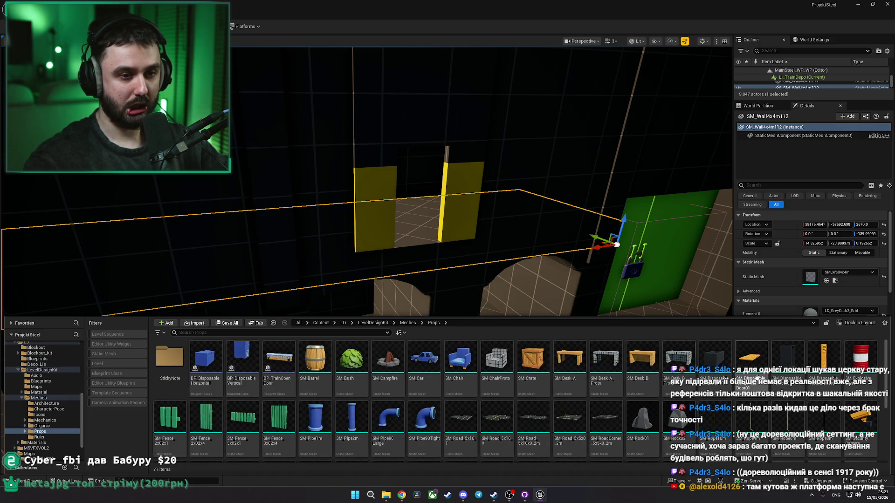
{"action": "mouse_move", "coordinate": [888, 373]}
{"action": "left_mouse_down"}
{"action": "mouse_move", "coordinate": [893, 429]}
{"action": "mouse_move", "coordinate": [882, 364]}
{"action": "left_mouse_up"}
{"action": "left_click", "coordinate": [407, 323]}
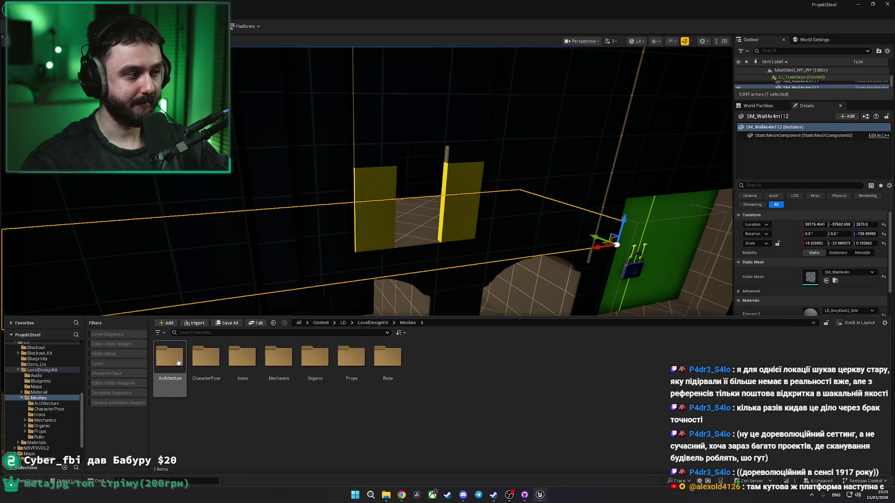
{"action": "double_click", "coordinate": [179, 363]}
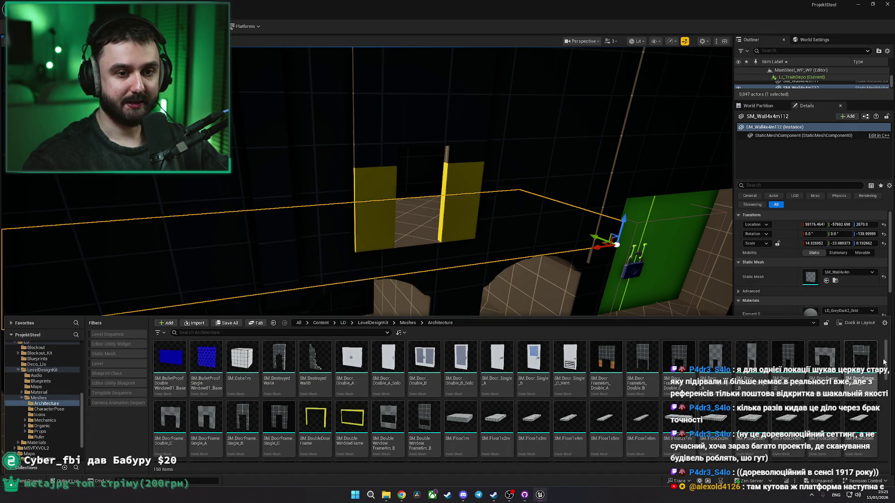
{"action": "left_click_drag", "start_coordinate": [889, 362], "coordinate": [888, 373]}
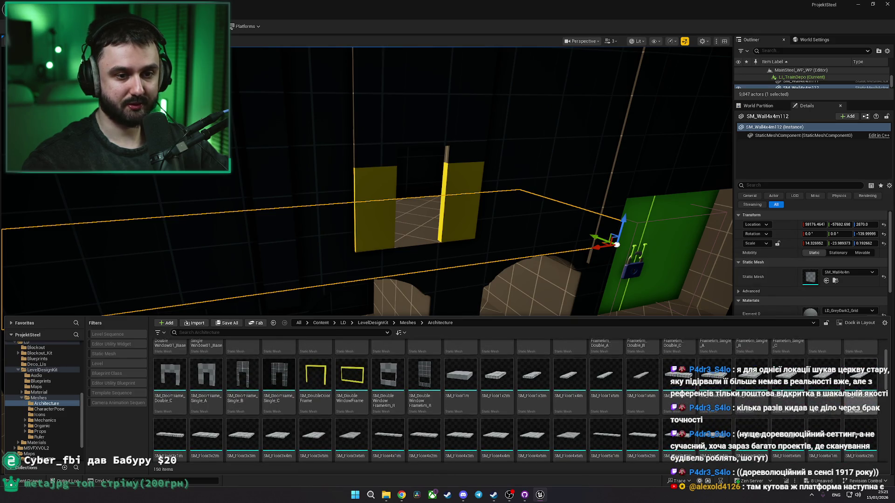
{"action": "mouse_move", "coordinate": [722, 387]}
{"action": "left_mouse_down"}
{"action": "mouse_move", "coordinate": [420, 249]}
{"action": "mouse_move", "coordinate": [436, 265]}
{"action": "left_mouse_up"}
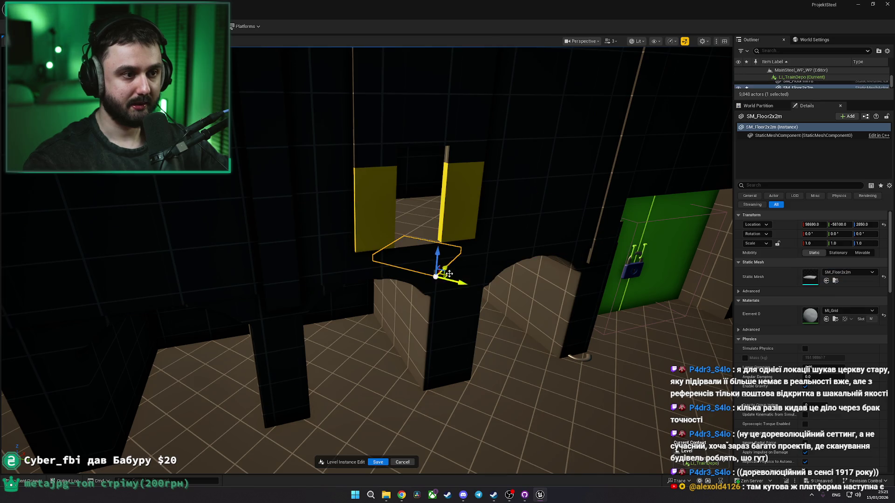
Step: Move the floor slab onto the arch, rotate it 40 degrees, reset height scale to 1 and raise it
{"action": "left_click_drag", "start_coordinate": [459, 298], "coordinate": [450, 359]}
{"action": "key", "text": "e"}
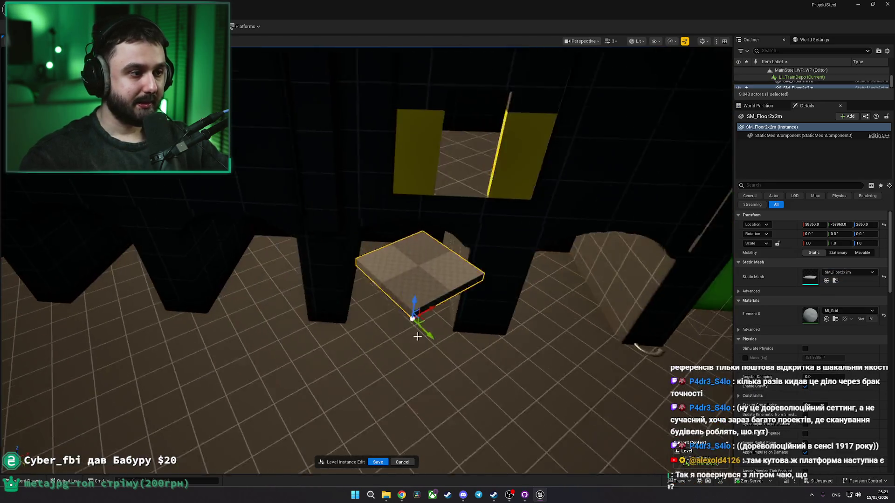
{"action": "key", "text": "f"}
{"action": "left_click_drag", "start_coordinate": [472, 373], "coordinate": [491, 387]}
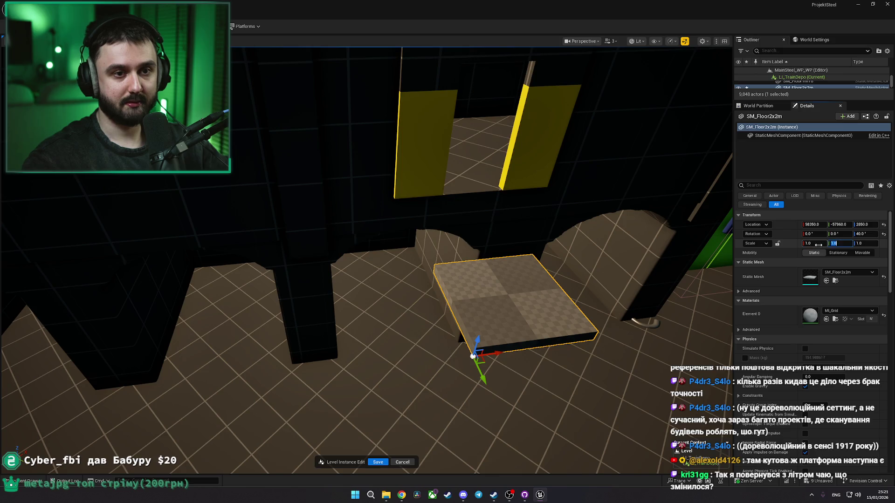
{"action": "scroll", "coordinate": [813, 244], "scroll_direction": "up", "scroll_amount": 4}
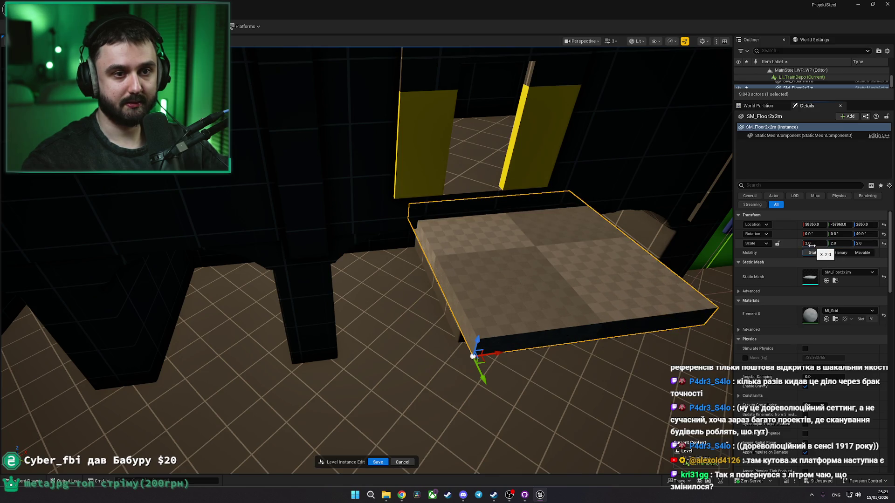
{"action": "mouse_move", "coordinate": [471, 355]}
{"action": "left_mouse_down"}
{"action": "mouse_move", "coordinate": [521, 367]}
{"action": "mouse_move", "coordinate": [545, 385]}
{"action": "left_mouse_up"}
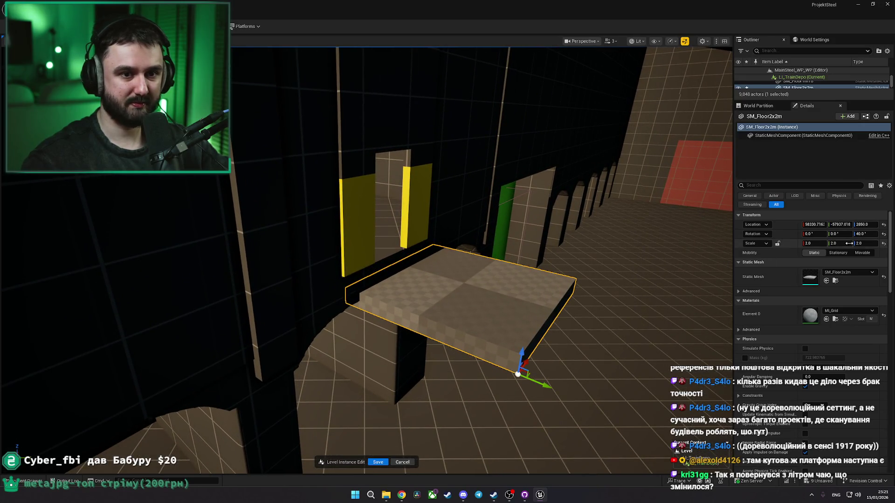
{"action": "left_click", "coordinate": [867, 243]}
{"action": "type", "text": "1"}
{"action": "key", "text": "Return"}
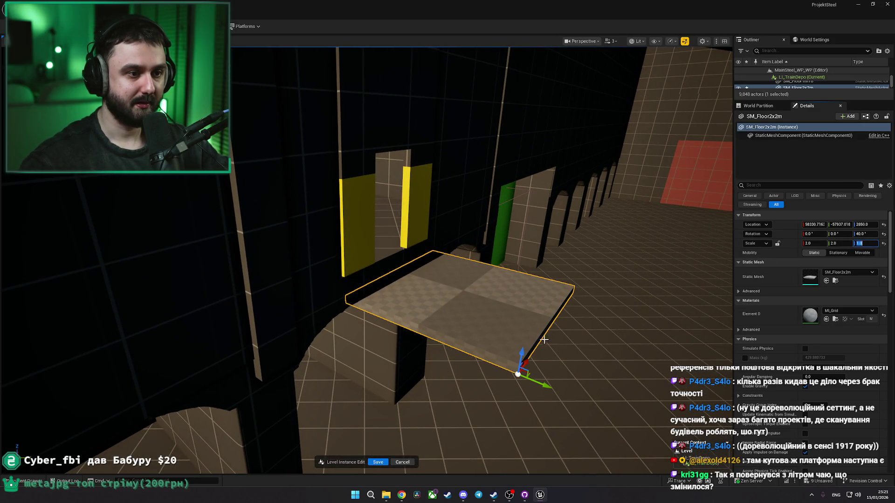
{"action": "left_click_drag", "start_coordinate": [526, 351], "coordinate": [524, 369]}
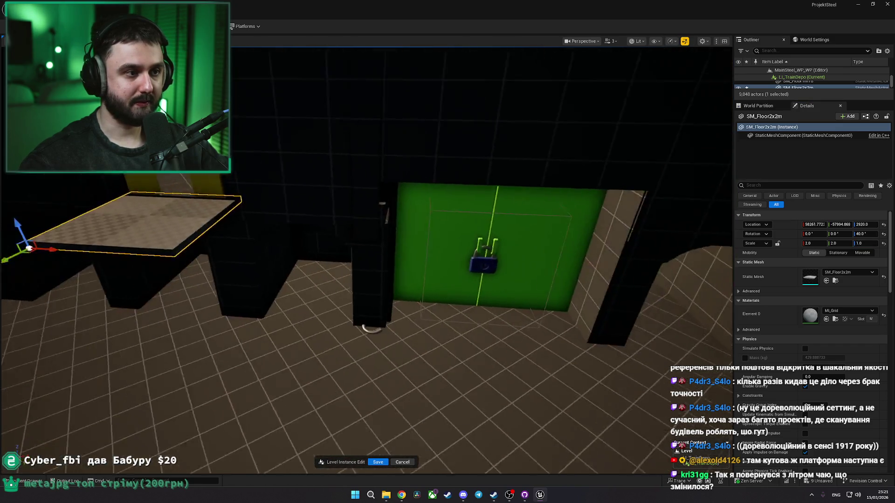
Step: Duplicate the floor slab and slide the copy along the ledge
{"action": "left_click_drag", "start_coordinate": [289, 259], "coordinate": [384, 254]}
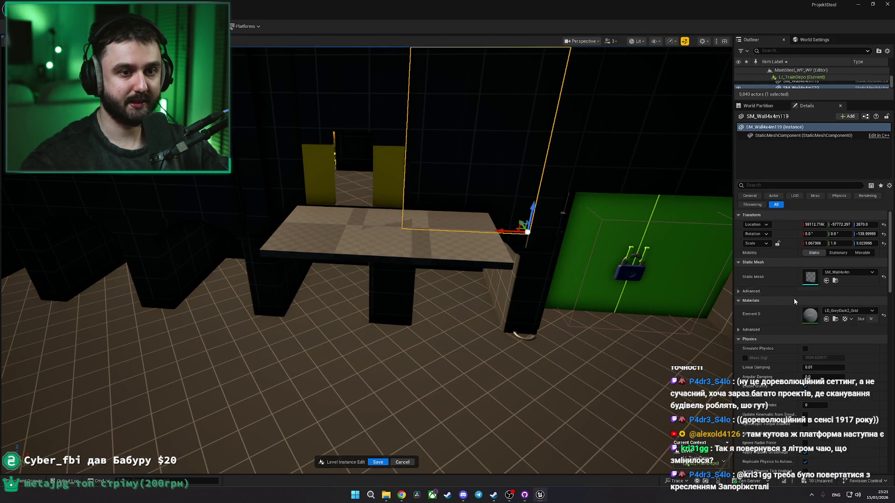
{"action": "left_click", "coordinate": [447, 236]}
{"action": "left_click", "coordinate": [350, 243], "text": "ctrl"}
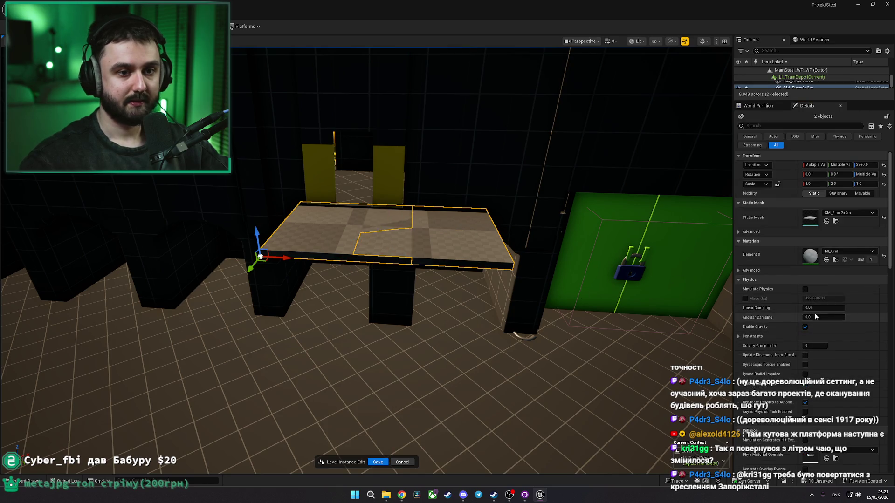
{"action": "key", "text": "ctrl+z"}
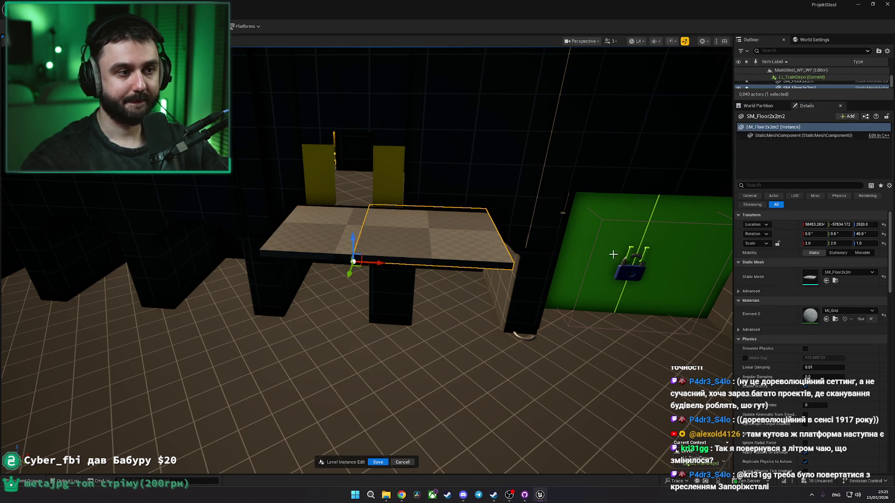
{"action": "key", "text": "ctrl+z"}
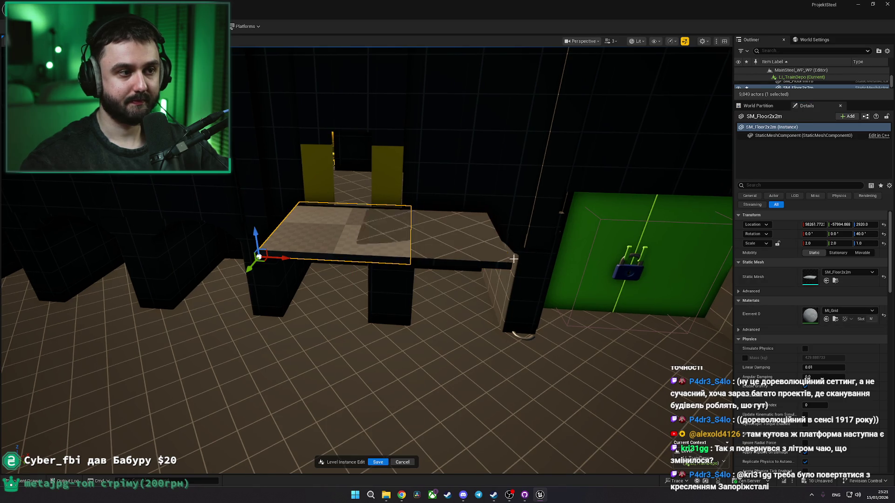
{"action": "key", "text": "Escape"}
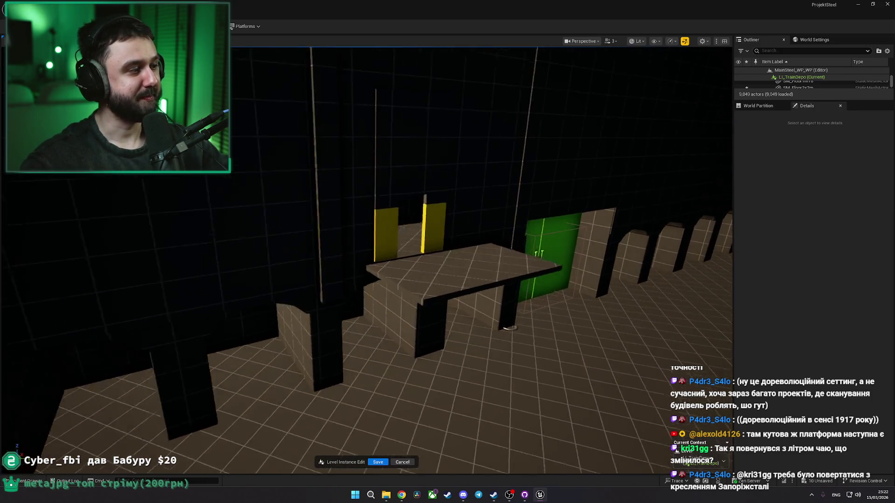
Step: Place a new slab at the ledge end and set its Scale Y to 1
{"action": "left_click", "coordinate": [420, 254]}
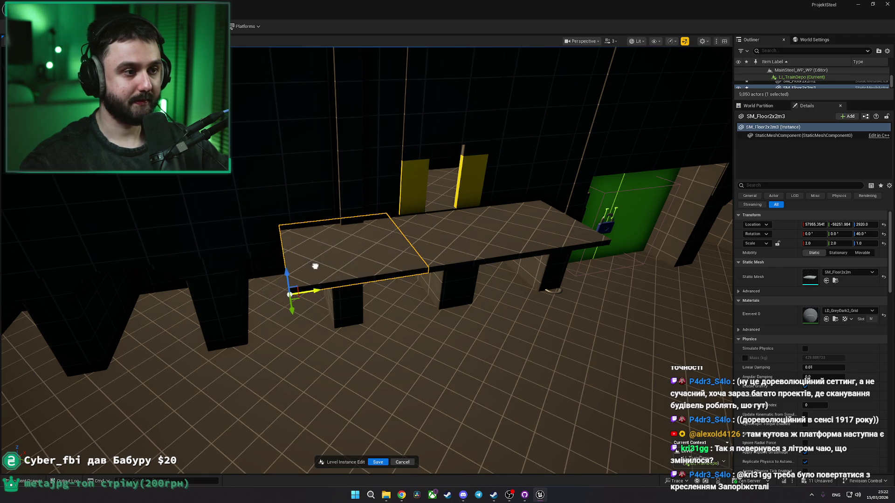
{"action": "mouse_move", "coordinate": [287, 316]}
{"action": "left_mouse_down"}
{"action": "mouse_move", "coordinate": [430, 308]}
{"action": "mouse_move", "coordinate": [396, 340]}
{"action": "mouse_move", "coordinate": [397, 327]}
{"action": "mouse_move", "coordinate": [415, 320]}
{"action": "left_mouse_up"}
{"action": "left_click", "coordinate": [839, 243]}
{"action": "type", "text": "1"}
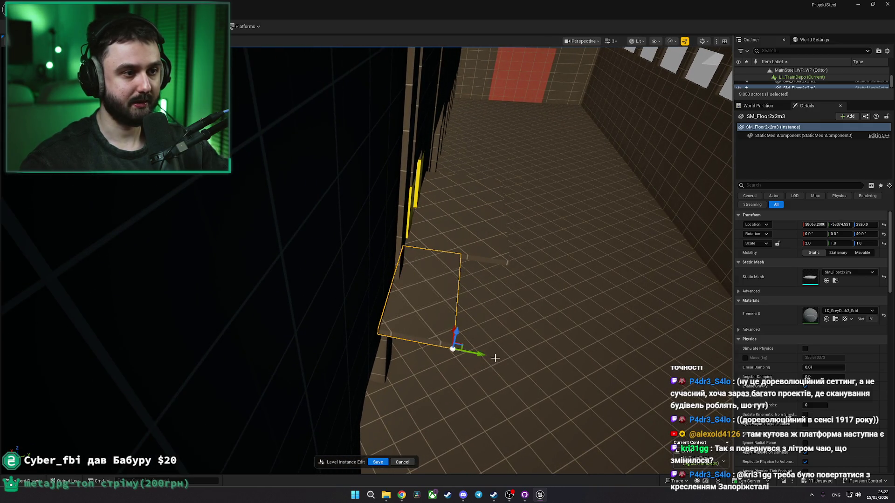
Step: Select both neighbouring slabs and slide them together along the ledge
{"action": "left_click", "coordinate": [493, 357]}
{"action": "mouse_move", "coordinate": [493, 357]}
{"action": "left_mouse_down"}
{"action": "mouse_move", "coordinate": [369, 276]}
{"action": "mouse_move", "coordinate": [327, 266]}
{"action": "left_mouse_up"}
{"action": "left_click", "coordinate": [379, 273], "text": "ctrl"}
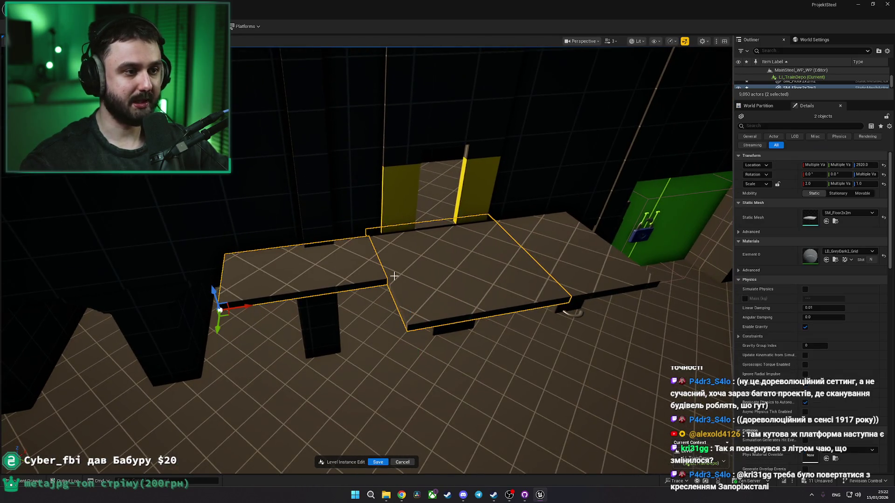
{"action": "left_click_drag", "start_coordinate": [251, 304], "coordinate": [262, 306]}
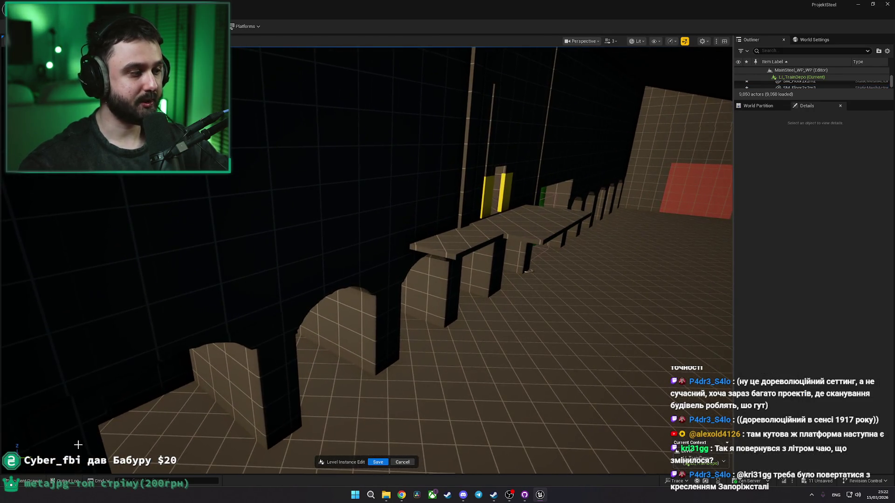
{"action": "left_click", "coordinate": [28, 481]}
{"action": "left_click_drag", "start_coordinate": [883, 387], "coordinate": [887, 444]}
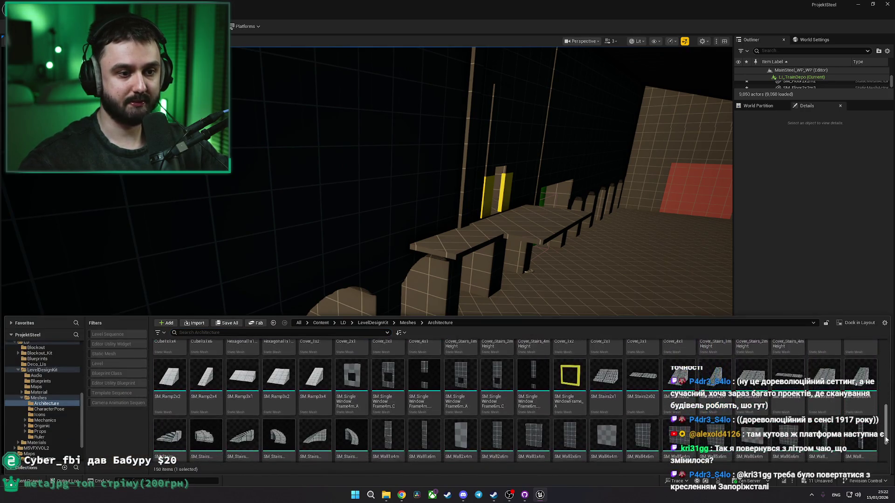
Step: Browse the LD, Blockout_Kit and LD_Architecture folders in the Content Drawer
{"action": "scroll", "coordinate": [842, 391], "scroll_direction": "up", "scroll_amount": 1}
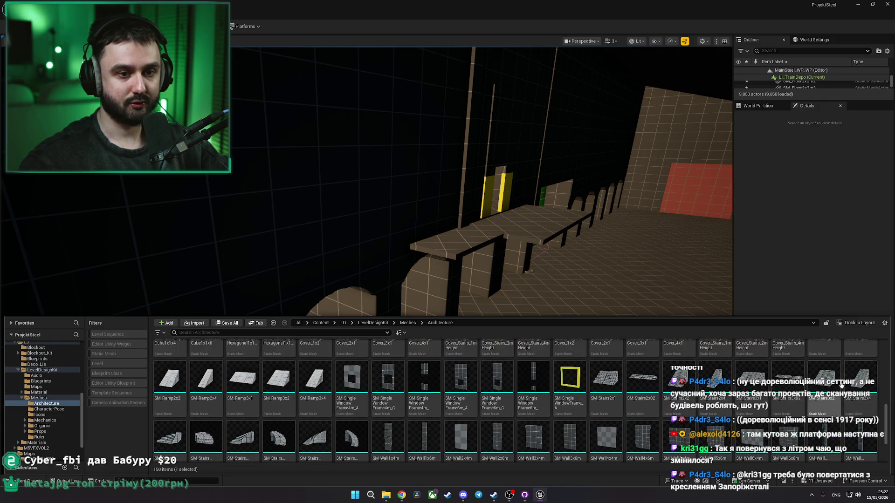
{"action": "mouse_move", "coordinate": [886, 428]}
{"action": "left_mouse_down"}
{"action": "mouse_move", "coordinate": [890, 444]}
{"action": "mouse_move", "coordinate": [891, 396]}
{"action": "mouse_move", "coordinate": [879, 351]}
{"action": "left_mouse_up"}
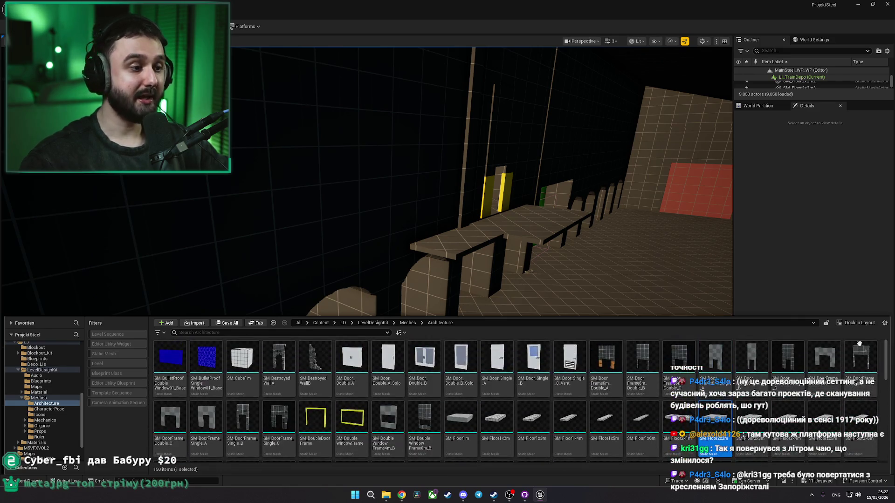
{"action": "left_click", "coordinate": [343, 323]}
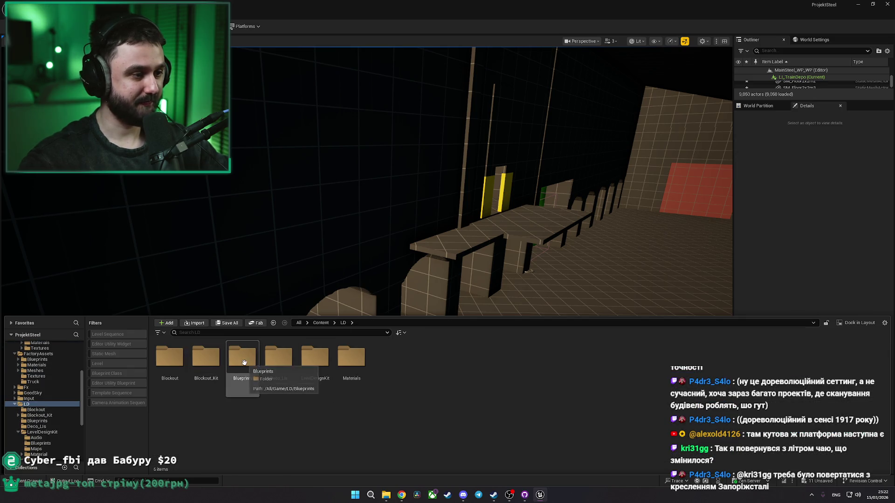
{"action": "double_click", "coordinate": [279, 368]}
{"action": "left_click", "coordinate": [344, 323]}
{"action": "double_click", "coordinate": [170, 366]}
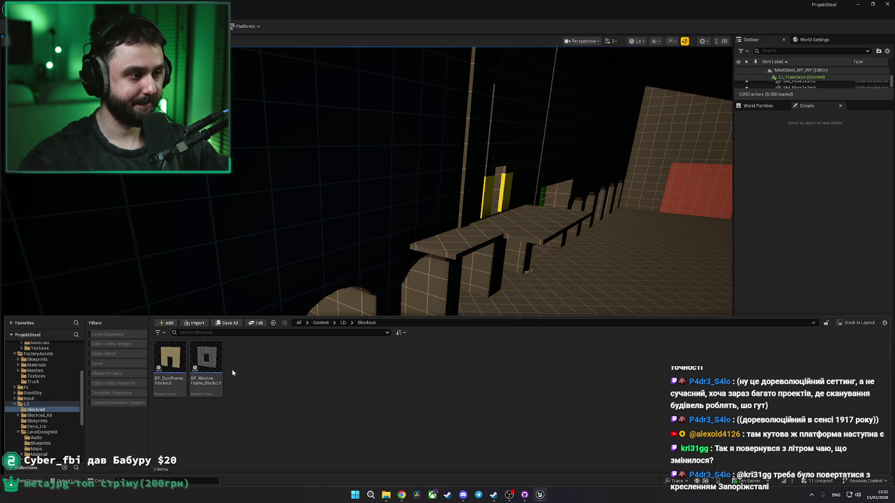
{"action": "left_click", "coordinate": [343, 323]}
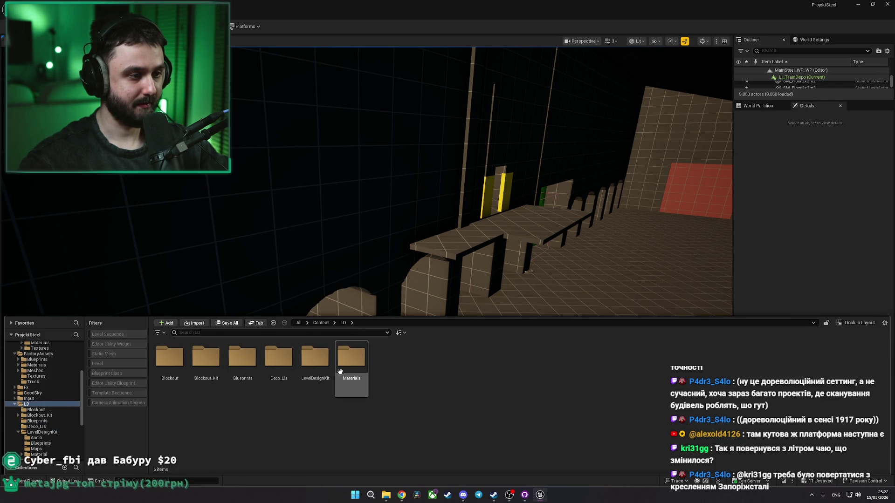
{"action": "double_click", "coordinate": [214, 364]}
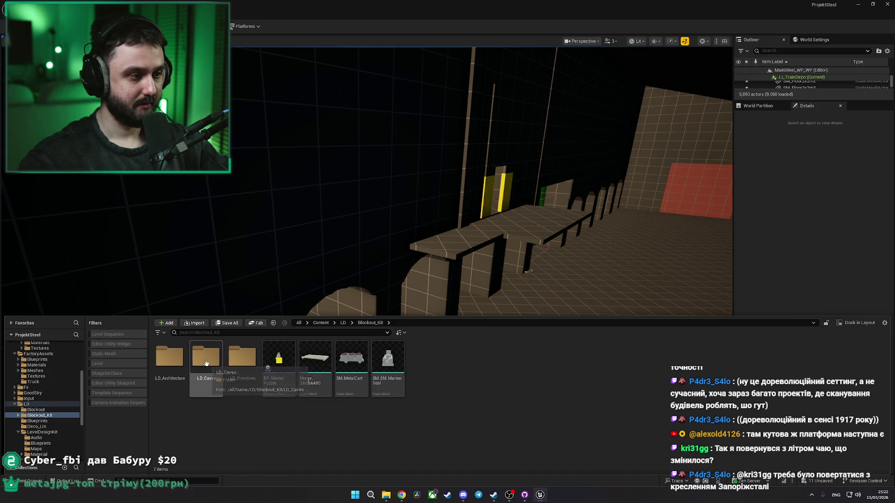
{"action": "double_click", "coordinate": [177, 358]}
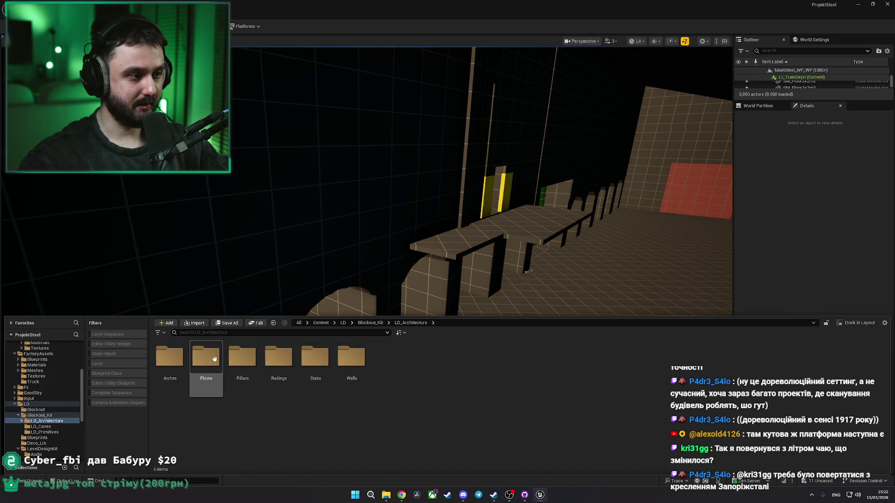
{"action": "double_click", "coordinate": [247, 355]}
{"action": "left_click", "coordinate": [334, 323]}
{"action": "left_click", "coordinate": [320, 323]}
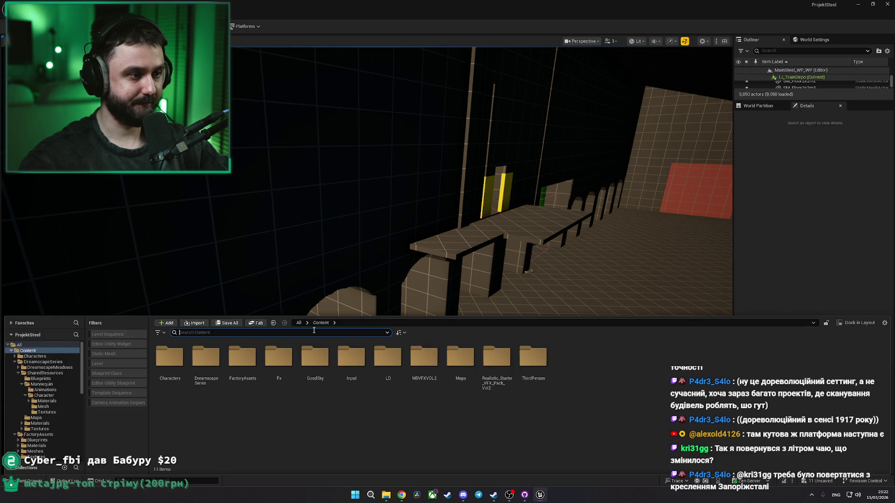
Step: Search 'stairs', show LD_Kit_Stairs2_1x3 in its folder and place it beside the arched wall
{"action": "type", "text": "stairs"}
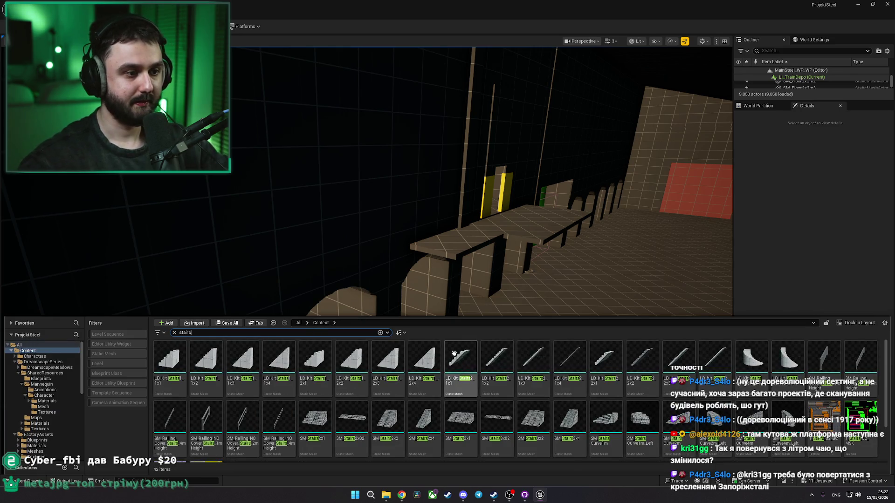
{"action": "right_click", "coordinate": [528, 358]}
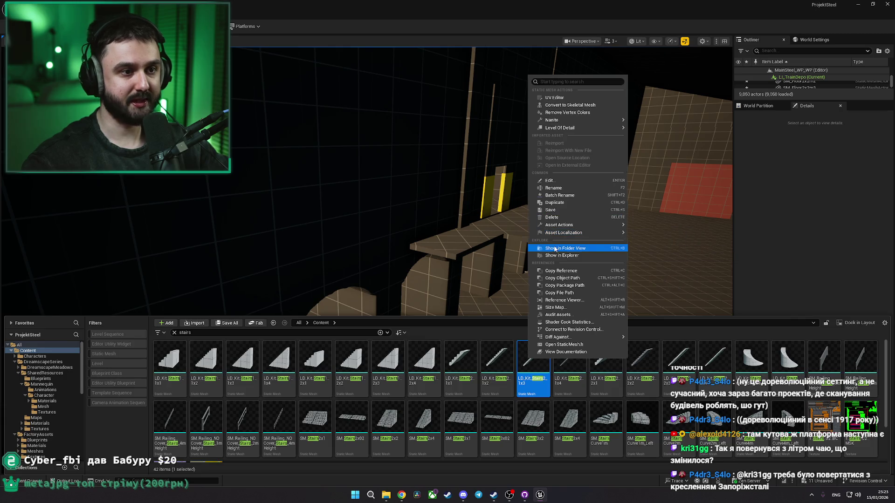
{"action": "left_click", "coordinate": [557, 248]}
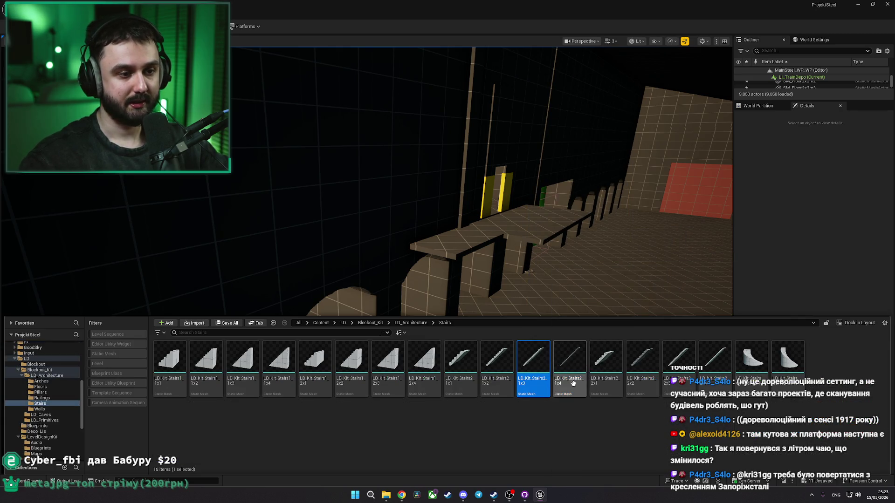
{"action": "left_click_drag", "start_coordinate": [545, 385], "coordinate": [439, 296]}
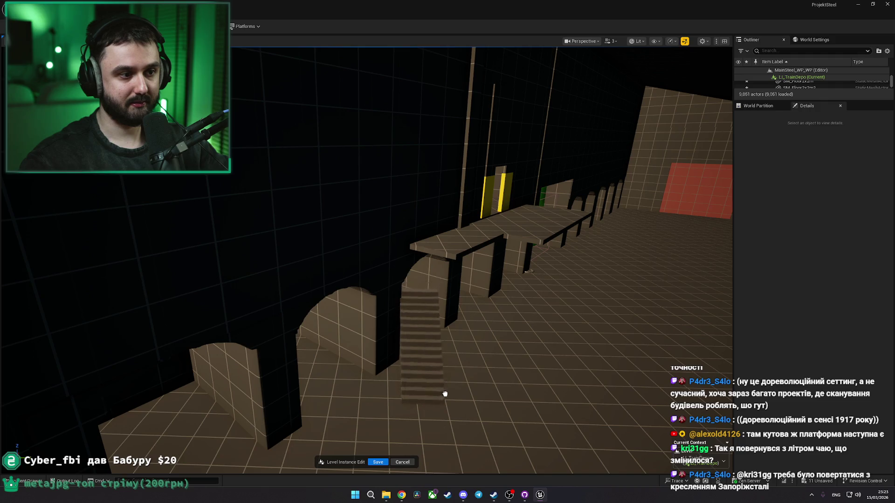
Step: Rotate the new stairs 40 degrees, move them against the arched wall and raise them to the ledge
{"action": "left_click", "coordinate": [434, 382]}
{"action": "key", "text": "e"}
{"action": "left_click_drag", "start_coordinate": [394, 328], "coordinate": [441, 326]}
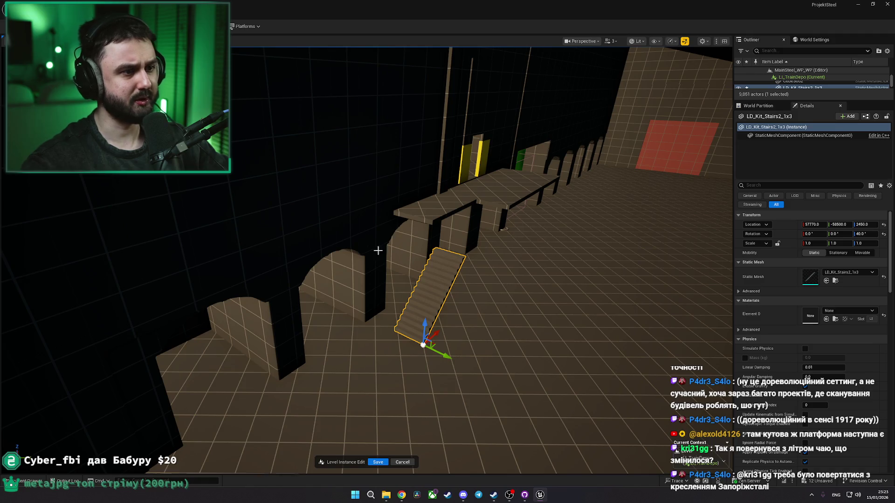
{"action": "left_click_drag", "start_coordinate": [428, 365], "coordinate": [340, 360]}
{"action": "mouse_move", "coordinate": [334, 425]}
{"action": "left_mouse_down"}
{"action": "mouse_move", "coordinate": [331, 361]}
{"action": "mouse_move", "coordinate": [356, 385]}
{"action": "left_mouse_up"}
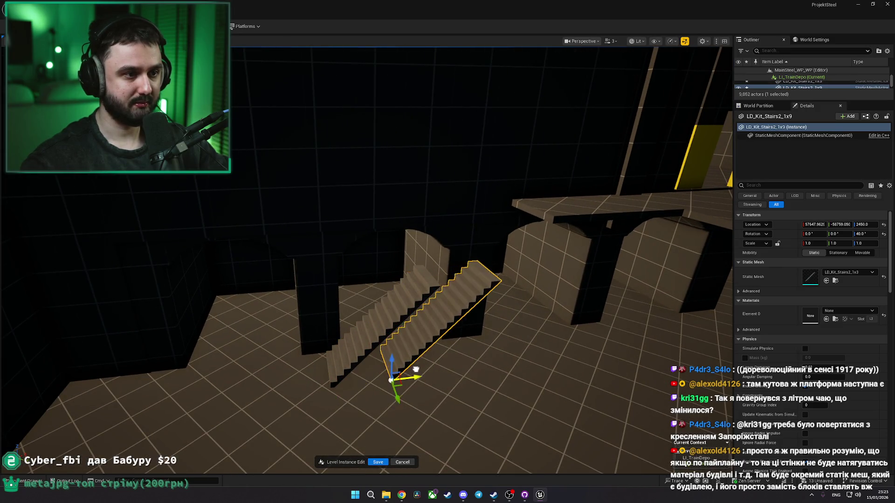
{"action": "left_click_drag", "start_coordinate": [433, 359], "coordinate": [432, 326]}
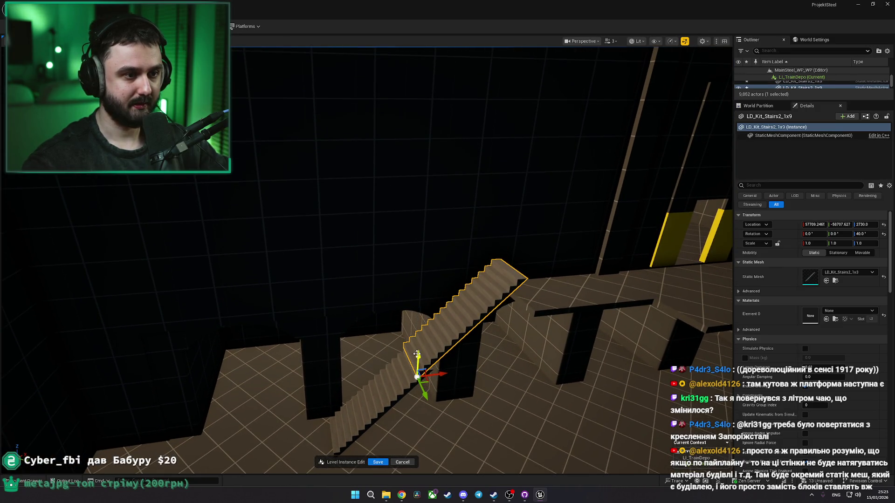
{"action": "scroll", "coordinate": [451, 370], "scroll_direction": "up", "scroll_amount": 5}
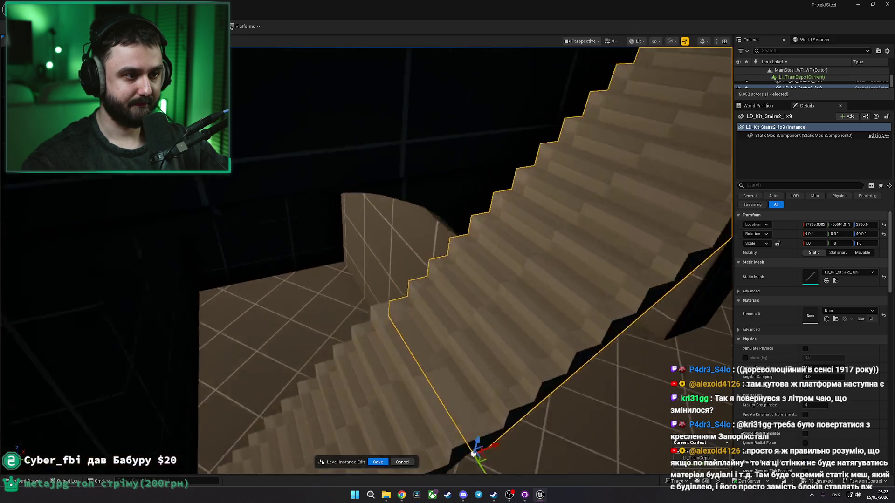
{"action": "left_click_drag", "start_coordinate": [446, 418], "coordinate": [446, 420]}
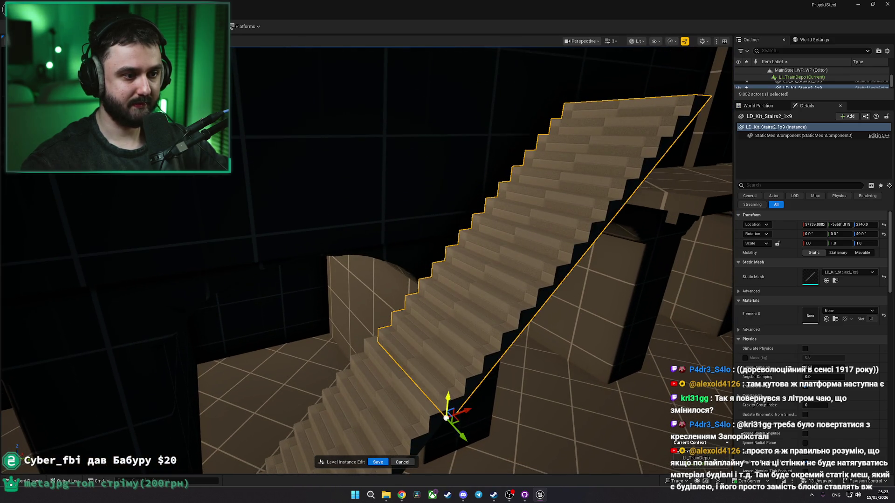
{"action": "scroll", "coordinate": [446, 418], "scroll_direction": "down", "scroll_amount": 8}
Step: Inspect the LD_Kit_Stairs2_1x3 and 1x9 flights and the slab at their top
{"action": "left_click", "coordinate": [362, 349], "text": "ctrl"}
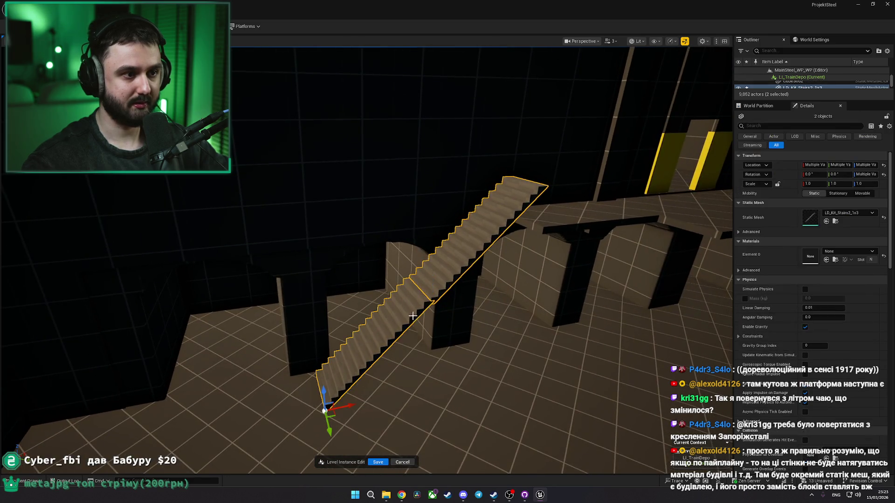
{"action": "left_click_drag", "start_coordinate": [288, 345], "coordinate": [273, 344]}
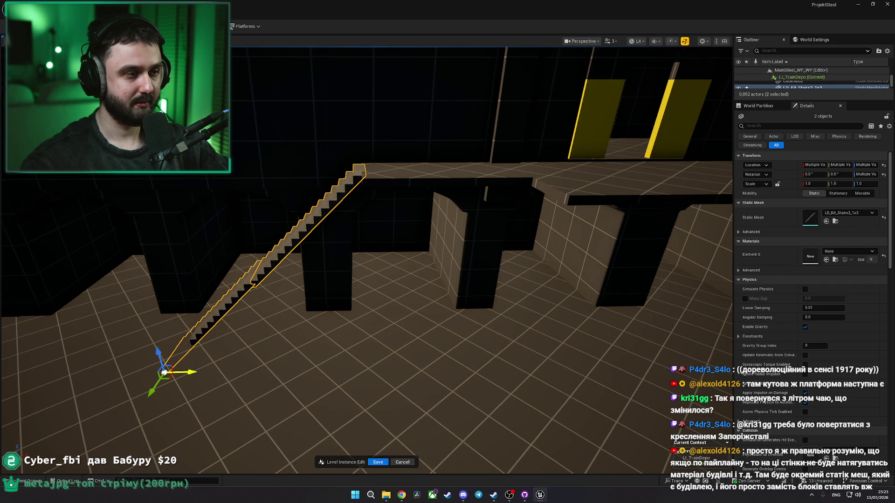
{"action": "left_click", "coordinate": [369, 345]}
{"action": "scroll", "coordinate": [370, 345], "scroll_direction": "up", "scroll_amount": 10}
{"action": "scroll", "coordinate": [369, 345], "scroll_direction": "down", "scroll_amount": 10}
{"action": "key", "text": "ctrl+z"}
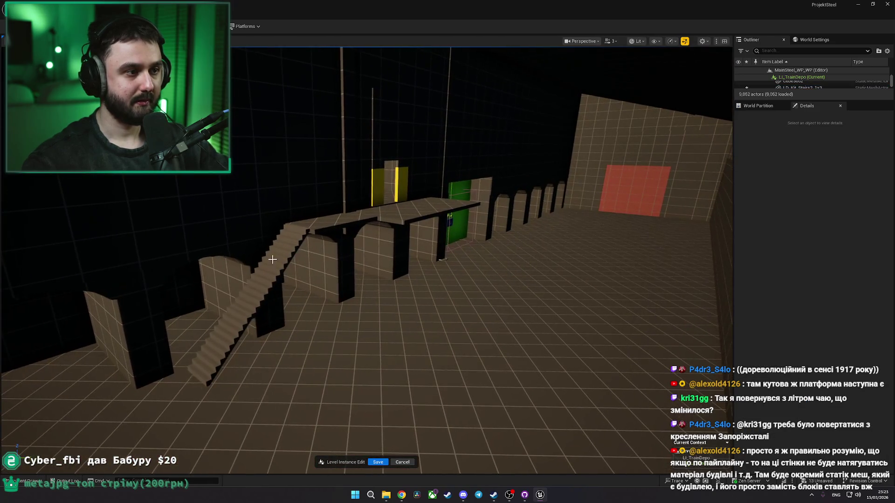
{"action": "left_click", "coordinate": [377, 237]}
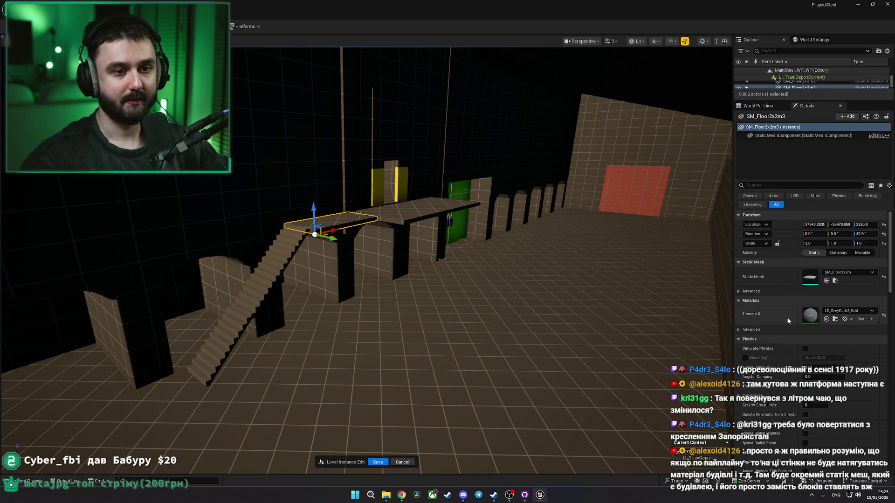
{"action": "key", "text": "ctrl+z"}
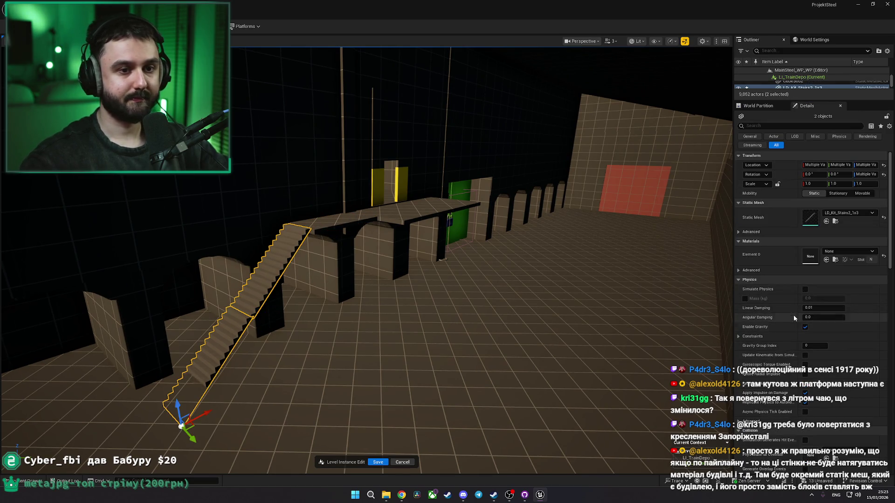
{"action": "key", "text": "ctrl+z"}
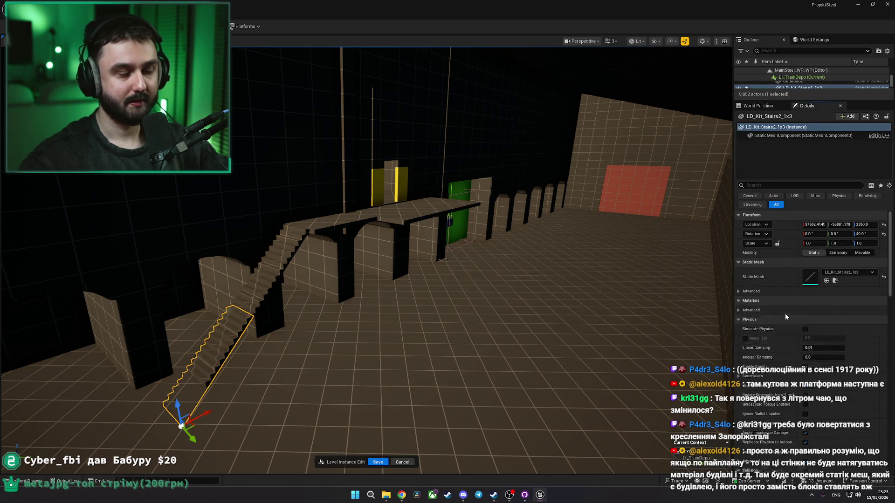
{"action": "key", "text": "Escape"}
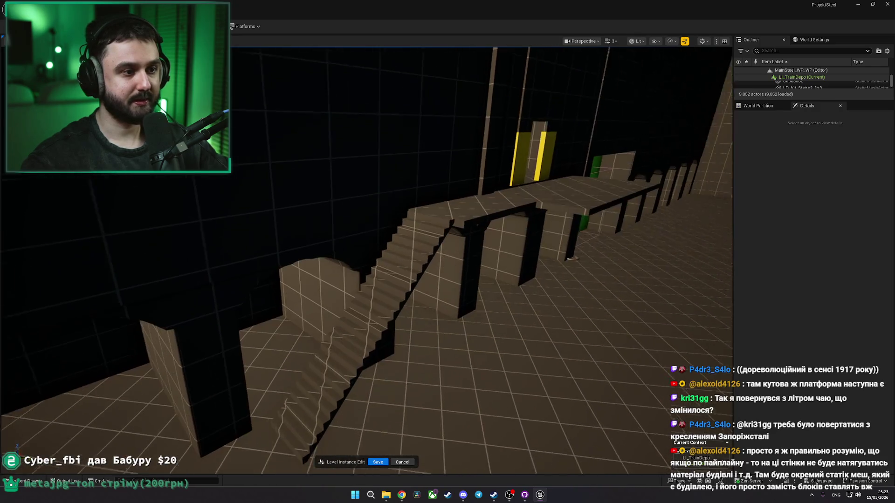
{"action": "left_click_drag", "start_coordinate": [506, 298], "coordinate": [506, 299]}
{"action": "left_click", "coordinate": [42, 478]}
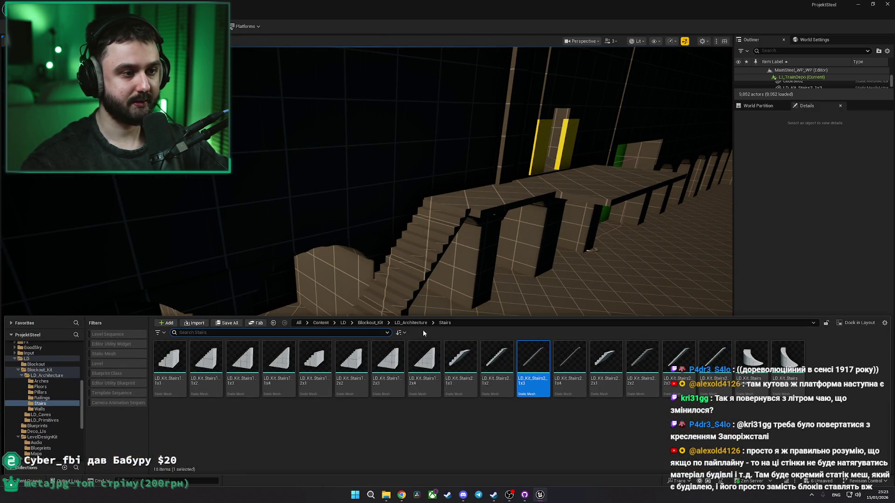
Step: Place an angled railing from the Railings folder on the stairs and rotate it 50 degrees
{"action": "key", "text": "alt+Left"}
{"action": "double_click", "coordinate": [276, 369]}
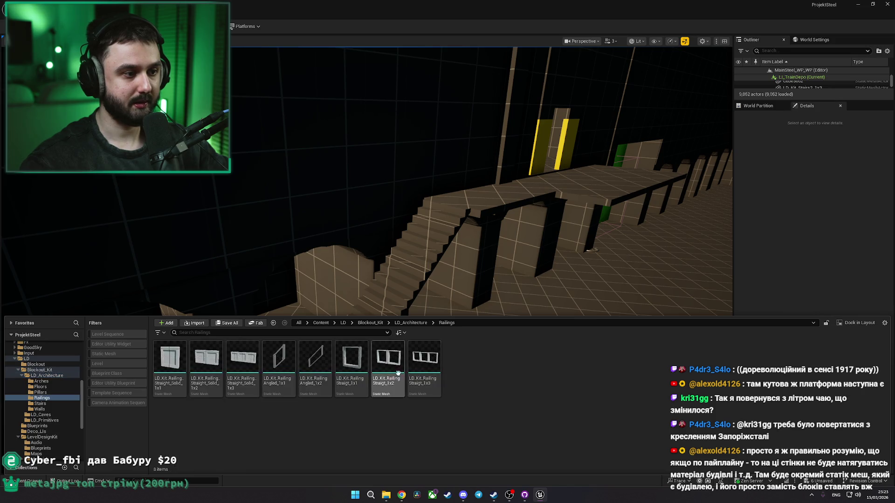
{"action": "left_click_drag", "start_coordinate": [320, 368], "coordinate": [381, 339]}
{"action": "left_click", "coordinate": [337, 441]}
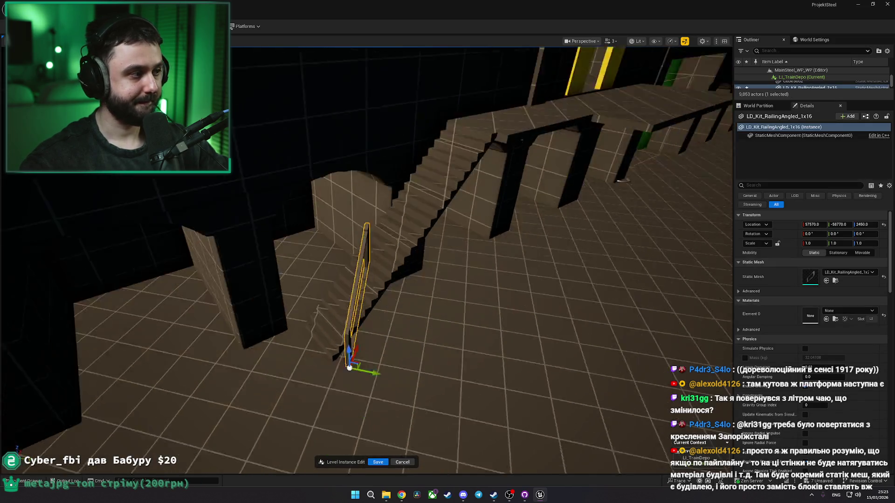
{"action": "left_click_drag", "start_coordinate": [358, 435], "coordinate": [350, 418]}
{"action": "left_click_drag", "start_coordinate": [348, 309], "coordinate": [353, 312]}
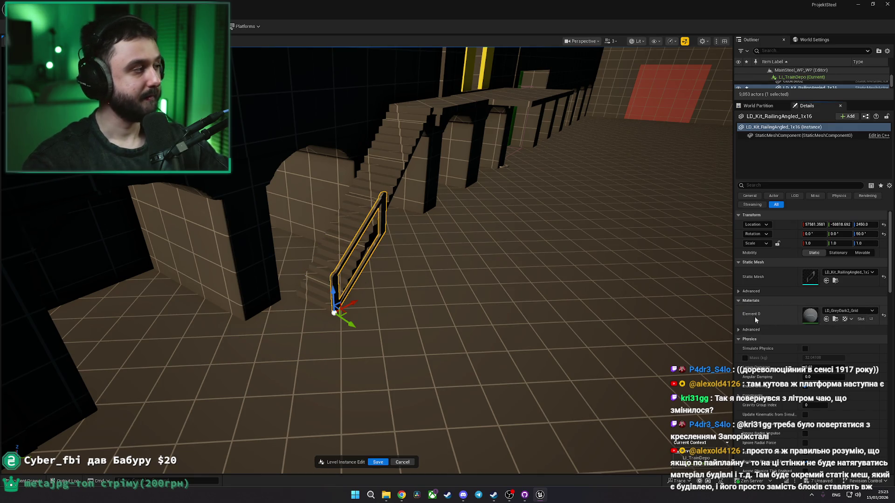
{"action": "left_click_drag", "start_coordinate": [500, 329], "coordinate": [483, 306]}
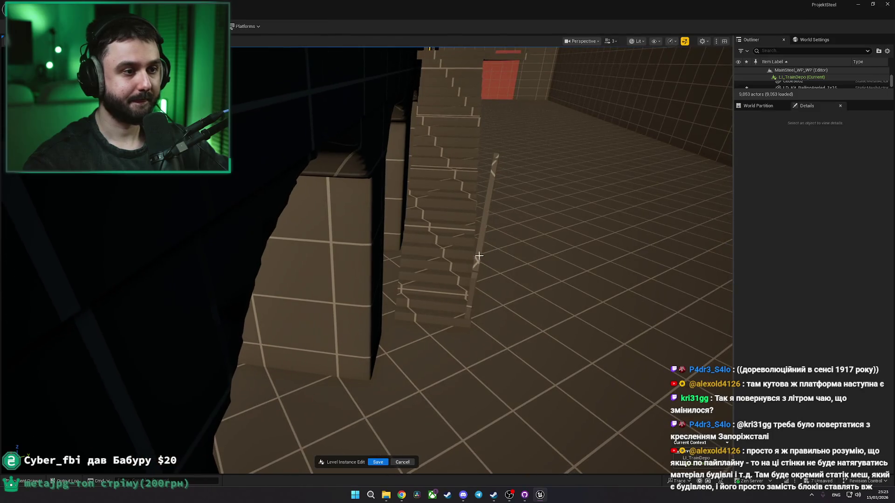
Step: Lift the railing above the steps and slide it up along the upper flight
{"action": "key", "text": "e"}
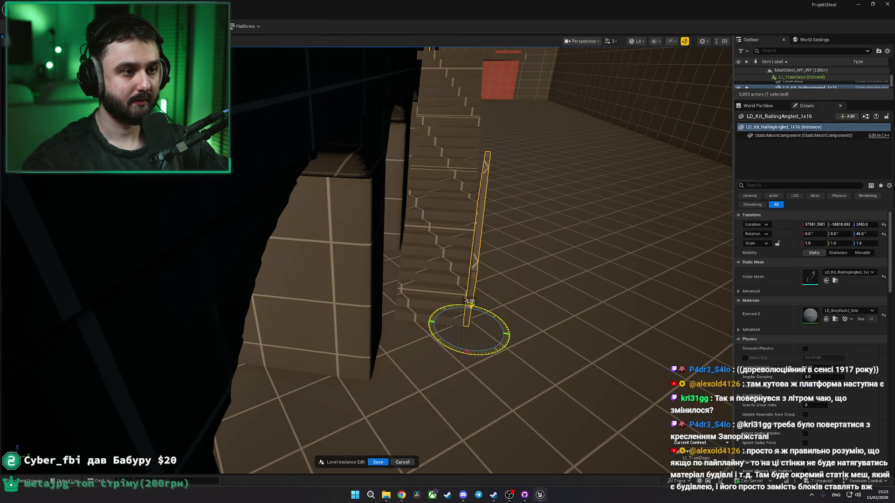
{"action": "key", "text": "w"}
{"action": "key", "text": "f"}
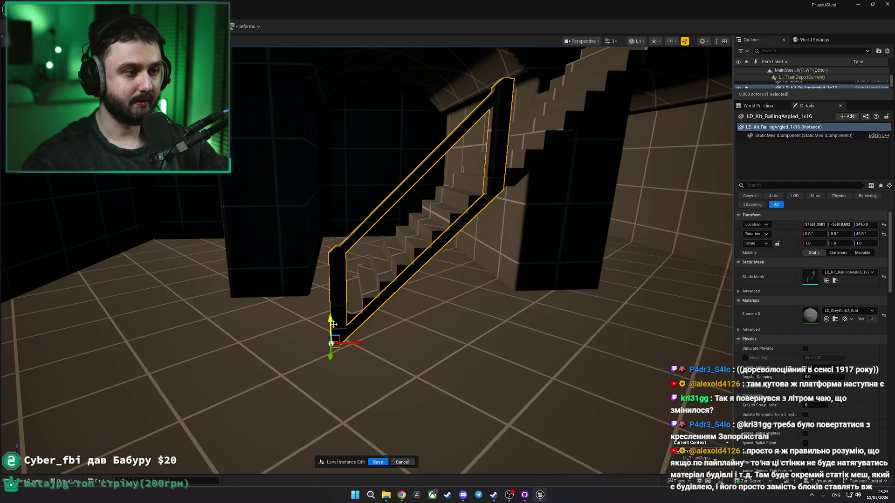
{"action": "mouse_move", "coordinate": [364, 322]}
{"action": "left_mouse_down"}
{"action": "mouse_move", "coordinate": [376, 318]}
{"action": "mouse_move", "coordinate": [364, 339]}
{"action": "left_mouse_up"}
{"action": "left_click_drag", "start_coordinate": [448, 322], "coordinate": [462, 313]}
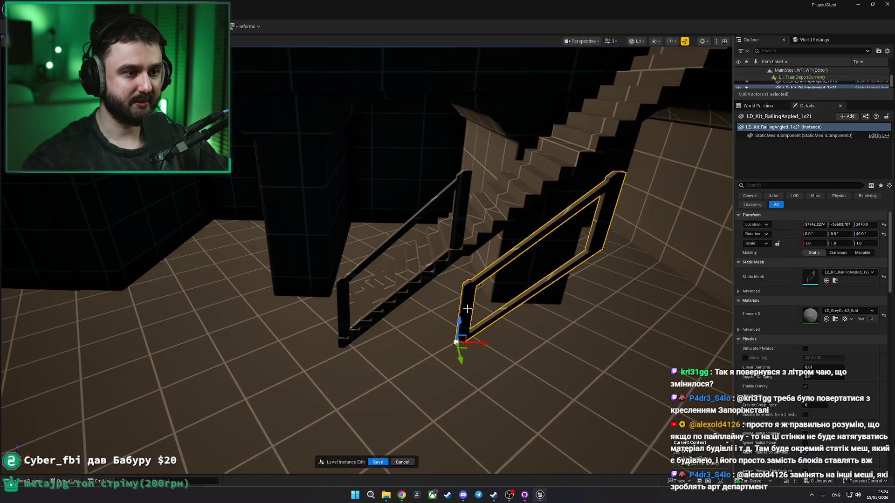
{"action": "left_click_drag", "start_coordinate": [471, 388], "coordinate": [471, 348]}
{"action": "left_click_drag", "start_coordinate": [488, 415], "coordinate": [528, 407]}
{"action": "key", "text": "Escape"}
Step: Lower the LD_Kit_RailingAngled_1x21 railing onto the steps
{"action": "left_click", "coordinate": [442, 319]}
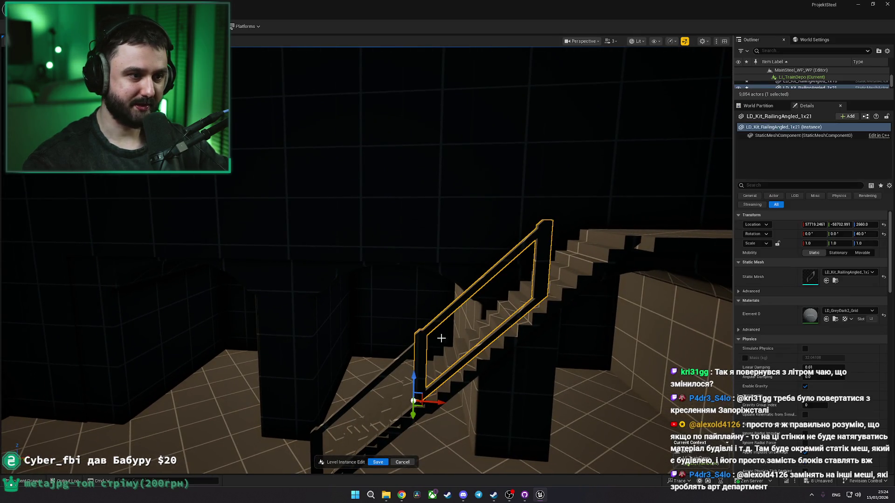
{"action": "mouse_move", "coordinate": [417, 373]}
{"action": "left_mouse_down"}
{"action": "mouse_move", "coordinate": [521, 386]}
{"action": "mouse_move", "coordinate": [471, 386]}
{"action": "left_mouse_up"}
{"action": "key", "text": "Escape"}
{"action": "right_click", "coordinate": [404, 383]}
Step: Play from the floor slab, run the mannequin through the hall fullscreen, then stop the playtest
{"action": "left_click", "coordinate": [433, 379]}
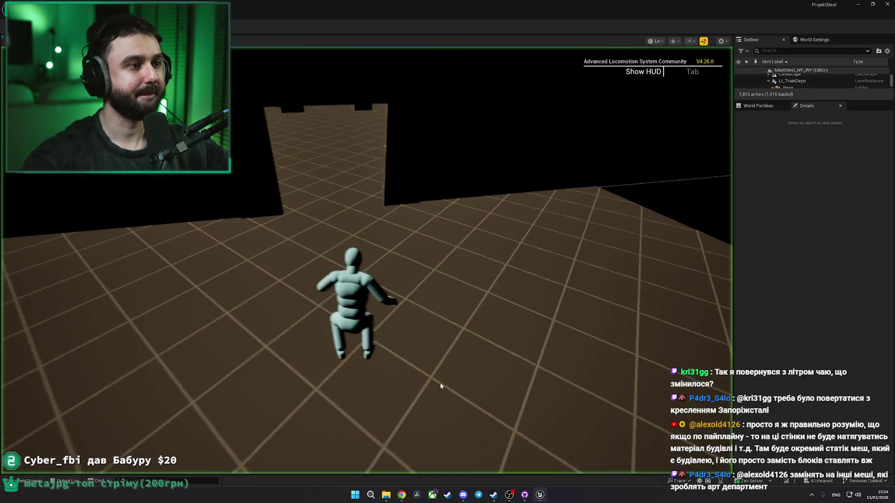
{"action": "key", "text": "w"}
{"action": "key", "text": "F11"}
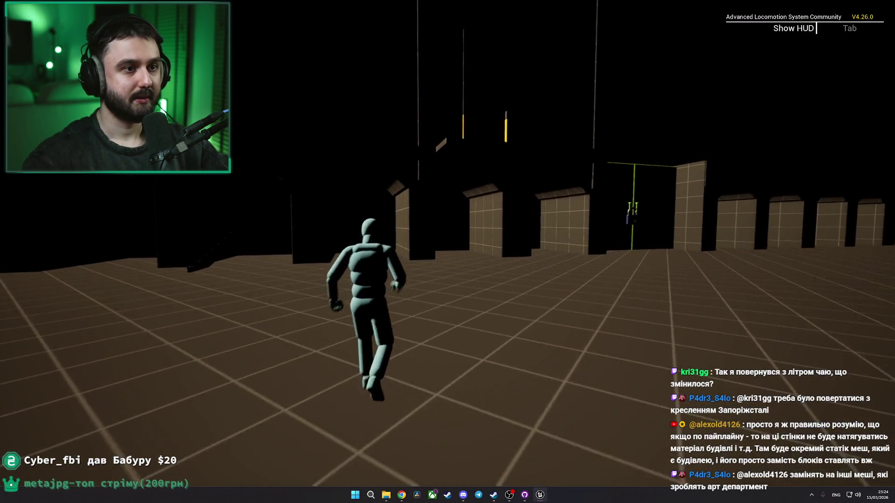
{"action": "key", "text": "shift+F1"}
{"action": "key", "text": "Escape"}
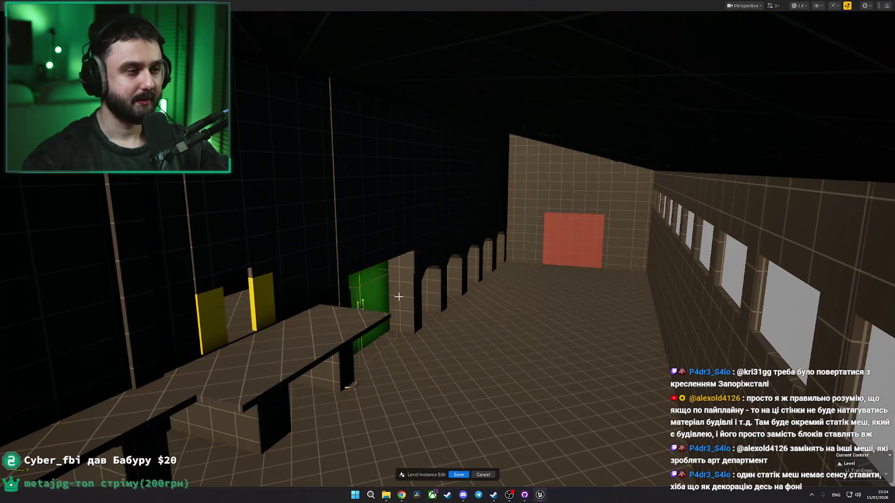
Step: Restore the full editor layout and undo an accidental lowering of the ceiling block
{"action": "key", "text": "F11"}
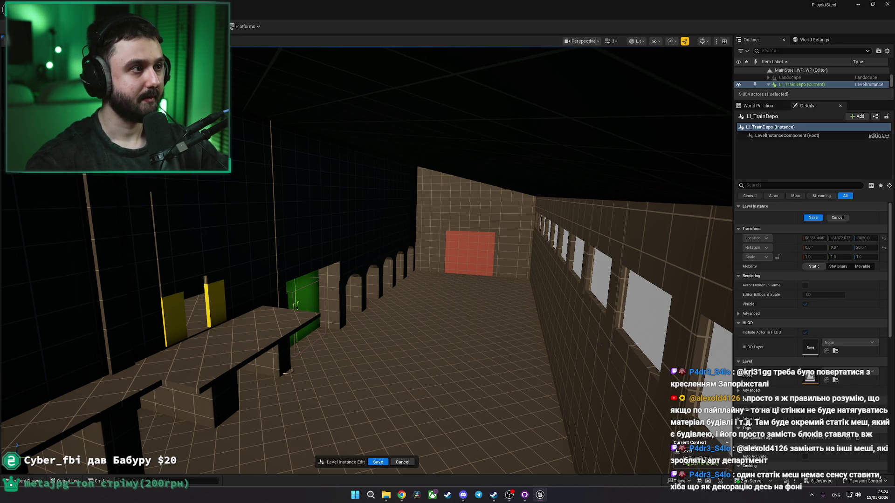
{"action": "left_click", "coordinate": [271, 93]}
{"action": "mouse_move", "coordinate": [344, 151]}
{"action": "left_mouse_down"}
{"action": "mouse_move", "coordinate": [340, 259]}
{"action": "mouse_move", "coordinate": [335, 240]}
{"action": "mouse_move", "coordinate": [367, 237]}
{"action": "left_mouse_up"}
{"action": "key", "text": "ctrl+z"}
Step: Brighten PointLight43 to 160 cd, widen its attenuation, move it along the corridor, and playtest from outside
{"action": "left_click", "coordinate": [363, 261]}
{"action": "mouse_move", "coordinate": [813, 265]}
{"action": "left_mouse_down"}
{"action": "mouse_move", "coordinate": [834, 266]}
{"action": "mouse_move", "coordinate": [834, 291]}
{"action": "left_mouse_up"}
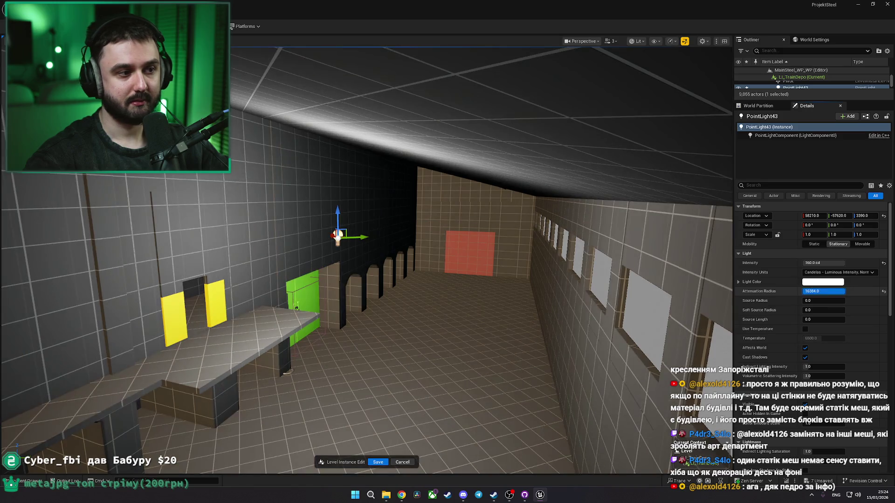
{"action": "left_click", "coordinate": [395, 244]}
{"action": "left_click", "coordinate": [337, 236]}
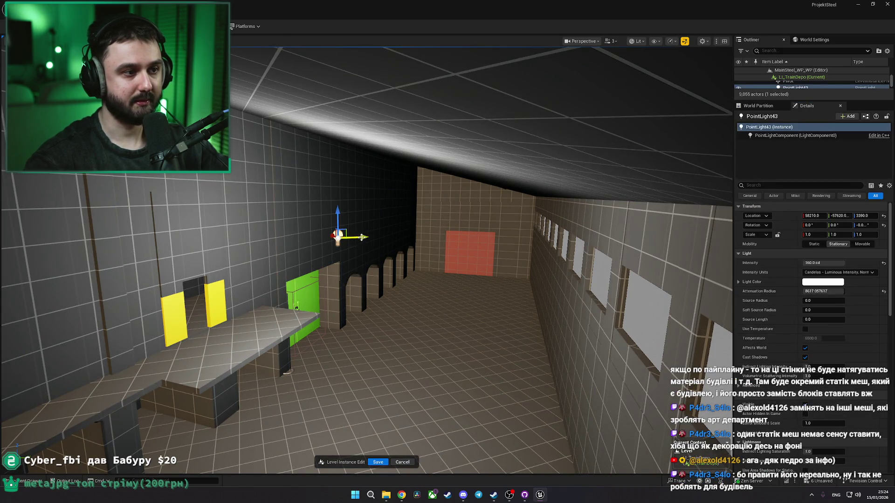
{"action": "left_click_drag", "start_coordinate": [356, 237], "coordinate": [410, 235]}
{"action": "left_click", "coordinate": [489, 268]}
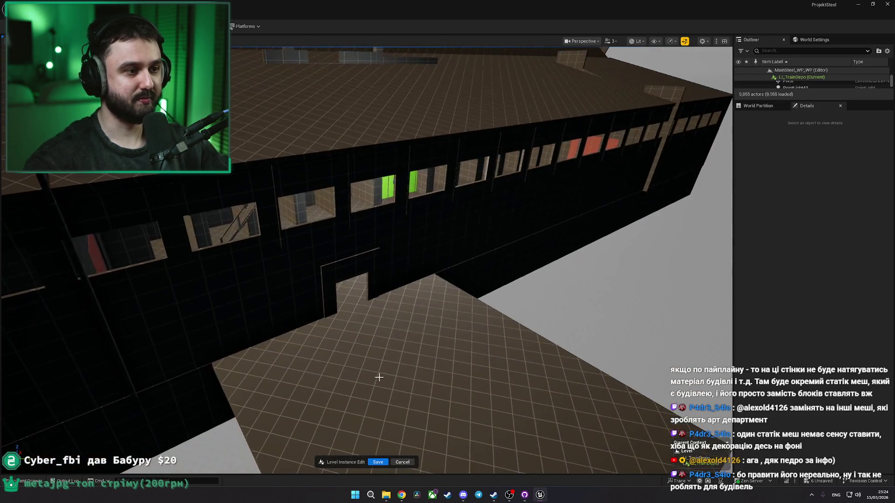
{"action": "left_click", "coordinate": [396, 373]}
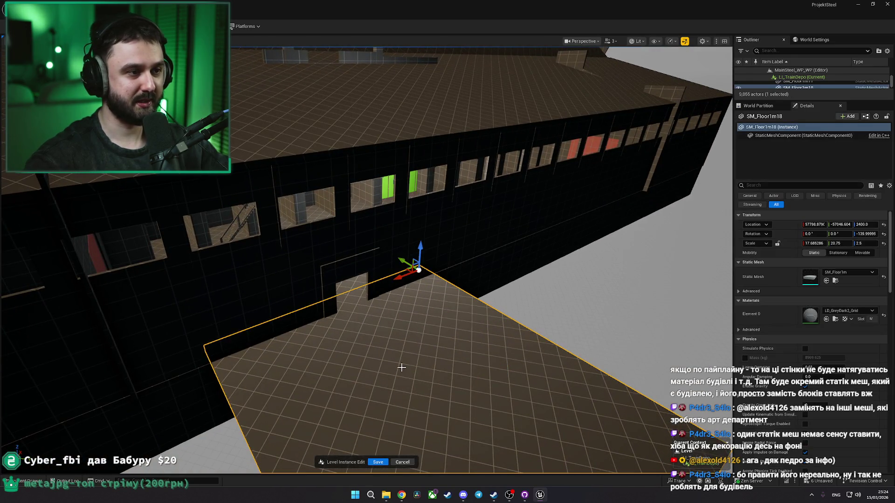
{"action": "key", "text": "alt+p"}
Step: Run the character through the corridor toward the locked green door and the red panel
{"action": "key", "text": "w"}
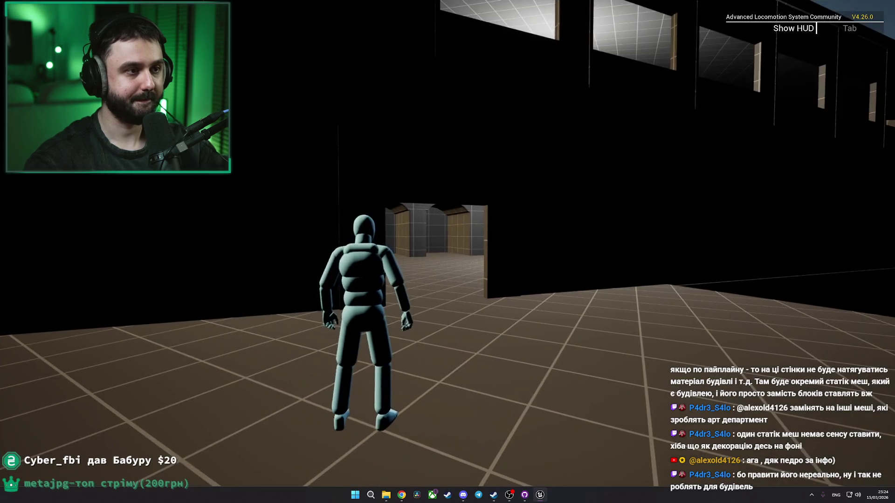
{"action": "key", "text": "w"}
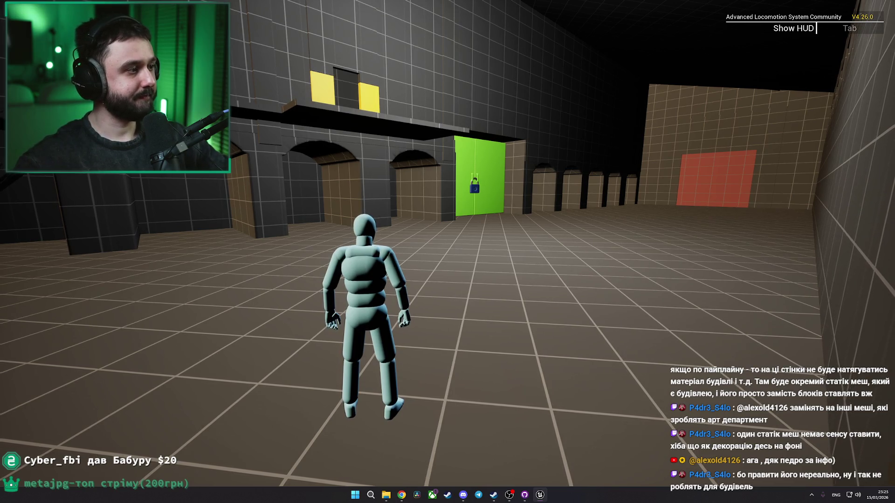
{"action": "key", "text": "a"}
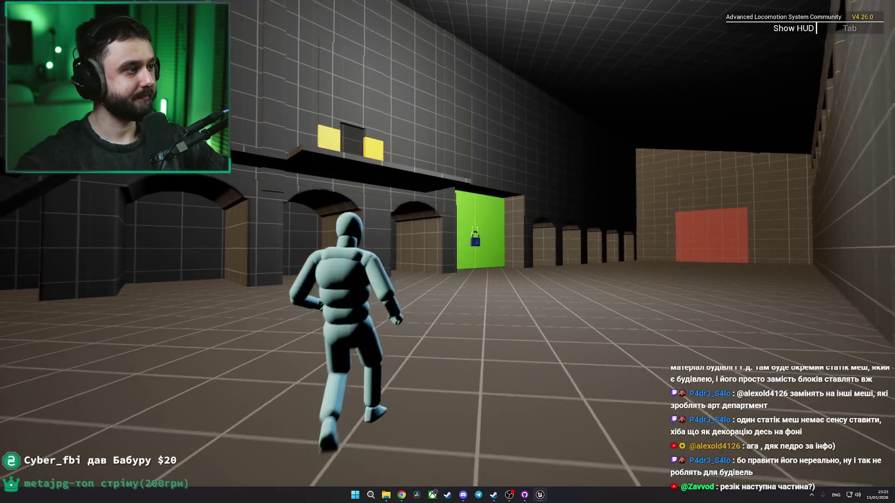
{"action": "key", "text": "w"}
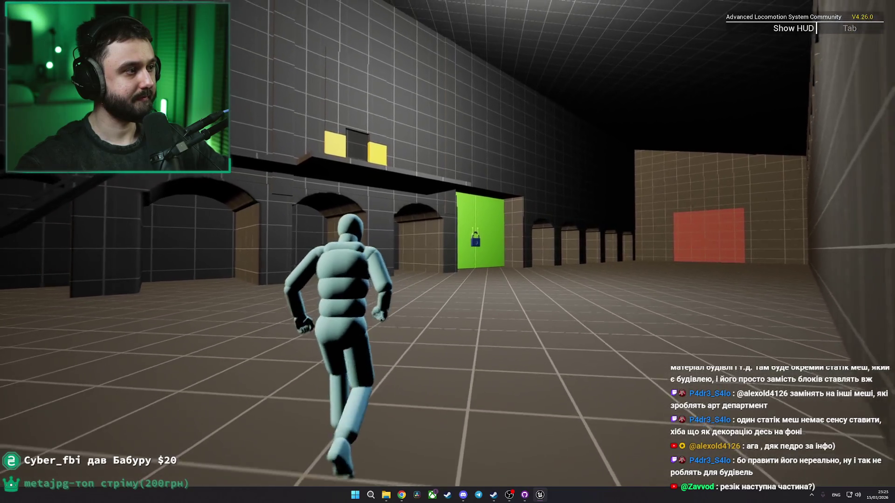
{"action": "key", "text": "w"}
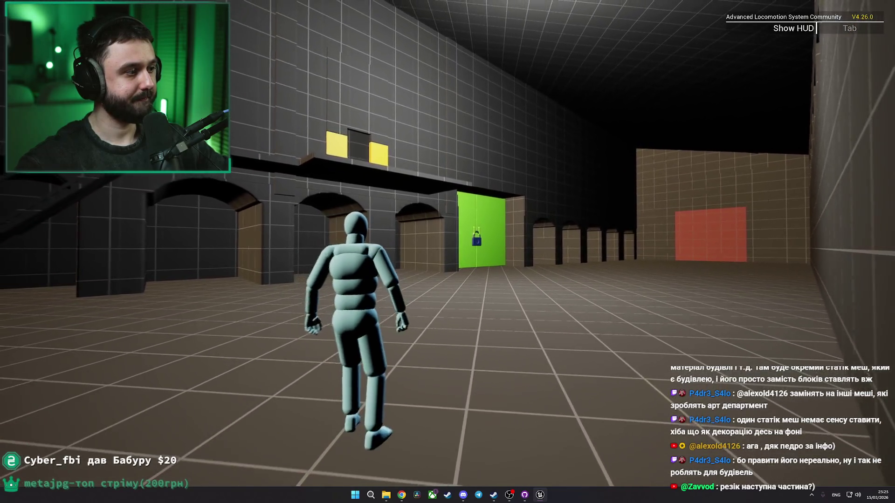
{"action": "key", "text": "w"}
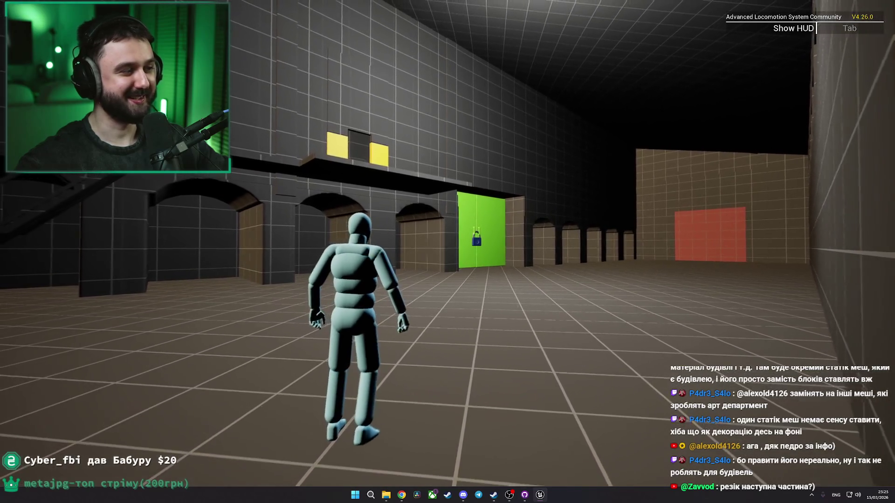
{"action": "key", "text": "w"}
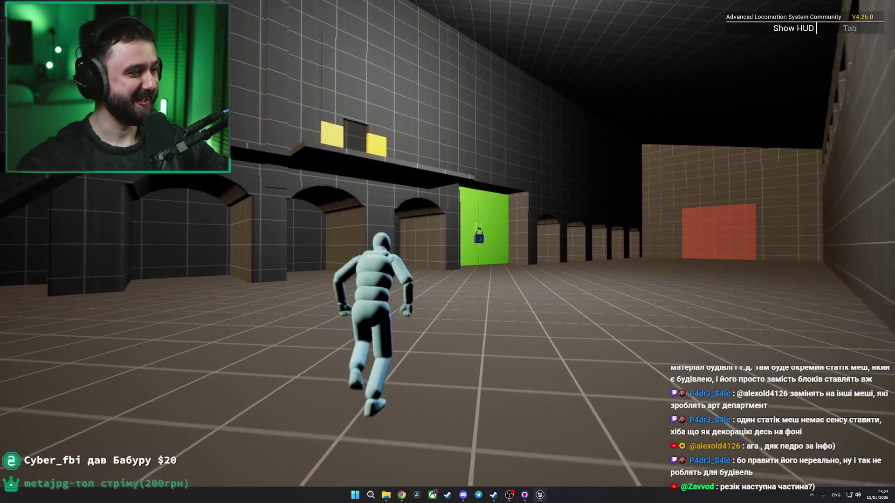
{"action": "key", "text": "w"}
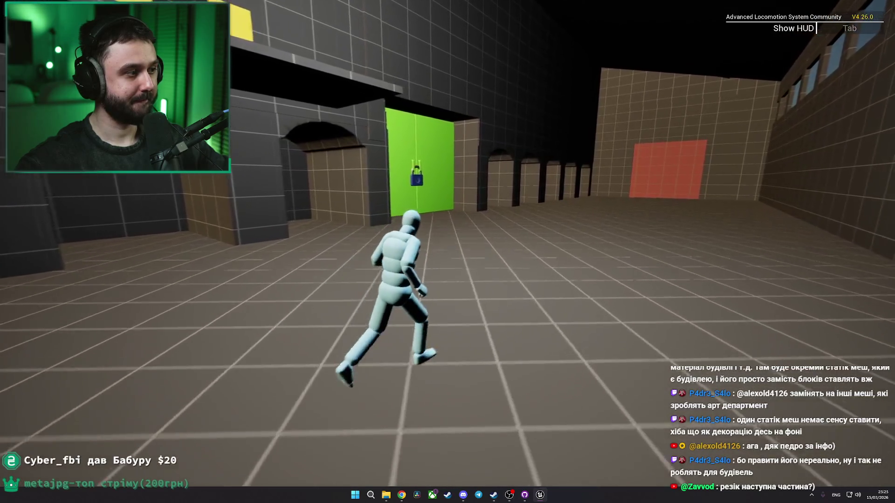
{"action": "key", "text": "w"}
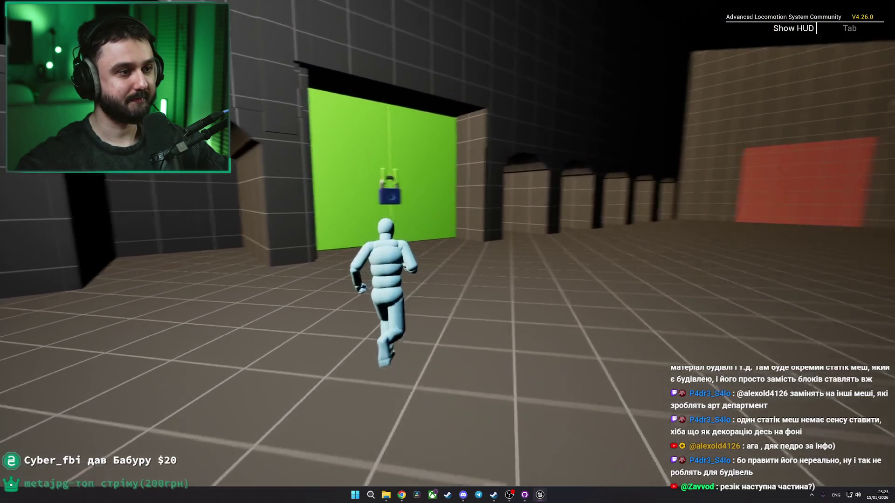
{"action": "key", "text": "w"}
{"action": "key", "text": "w"}
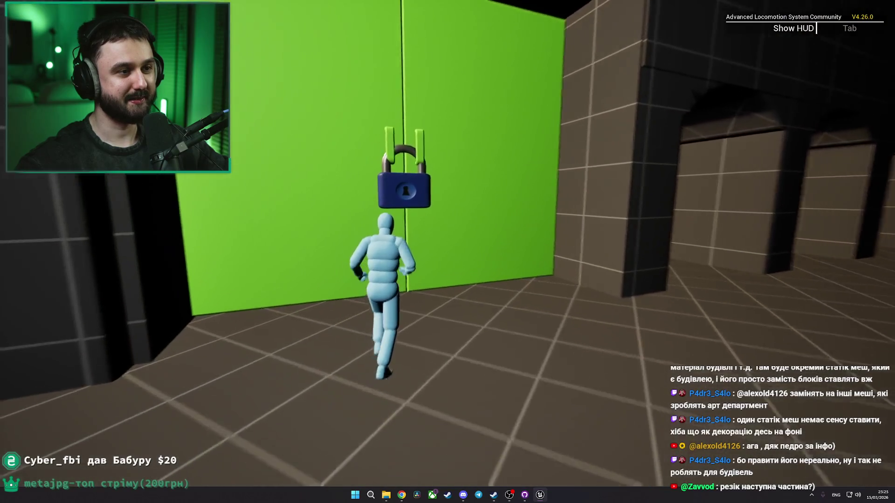
{"action": "key", "text": "w"}
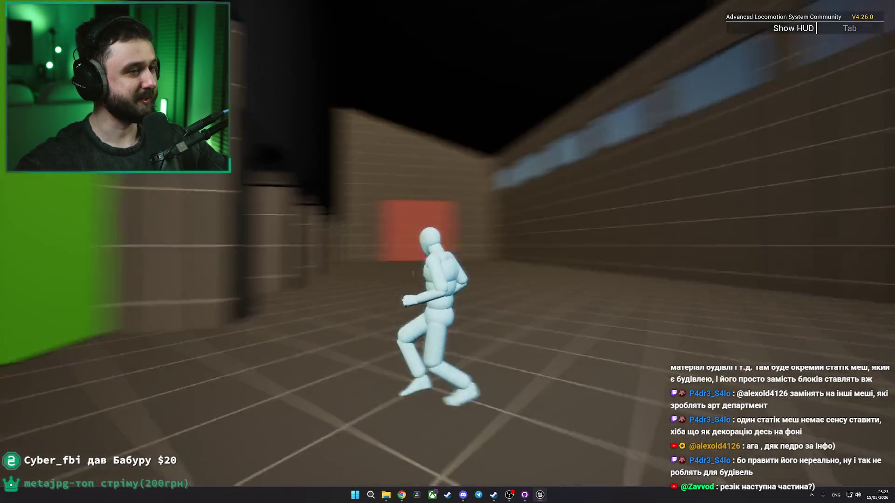
{"action": "key", "text": "w"}
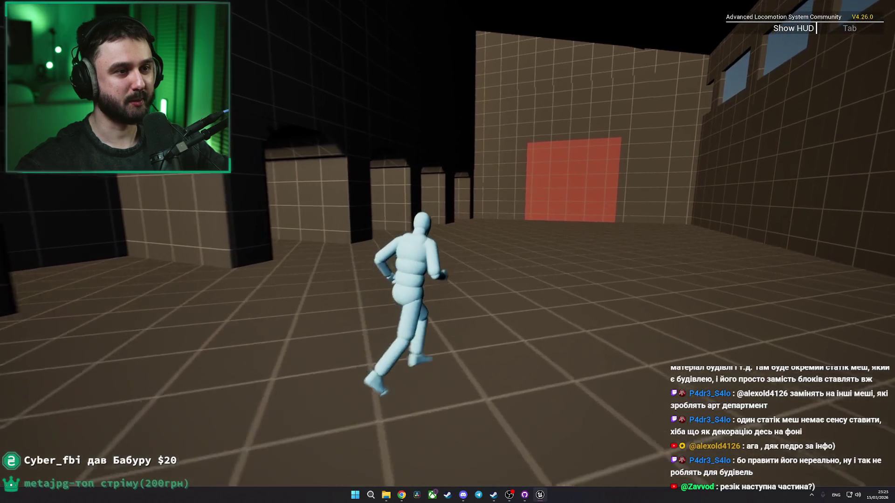
{"action": "key", "text": "w"}
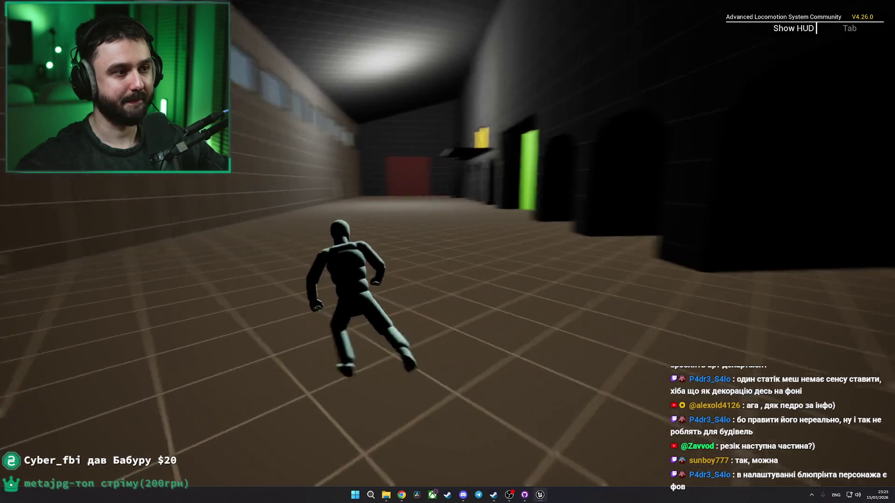
Step: End the play session and return to the normal editor view looking down the hall
{"action": "key", "text": "Escape"}
{"action": "mouse_move", "coordinate": [444, 333]}
{"action": "left_mouse_down"}
{"action": "mouse_move", "coordinate": [420, 327]}
{"action": "mouse_move", "coordinate": [444, 334]}
{"action": "left_mouse_up"}
{"action": "key", "text": "F11"}
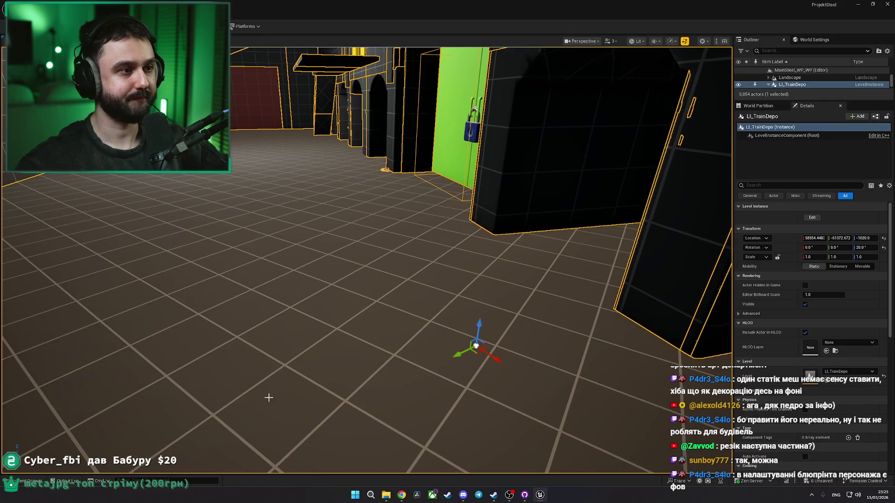
Step: Search the Content Drawer for ALS assets and locate ALS_CharacterBP in its folder
{"action": "key", "text": "ctrl+space"}
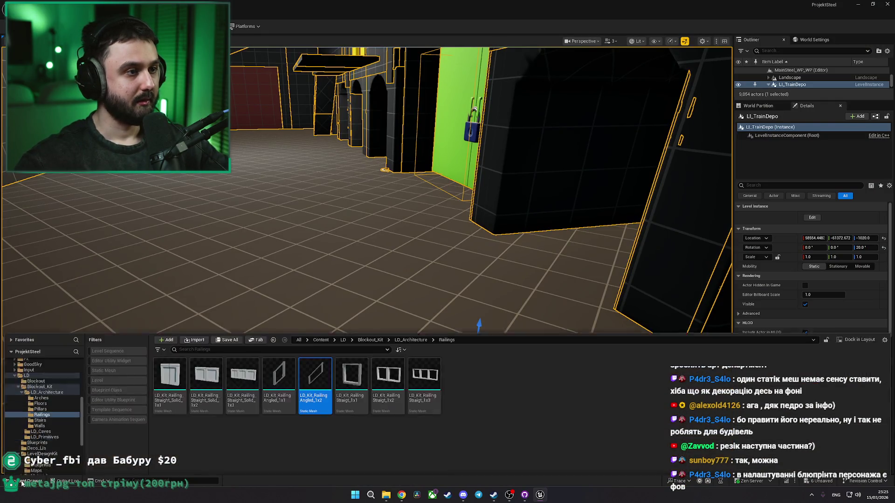
{"action": "left_click", "coordinate": [321, 323]}
{"action": "left_click", "coordinate": [314, 332]}
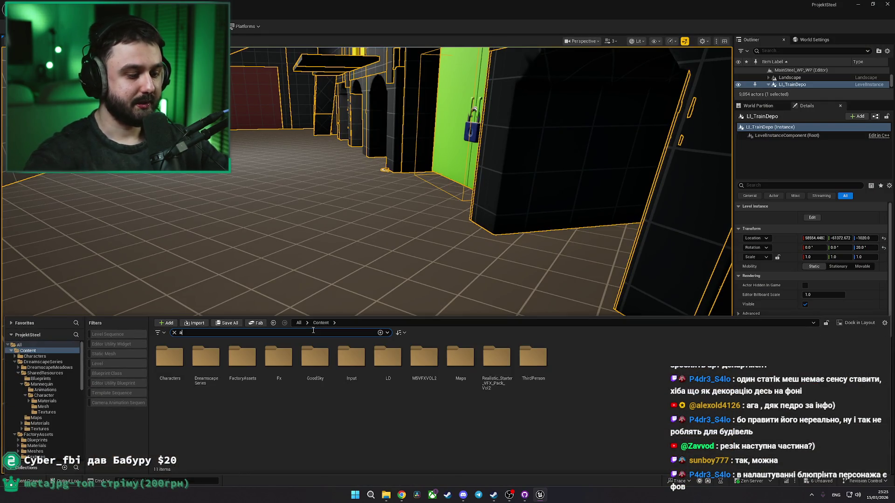
{"action": "type", "text": "ls"}
{"action": "left_click", "coordinate": [299, 324]}
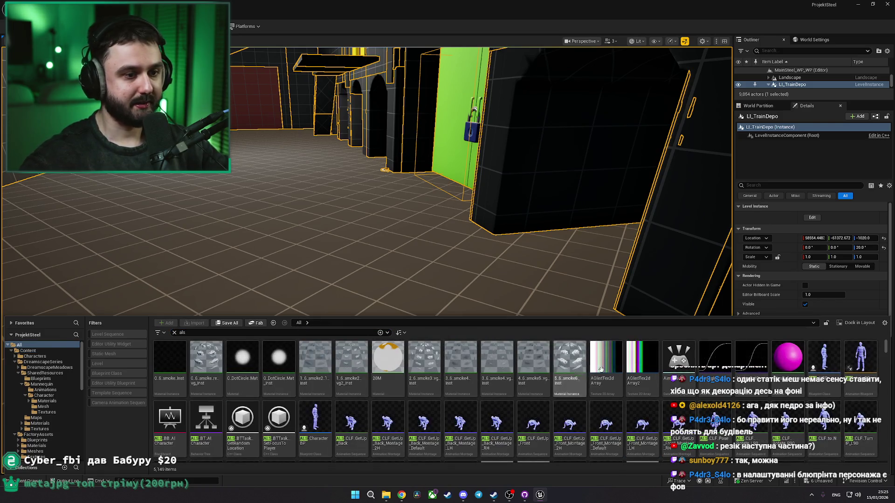
{"action": "right_click", "coordinate": [328, 409]}
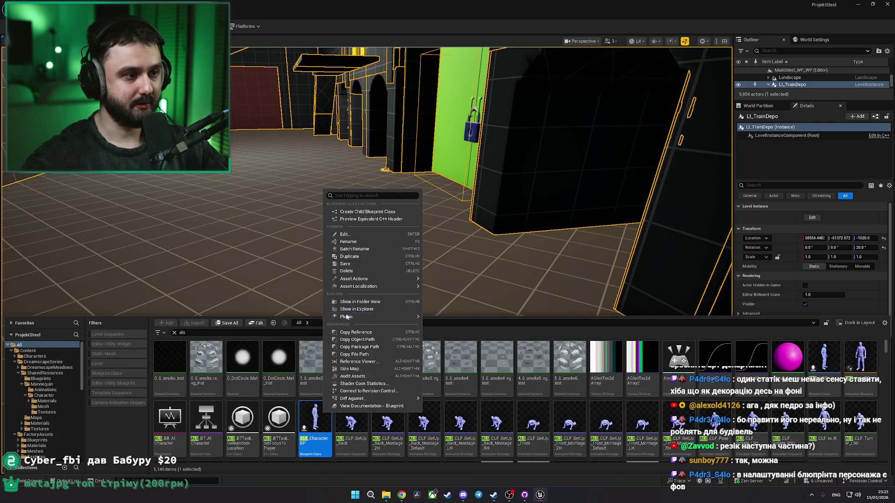
{"action": "left_click", "coordinate": [369, 302]}
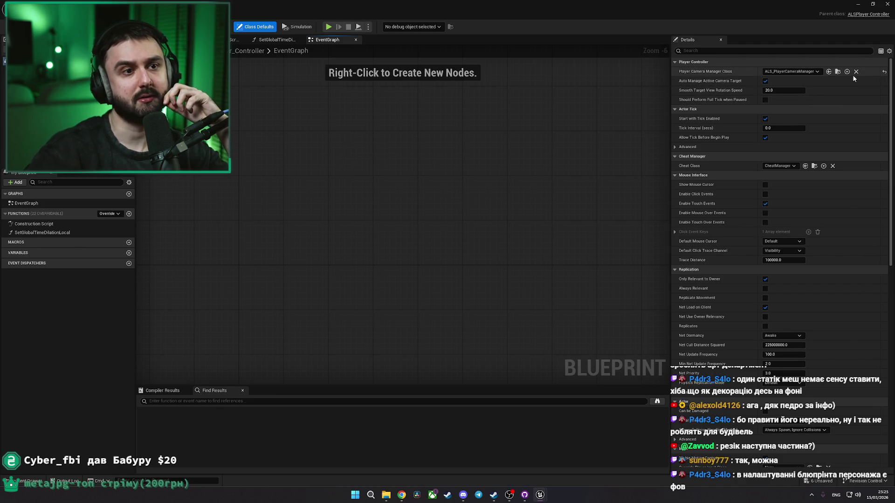
Step: Open ALS_CharacterBP and filter its Details by 'fov' to find the Third Person FOV of 60
{"action": "left_click", "coordinate": [857, 6]}
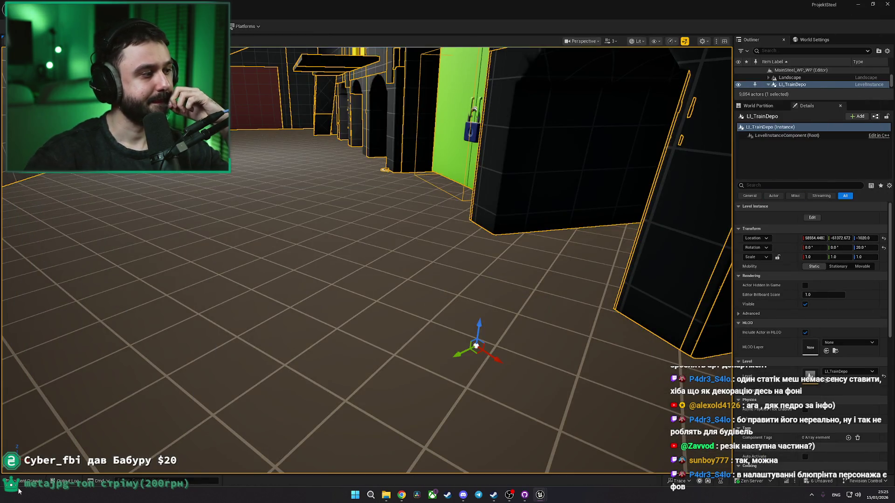
{"action": "left_click", "coordinate": [19, 480]}
{"action": "double_click", "coordinate": [210, 373]}
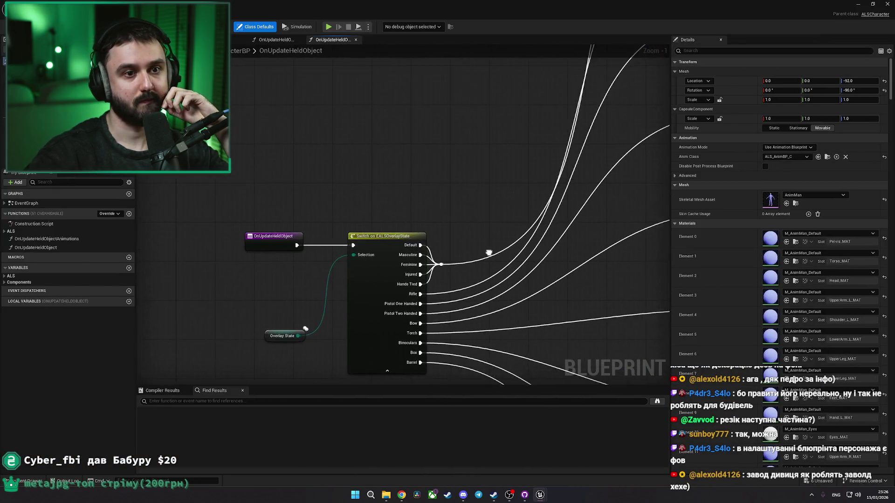
{"action": "left_click", "coordinate": [229, 402]}
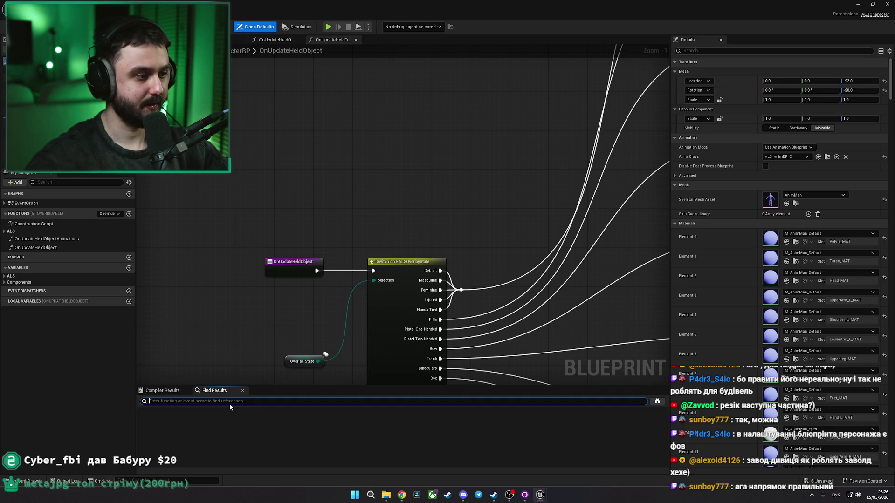
{"action": "type", "text": "t"}
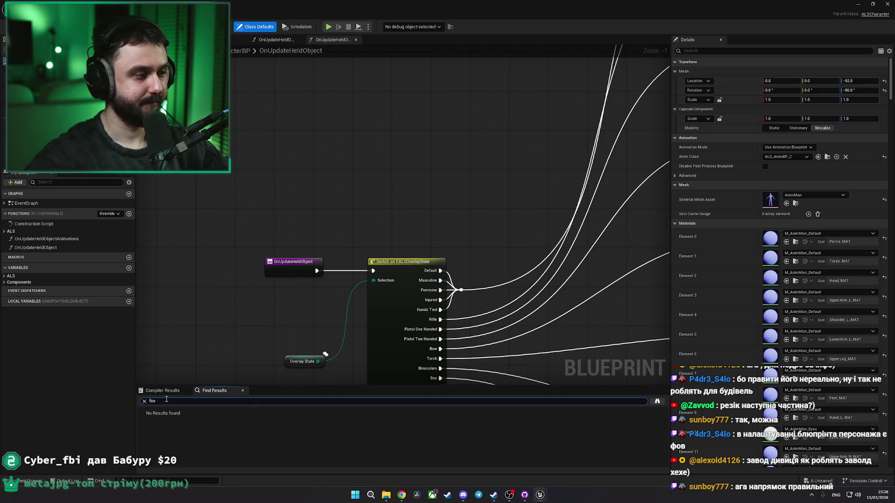
{"action": "left_click", "coordinate": [723, 51]}
{"action": "type", "text": "fov"}
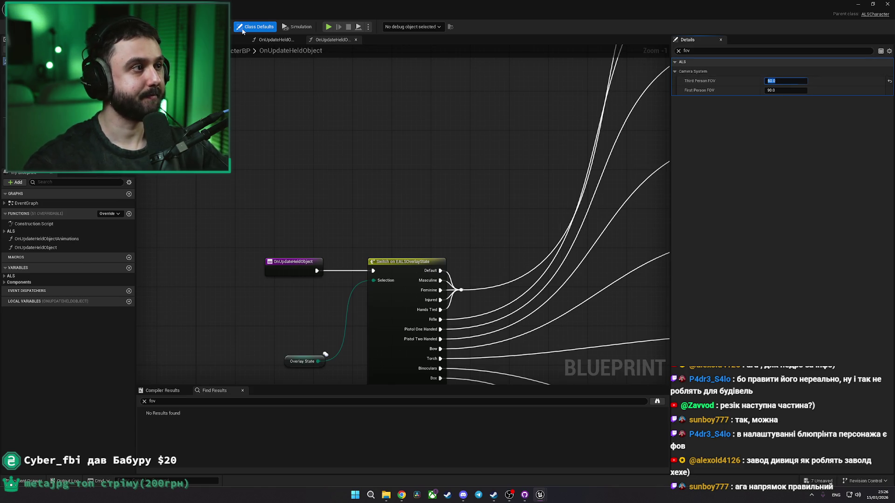
{"action": "double_click", "coordinate": [317, 50]}
{"action": "left_click", "coordinate": [346, 59]}
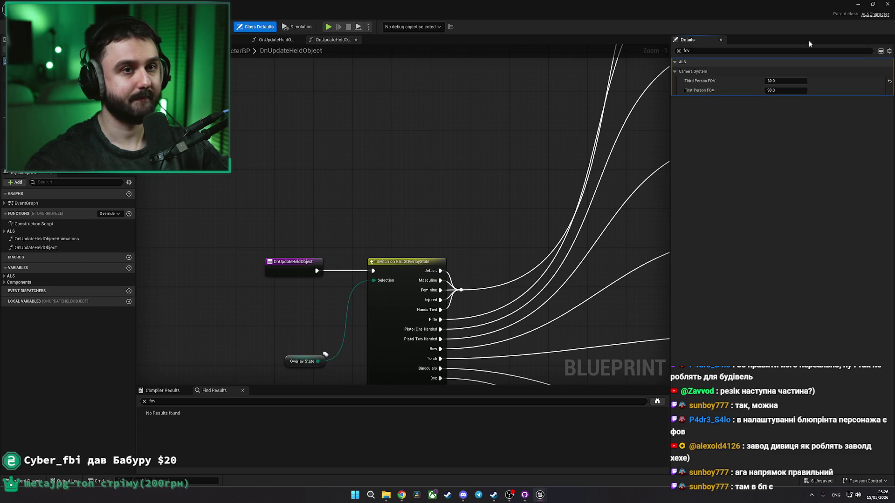
Step: Return to the depot level and start playing from a chosen spot in the viewport
{"action": "left_click", "coordinate": [857, 4]}
{"action": "right_click", "coordinate": [291, 231]}
{"action": "left_click", "coordinate": [329, 457]}
Step: Run fullscreen through the hall, arches and doors, past the yellow pillars, then stop playing
{"action": "key", "text": "w"}
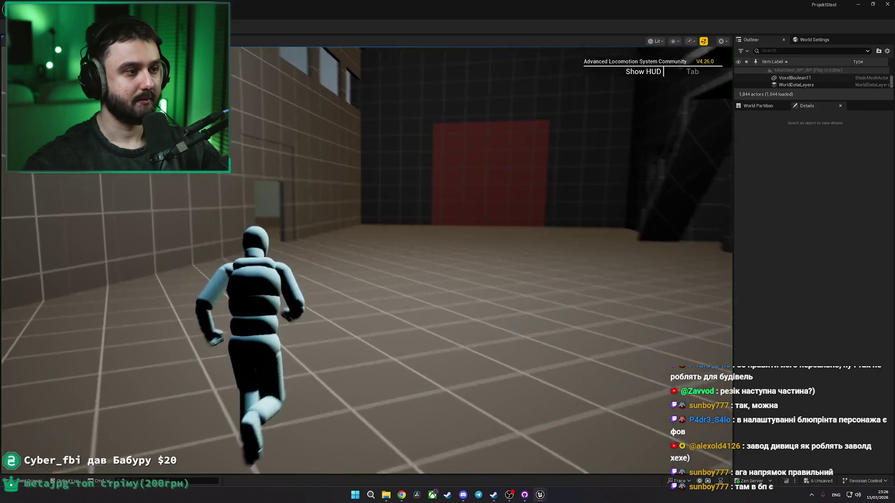
{"action": "key", "text": "F11"}
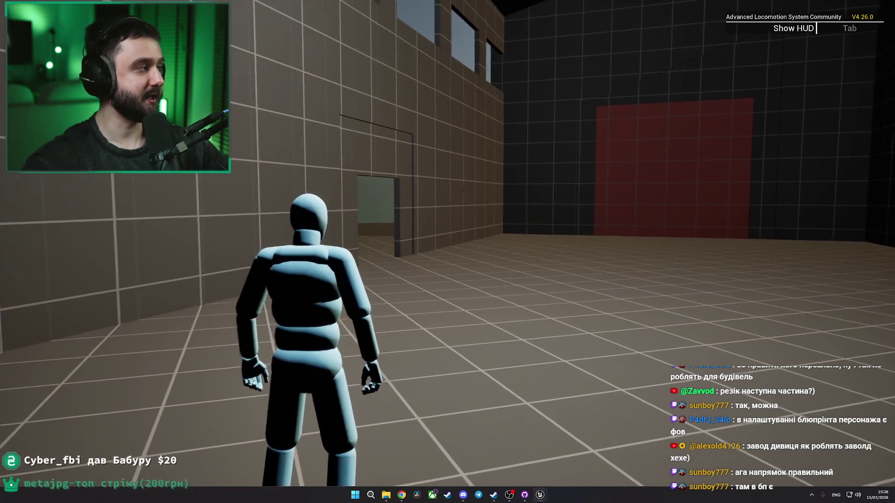
{"action": "key", "text": "w"}
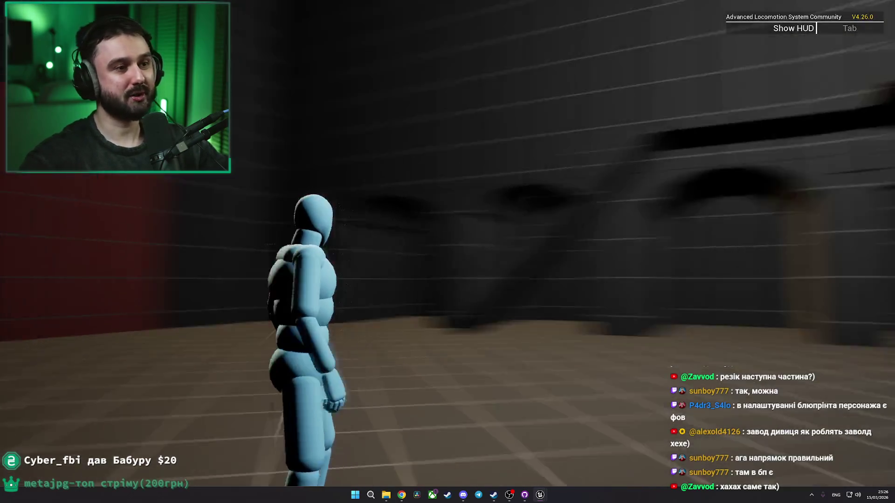
{"action": "key", "text": "w"}
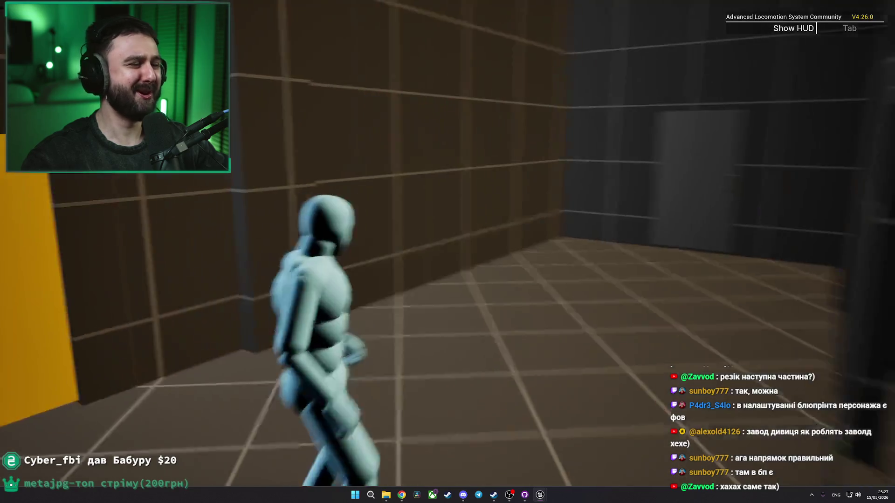
{"action": "key", "text": "w"}
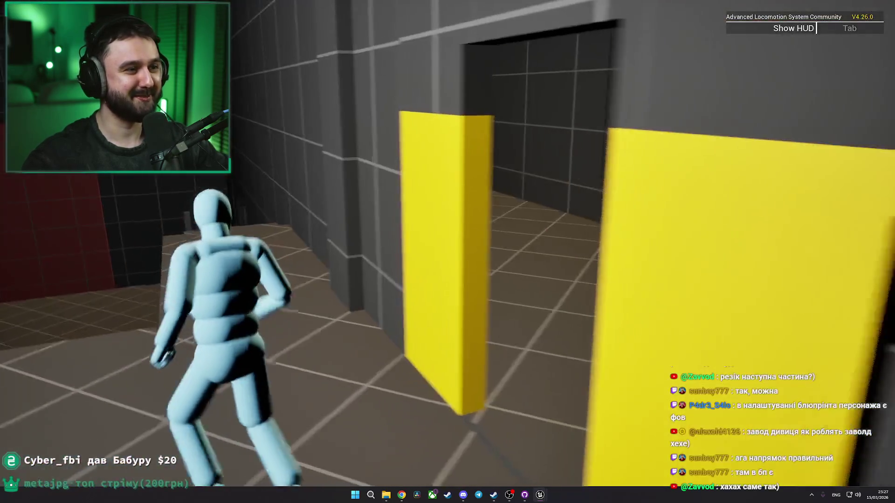
{"action": "key", "text": "Escape"}
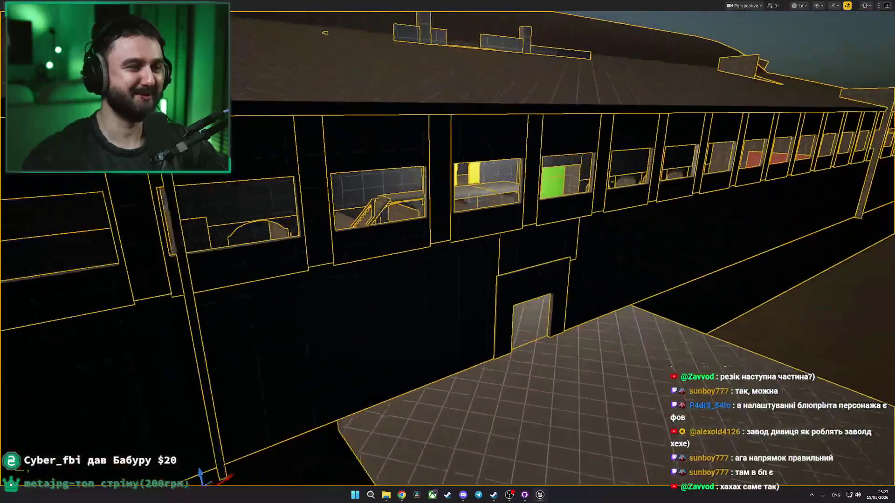
{"action": "key", "text": "w"}
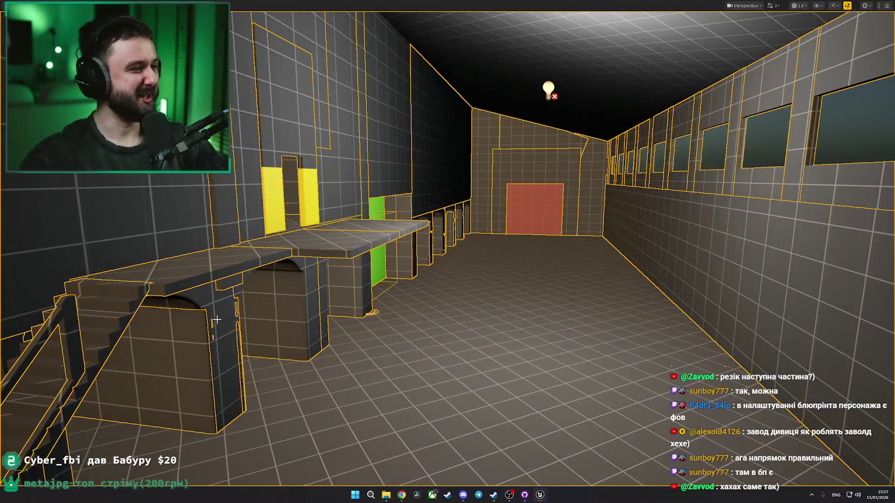
{"action": "key", "text": "s"}
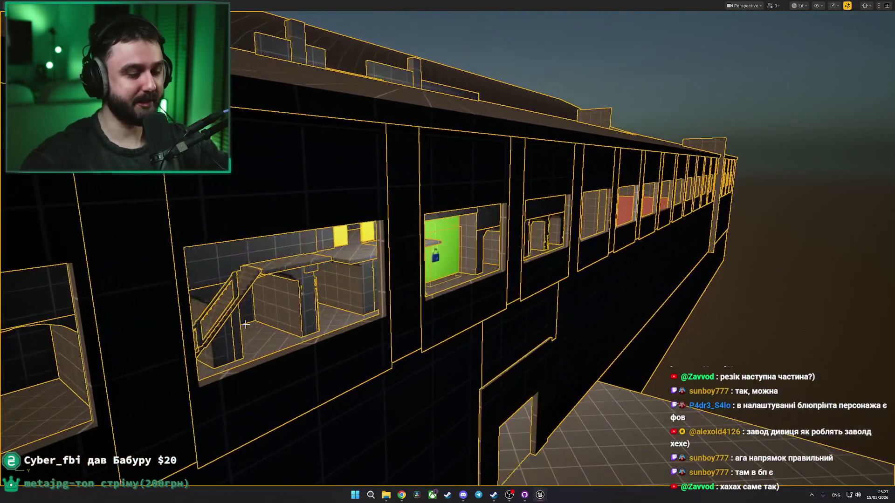
{"action": "key", "text": "F11"}
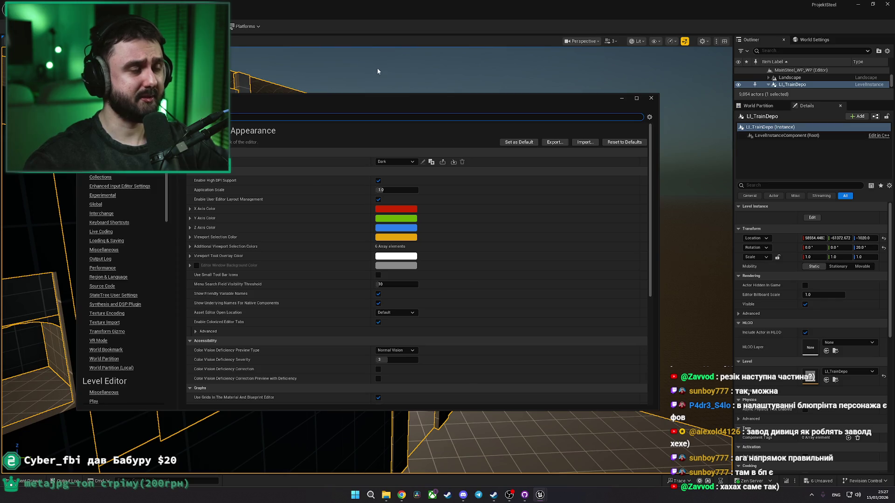
{"action": "type", "text": "fov"}
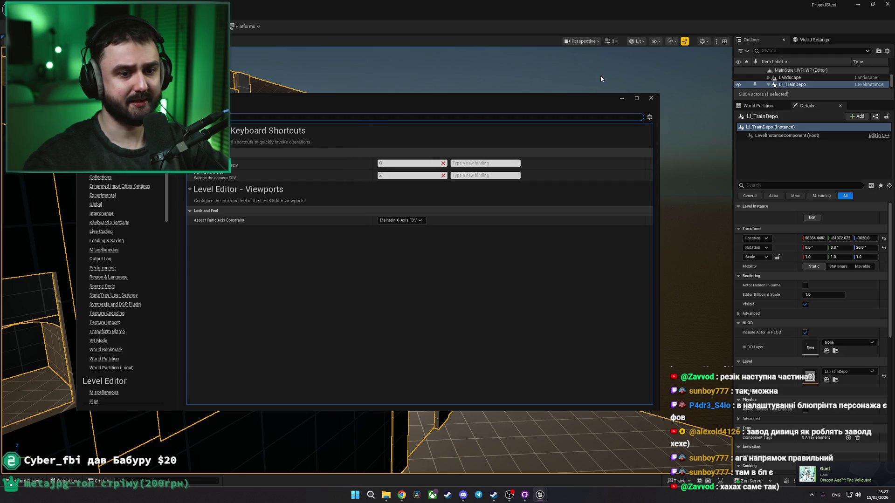
{"action": "left_click", "coordinate": [594, 41]}
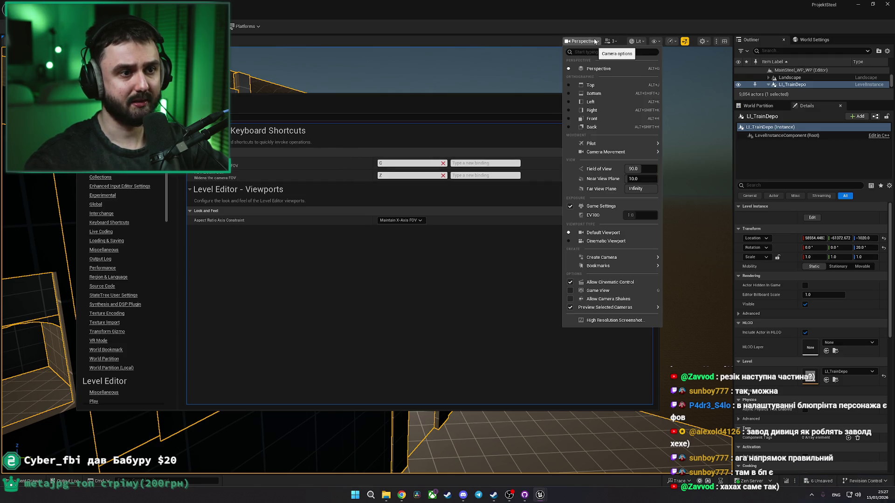
{"action": "left_click", "coordinate": [640, 169]}
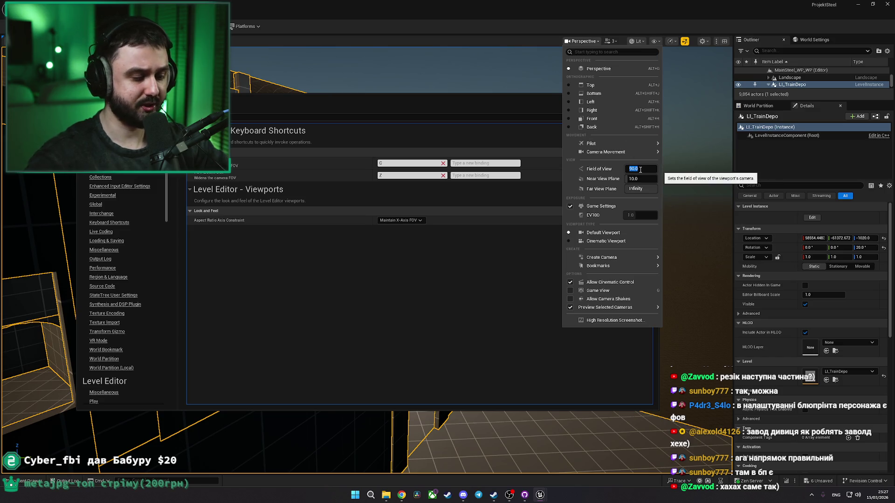
{"action": "type", "text": "60"}
{"action": "key", "text": "Return"}
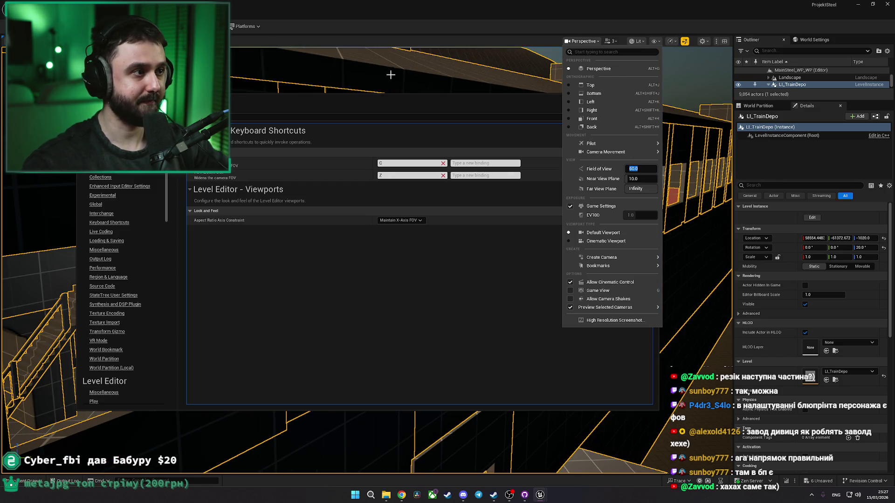
{"action": "left_click", "coordinate": [384, 110]}
{"action": "left_click", "coordinate": [651, 99]}
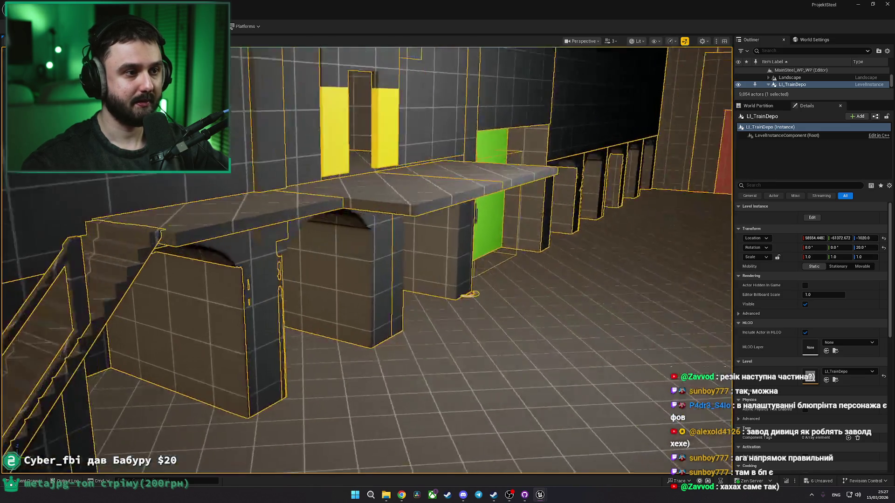
{"action": "key", "text": "w"}
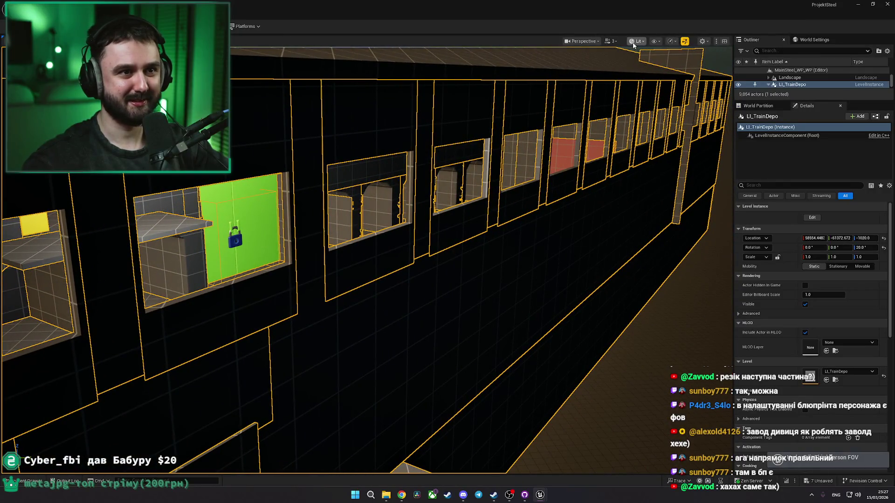
{"action": "left_click", "coordinate": [599, 42]}
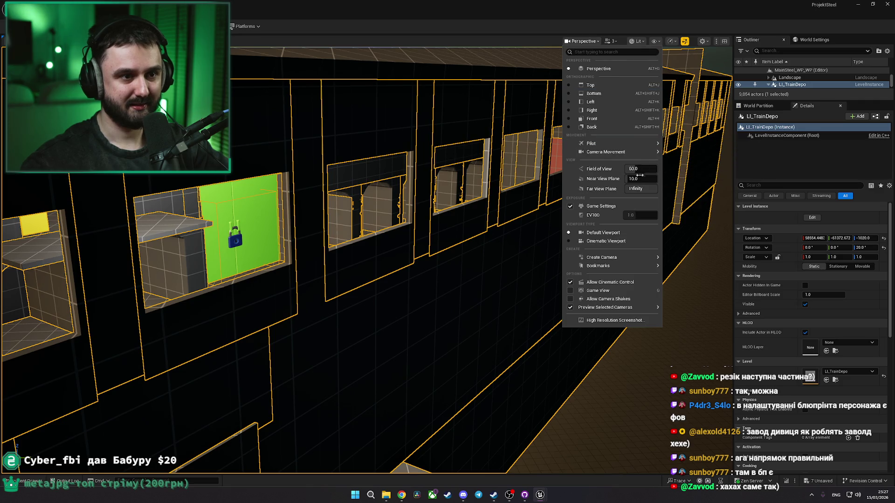
{"action": "left_click_drag", "start_coordinate": [470, 189], "coordinate": [469, 189]}
Step: Maximise the viewport and set the Perspective camera's field of view to 80
{"action": "key", "text": "F11"}
{"action": "left_click", "coordinate": [754, 6]}
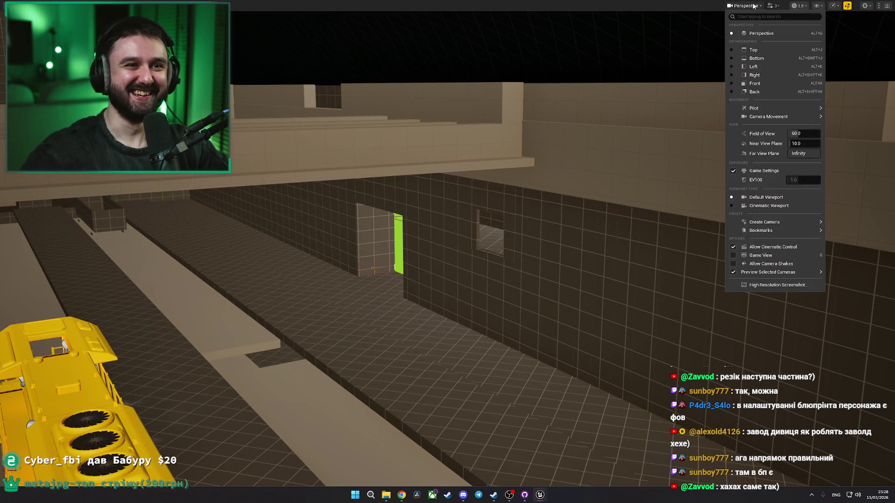
{"action": "left_click", "coordinate": [801, 133]}
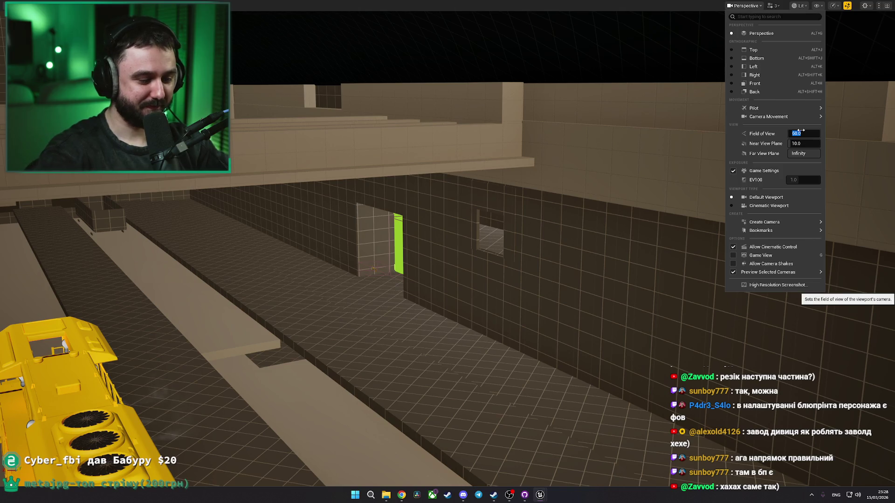
{"action": "type", "text": "80"}
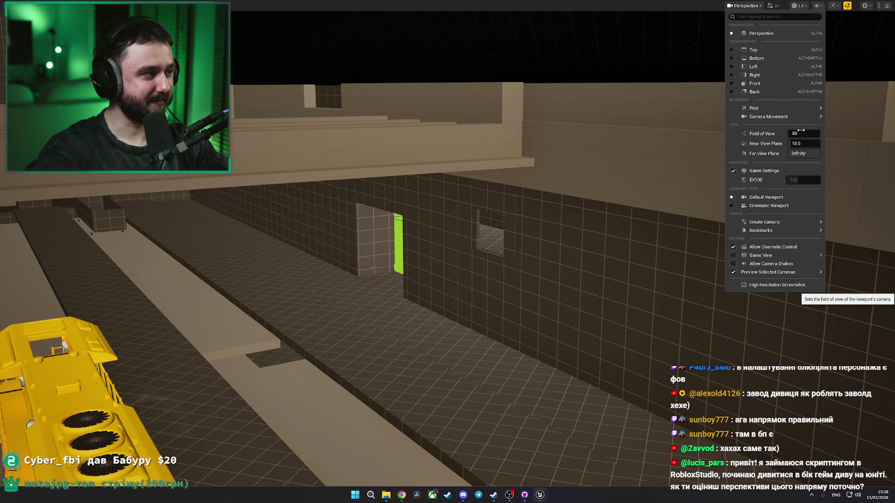
{"action": "key", "text": "Return"}
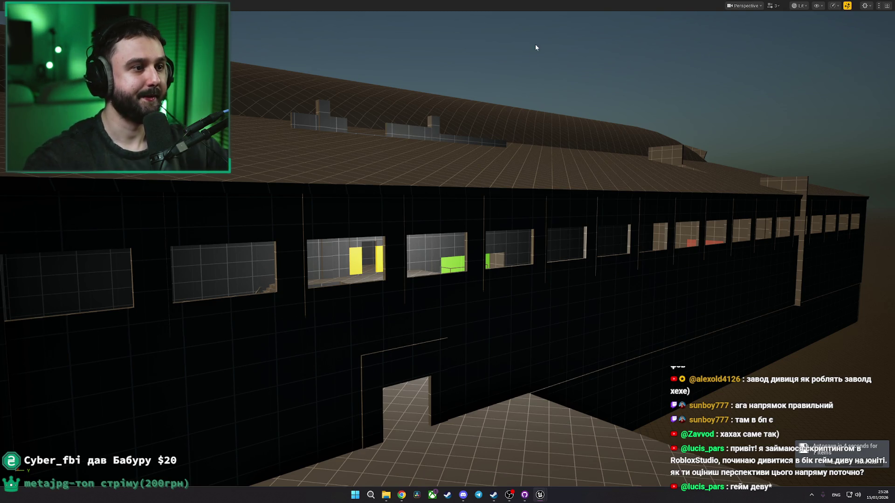
{"action": "scroll", "coordinate": [468, 180], "scroll_direction": "up", "scroll_amount": 15}
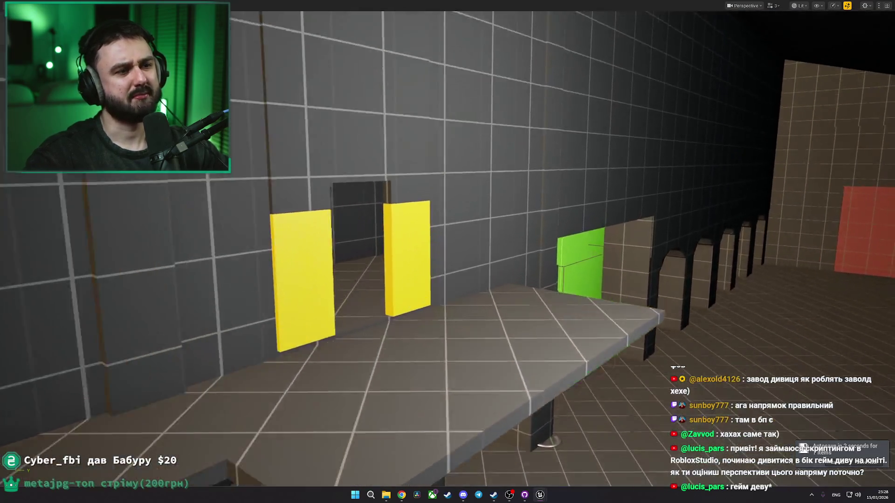
Step: Enter Level Instance Edit mode on the train depot and frame a wall piece in the grey room
{"action": "mouse_move", "coordinate": [448, 252]}
{"action": "left_mouse_down"}
{"action": "mouse_move", "coordinate": [419, 261]}
{"action": "mouse_move", "coordinate": [401, 252]}
{"action": "mouse_move", "coordinate": [419, 243]}
{"action": "mouse_move", "coordinate": [438, 270]}
{"action": "mouse_move", "coordinate": [428, 262]}
{"action": "mouse_move", "coordinate": [401, 270]}
{"action": "mouse_move", "coordinate": [419, 252]}
{"action": "mouse_move", "coordinate": [438, 261]}
{"action": "left_mouse_up"}
{"action": "double_click", "coordinate": [430, 241]}
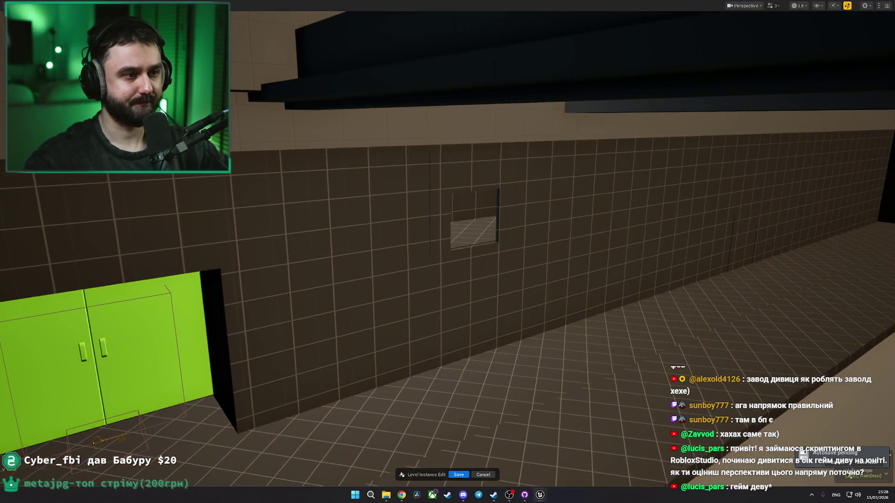
{"action": "left_click", "coordinate": [454, 227]}
{"action": "mouse_move", "coordinate": [454, 227]}
{"action": "left_mouse_down"}
{"action": "mouse_move", "coordinate": [441, 233]}
{"action": "mouse_move", "coordinate": [498, 238]}
{"action": "mouse_move", "coordinate": [436, 217]}
{"action": "mouse_move", "coordinate": [353, 220]}
{"action": "left_mouse_up"}
{"action": "left_click", "coordinate": [446, 227]}
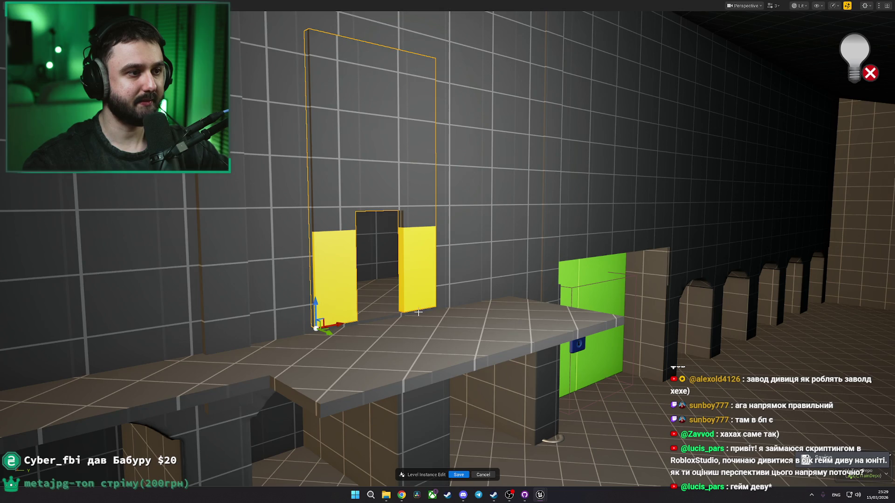
{"action": "left_click_drag", "start_coordinate": [407, 315], "coordinate": [399, 307]}
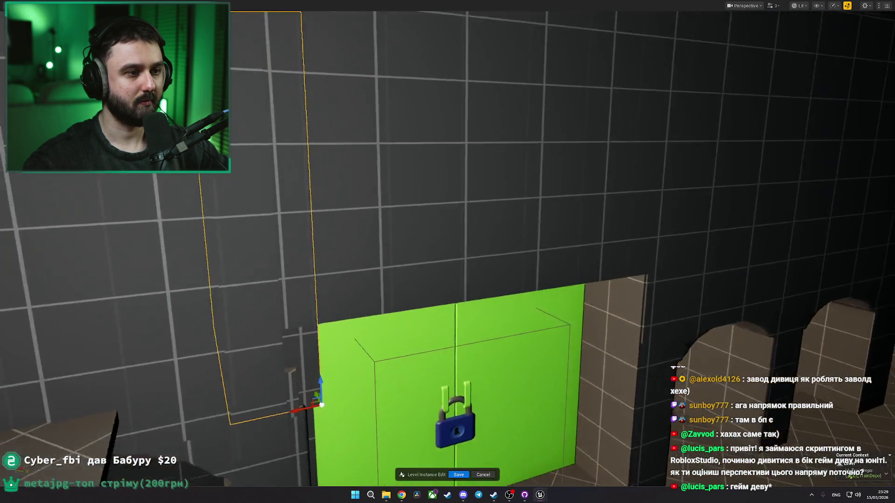
{"action": "key", "text": "f"}
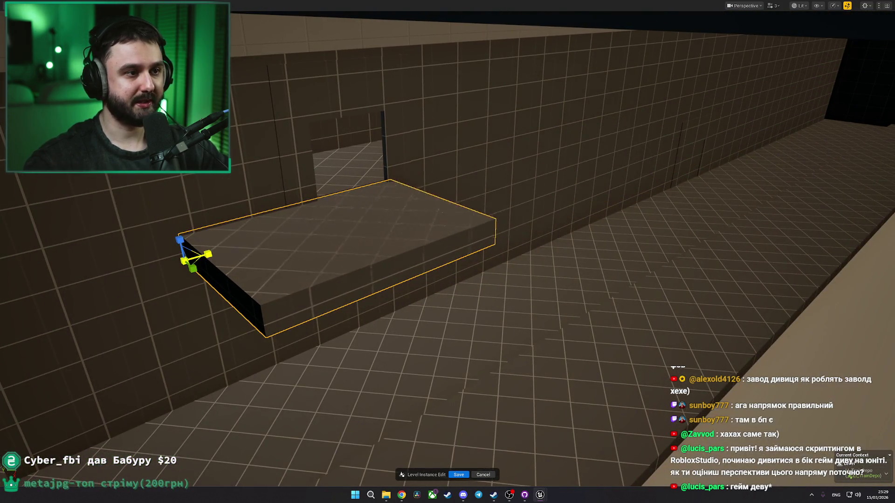
Step: Slide the ledge slab along the tiled wall and copy the locomotive onto the adjacent track
{"action": "left_click_drag", "start_coordinate": [212, 255], "coordinate": [252, 245]}
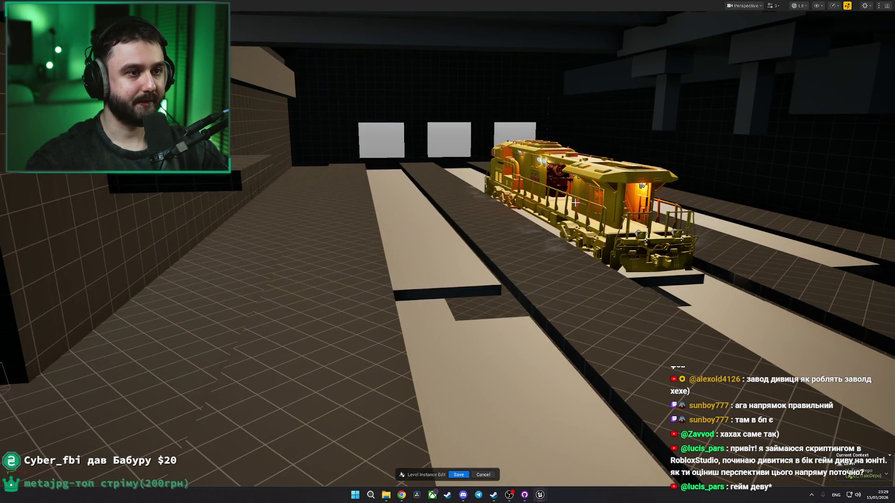
{"action": "left_click", "coordinate": [574, 204]}
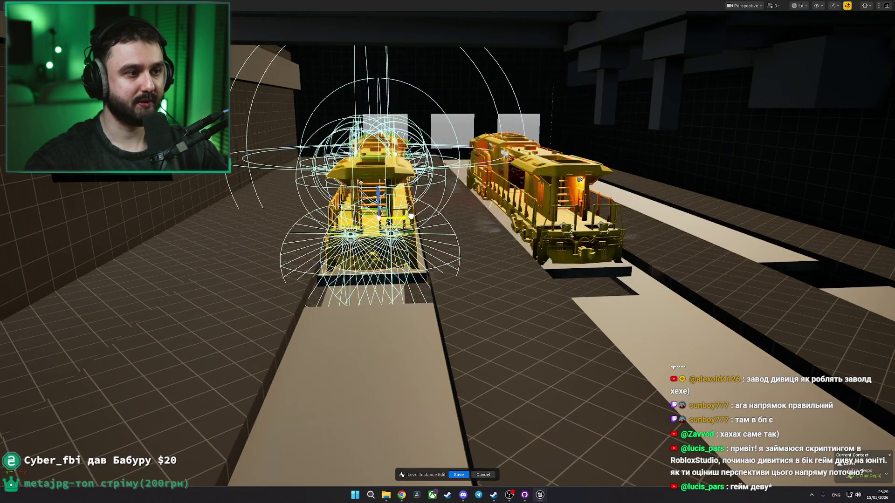
{"action": "left_click_drag", "start_coordinate": [428, 225], "coordinate": [263, 249]}
{"action": "left_click", "coordinate": [247, 241]}
{"action": "scroll", "coordinate": [247, 241], "scroll_direction": "down", "scroll_amount": 6}
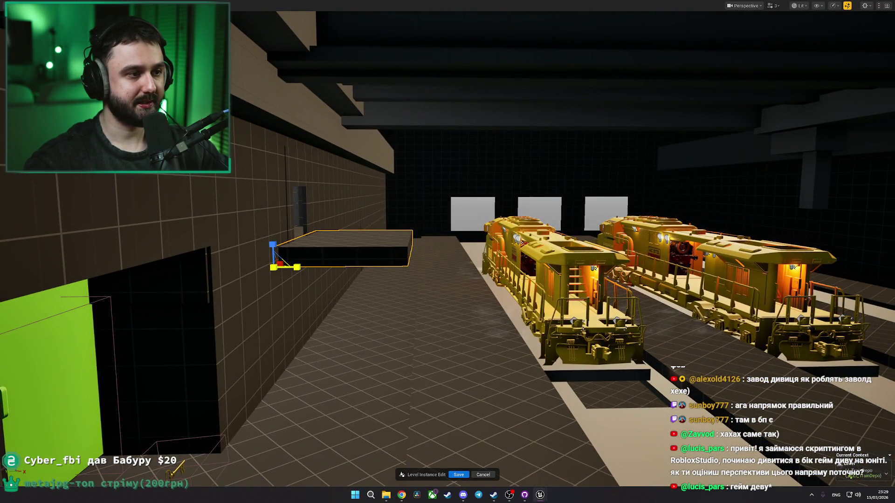
{"action": "left_click_drag", "start_coordinate": [583, 328], "coordinate": [233, 253]}
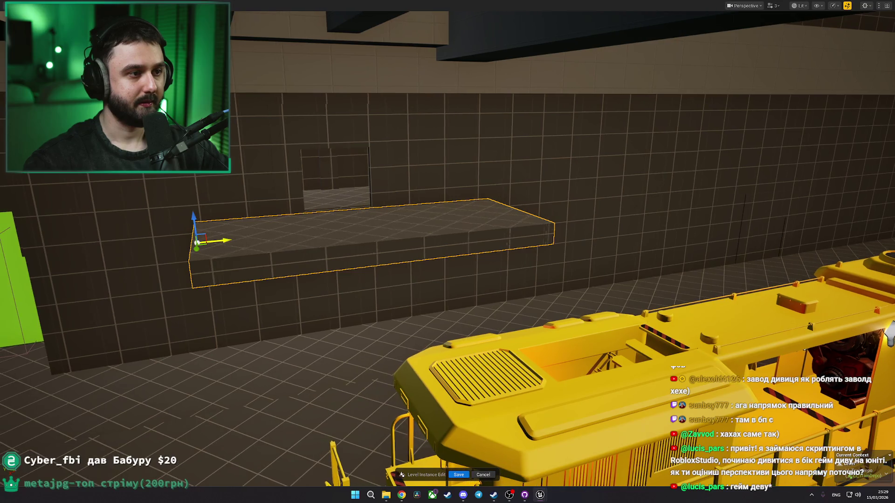
{"action": "mouse_move", "coordinate": [269, 251]}
{"action": "left_mouse_down"}
{"action": "mouse_move", "coordinate": [379, 252]}
{"action": "mouse_move", "coordinate": [394, 261]}
{"action": "left_mouse_up"}
{"action": "left_click_drag", "start_coordinate": [334, 349], "coordinate": [335, 349]}
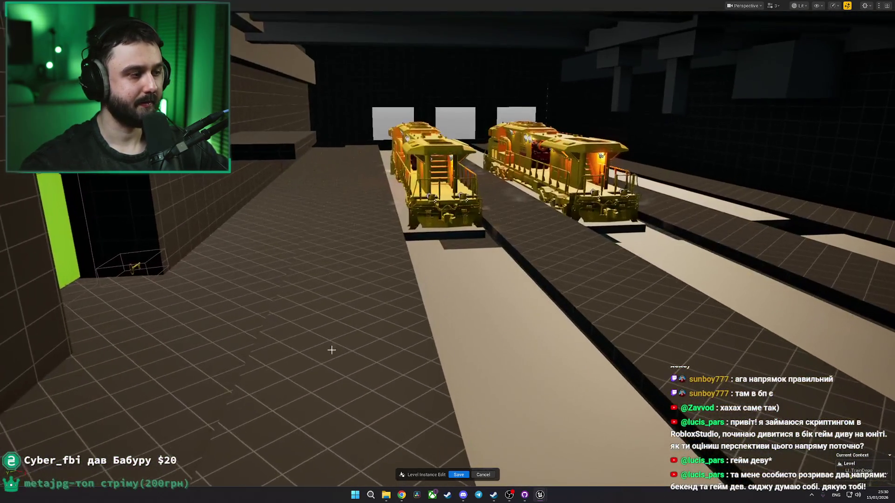
{"action": "left_click", "coordinate": [343, 338]}
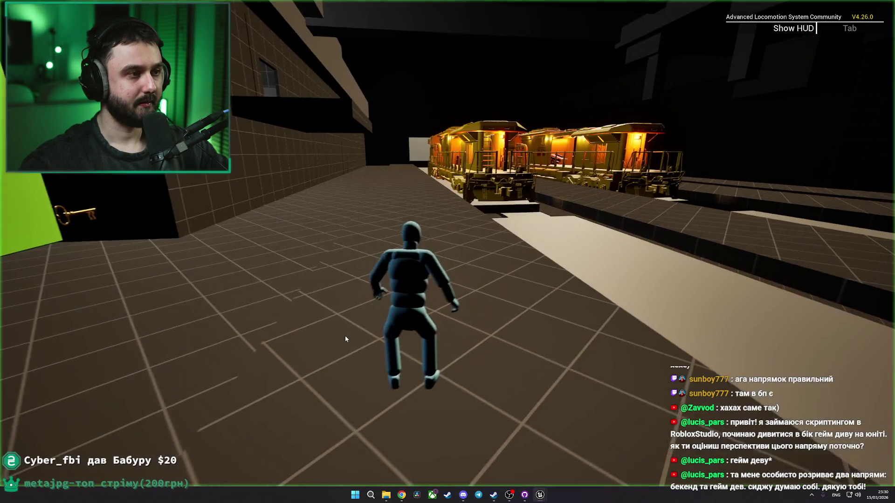
{"action": "key", "text": "w"}
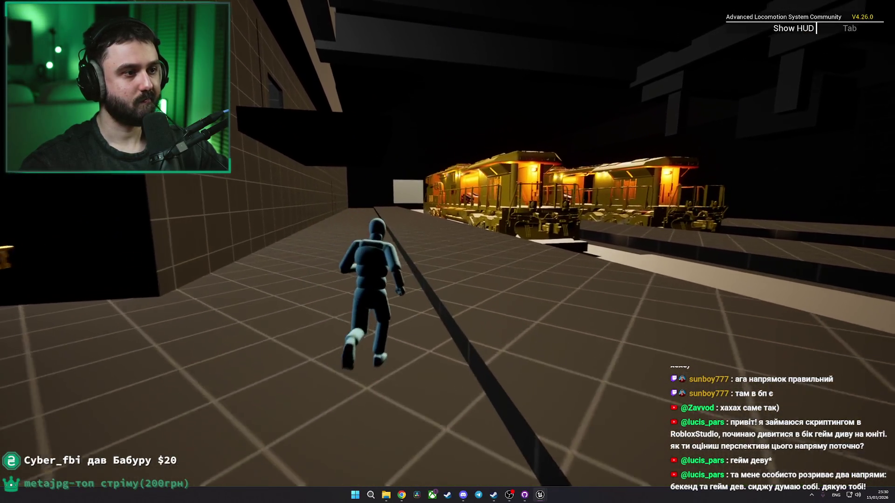
{"action": "key", "text": "d"}
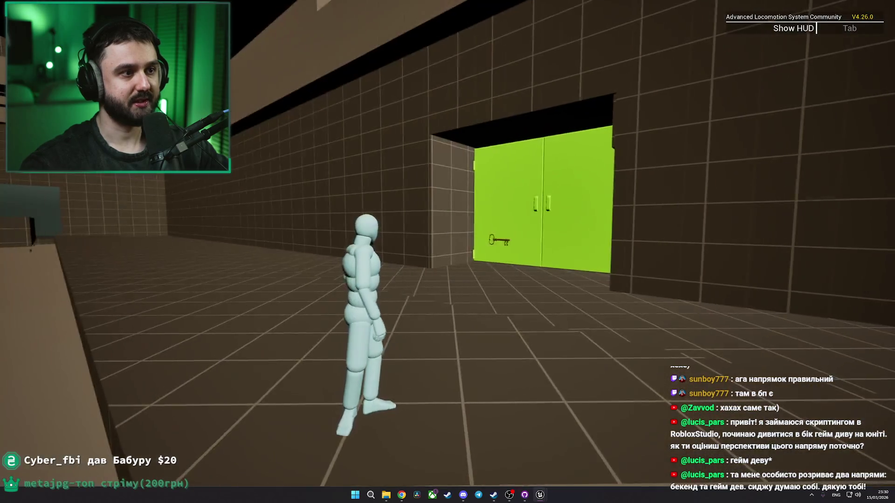
{"action": "key", "text": "w"}
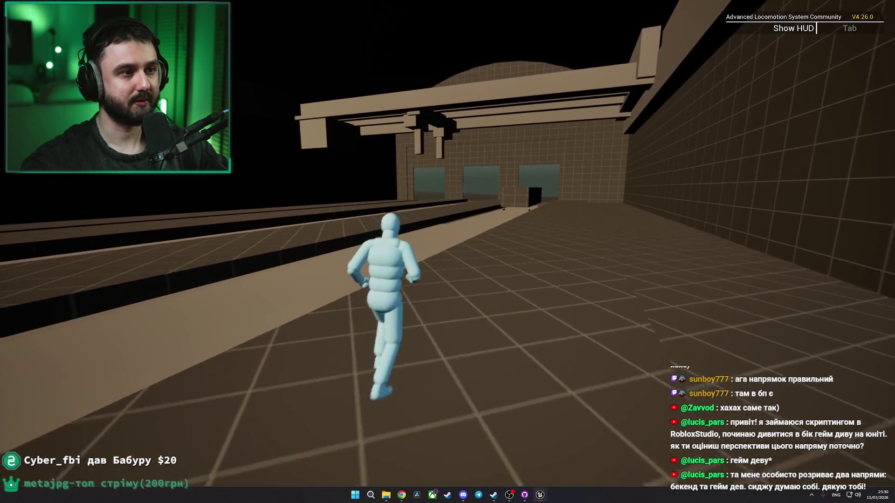
{"action": "key", "text": "alt+Tab"}
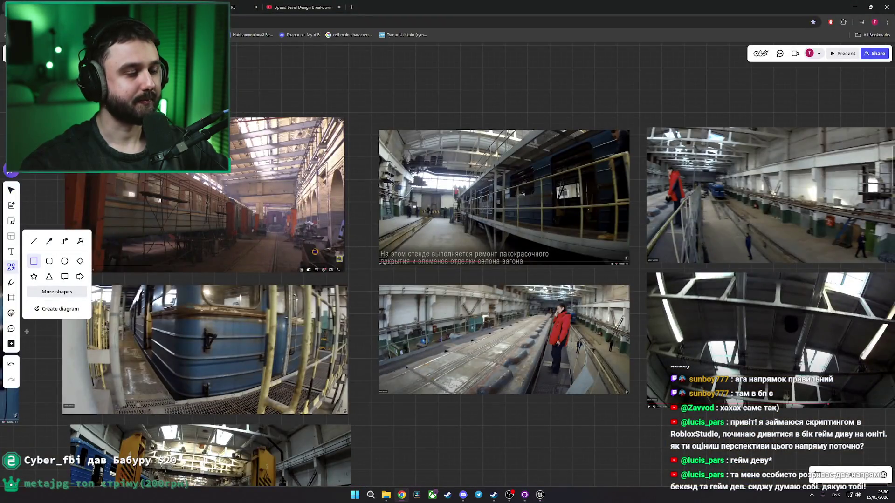
{"action": "left_click", "coordinate": [543, 499]}
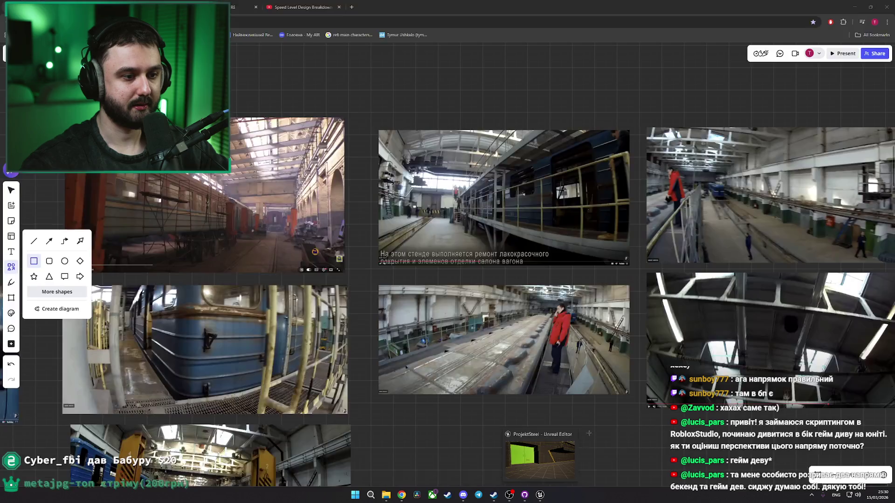
{"action": "left_click", "coordinate": [503, 460]}
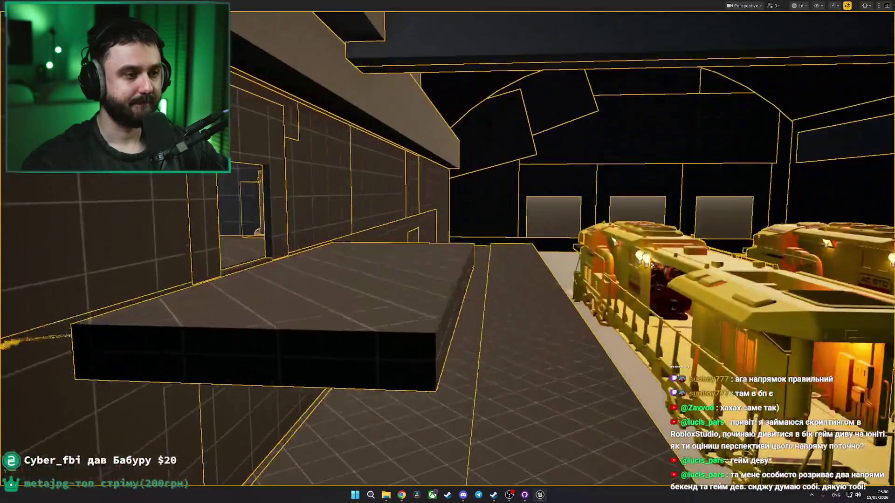
{"action": "key", "text": "s"}
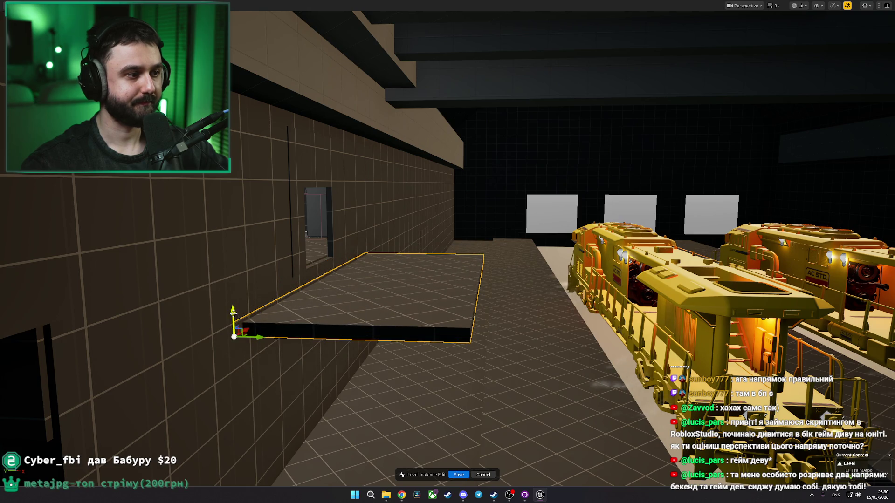
{"action": "mouse_move", "coordinate": [233, 313]}
{"action": "left_mouse_down"}
{"action": "mouse_move", "coordinate": [833, 352]}
{"action": "mouse_move", "coordinate": [560, 349]}
{"action": "left_mouse_up"}
{"action": "key", "text": "s"}
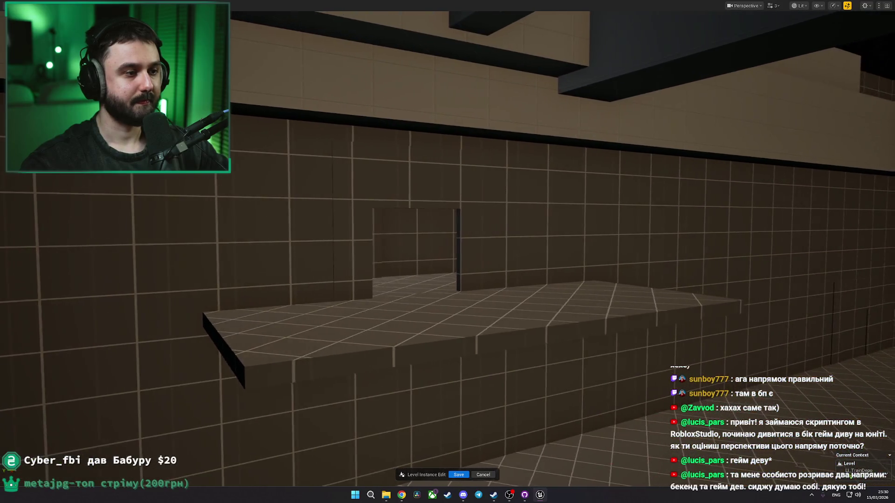
{"action": "left_click_drag", "start_coordinate": [280, 320], "coordinate": [347, 294]}
{"action": "left_click_drag", "start_coordinate": [274, 283], "coordinate": [214, 282]}
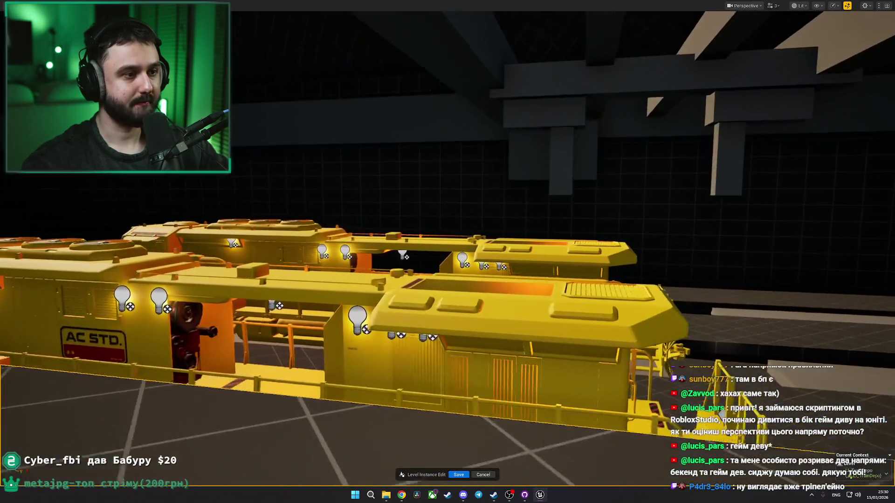
{"action": "key", "text": "f"}
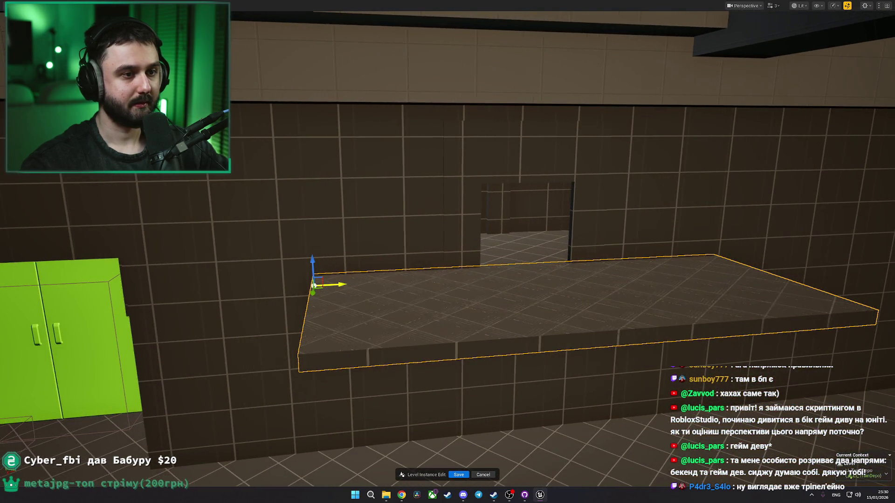
{"action": "mouse_move", "coordinate": [492, 285]}
{"action": "left_mouse_down"}
{"action": "mouse_move", "coordinate": [494, 308]}
{"action": "mouse_move", "coordinate": [541, 307]}
{"action": "left_mouse_up"}
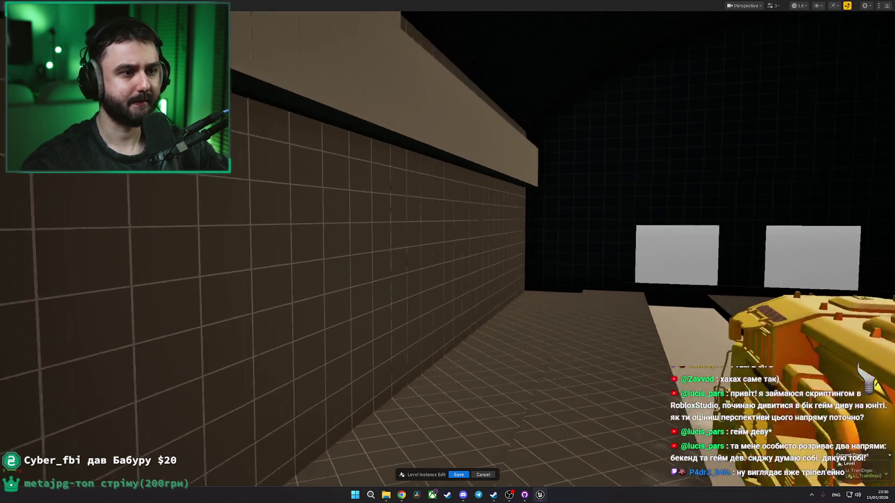
{"action": "mouse_move", "coordinate": [541, 308]}
{"action": "left_mouse_down"}
{"action": "mouse_move", "coordinate": [624, 298]}
{"action": "mouse_move", "coordinate": [518, 300]}
{"action": "mouse_move", "coordinate": [403, 280]}
{"action": "left_mouse_up"}
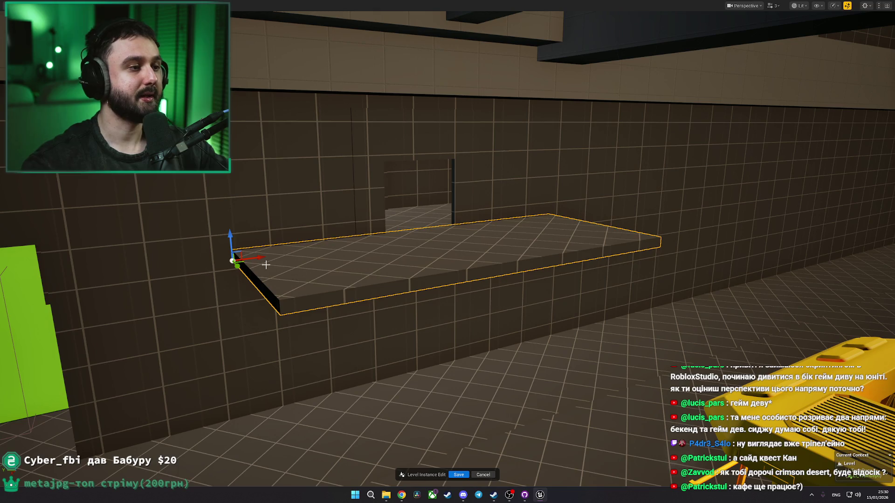
{"action": "mouse_move", "coordinate": [219, 229]}
{"action": "left_mouse_down"}
{"action": "mouse_move", "coordinate": [272, 199]}
{"action": "mouse_move", "coordinate": [241, 233]}
{"action": "mouse_move", "coordinate": [350, 230]}
{"action": "mouse_move", "coordinate": [393, 216]}
{"action": "mouse_move", "coordinate": [379, 230]}
{"action": "left_mouse_up"}
{"action": "key", "text": "w"}
{"action": "key", "text": "ctrl+z"}
{"action": "key", "text": "Escape"}
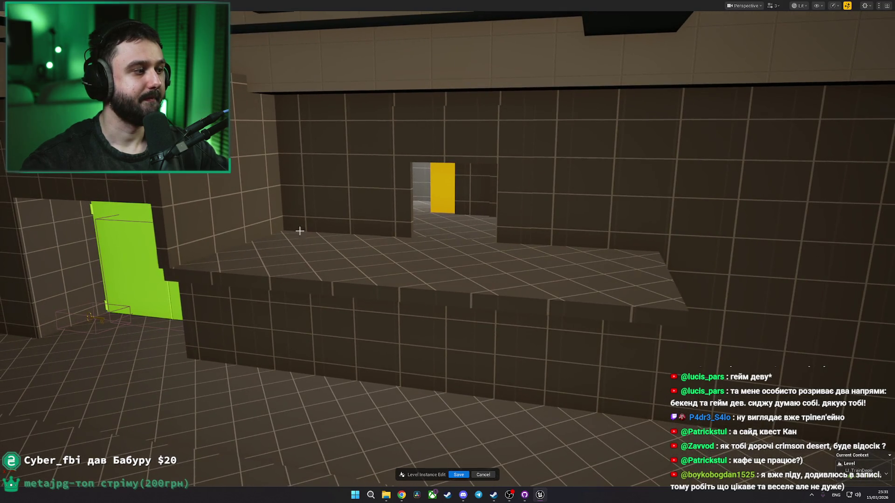
Step: Rotate the raised platform upright into a wall, slide it left and lower its height
{"action": "left_click_drag", "start_coordinate": [264, 229], "coordinate": [628, 236]}
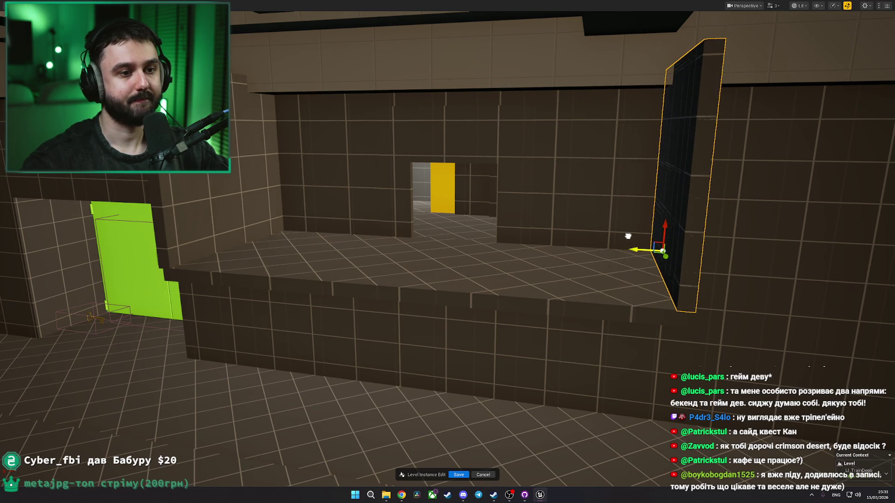
{"action": "left_click", "coordinate": [416, 219]}
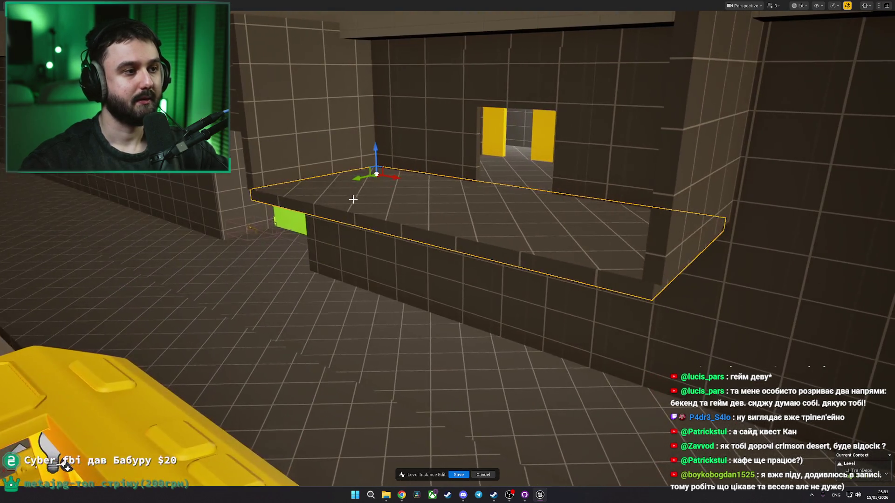
{"action": "key", "text": "e"}
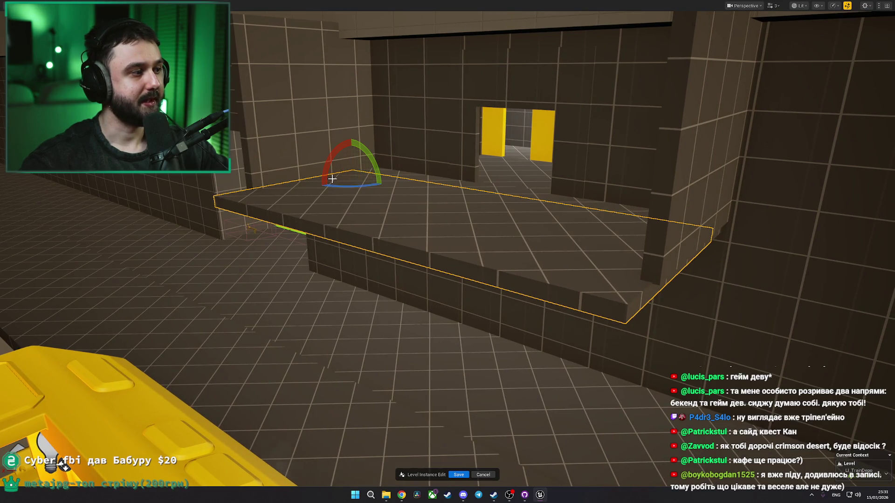
{"action": "left_click_drag", "start_coordinate": [338, 180], "coordinate": [330, 176]}
{"action": "key", "text": "w"}
{"action": "left_click_drag", "start_coordinate": [384, 166], "coordinate": [275, 190]}
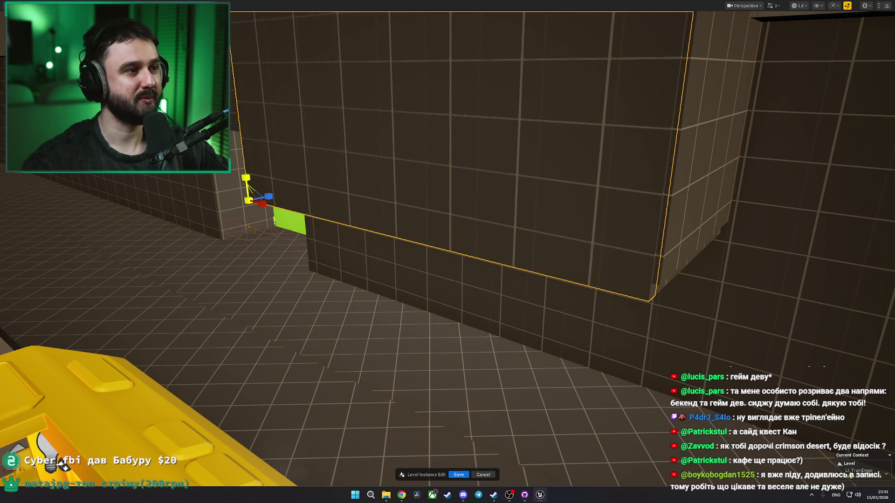
{"action": "left_click_drag", "start_coordinate": [246, 178], "coordinate": [249, 210]}
{"action": "key", "text": "f"}
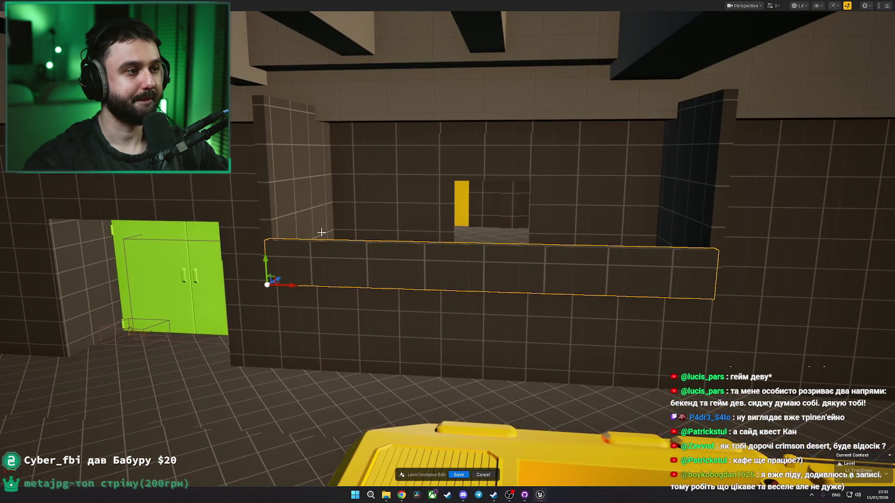
Step: Alt-drag a copy of the wall upward and shrink the lower piece into a narrow block
{"action": "mouse_move", "coordinate": [267, 260]}
{"action": "left_mouse_down"}
{"action": "mouse_move", "coordinate": [265, 115]}
{"action": "mouse_move", "coordinate": [257, 115]}
{"action": "left_mouse_up"}
{"action": "left_click", "coordinate": [353, 269]}
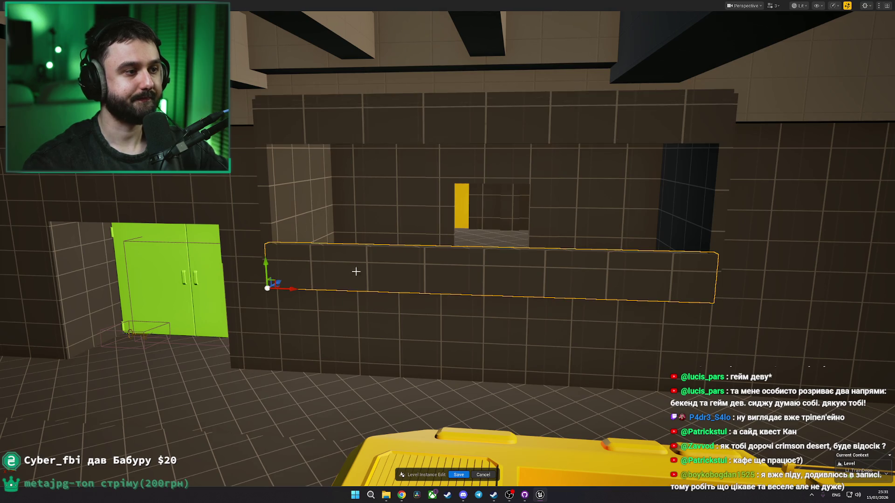
{"action": "mouse_move", "coordinate": [295, 291]}
{"action": "left_mouse_down"}
{"action": "mouse_move", "coordinate": [261, 291]}
{"action": "mouse_move", "coordinate": [279, 261]}
{"action": "mouse_move", "coordinate": [243, 219]}
{"action": "mouse_move", "coordinate": [243, 153]}
{"action": "left_mouse_up"}
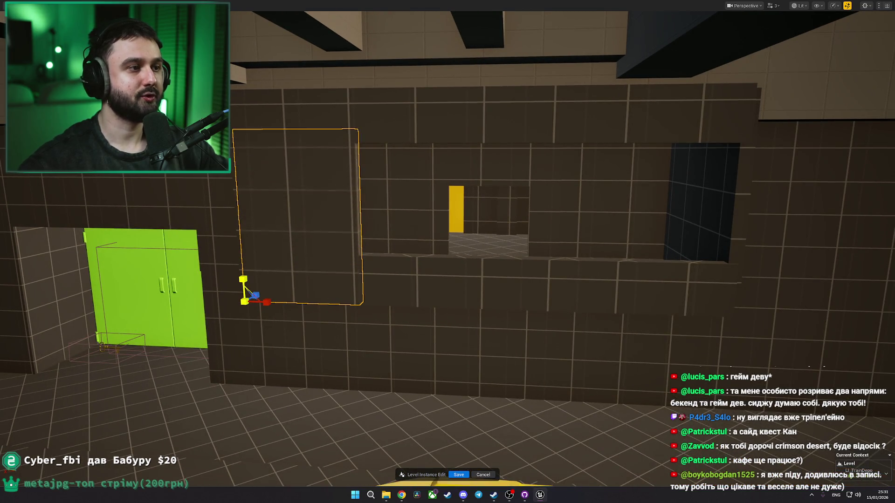
{"action": "mouse_move", "coordinate": [266, 303]}
{"action": "left_mouse_down"}
{"action": "mouse_move", "coordinate": [233, 303]}
{"action": "mouse_move", "coordinate": [698, 295]}
{"action": "left_mouse_up"}
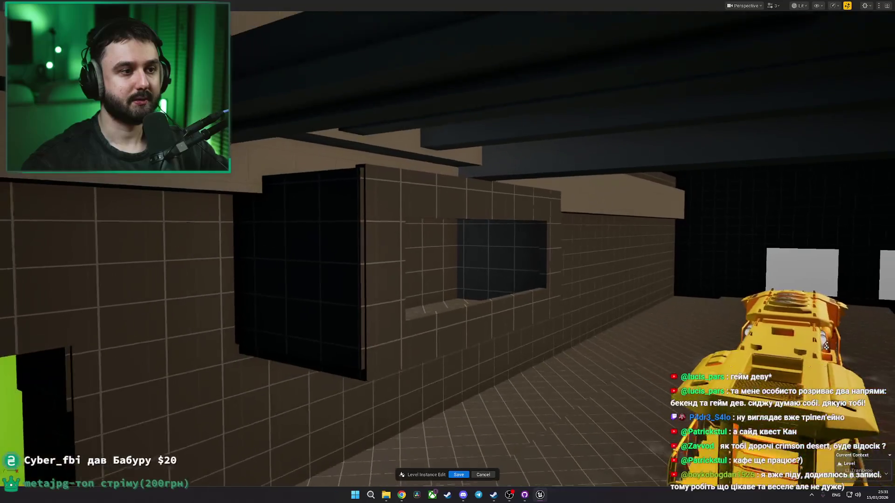
Step: Fly through the wall opening into the tiled room, select its floor, and restore the editor panels
{"action": "left_click", "coordinate": [512, 208]}
{"action": "key", "text": "a"}
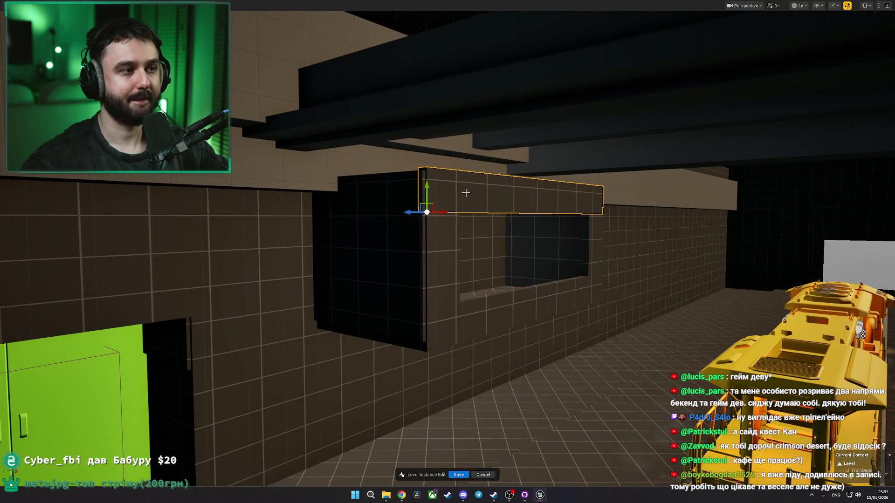
{"action": "mouse_move", "coordinate": [465, 100]}
{"action": "left_mouse_down"}
{"action": "mouse_move", "coordinate": [550, 103]}
{"action": "mouse_move", "coordinate": [504, 140]}
{"action": "mouse_move", "coordinate": [586, 189]}
{"action": "mouse_move", "coordinate": [581, 207]}
{"action": "mouse_move", "coordinate": [560, 201]}
{"action": "left_mouse_up"}
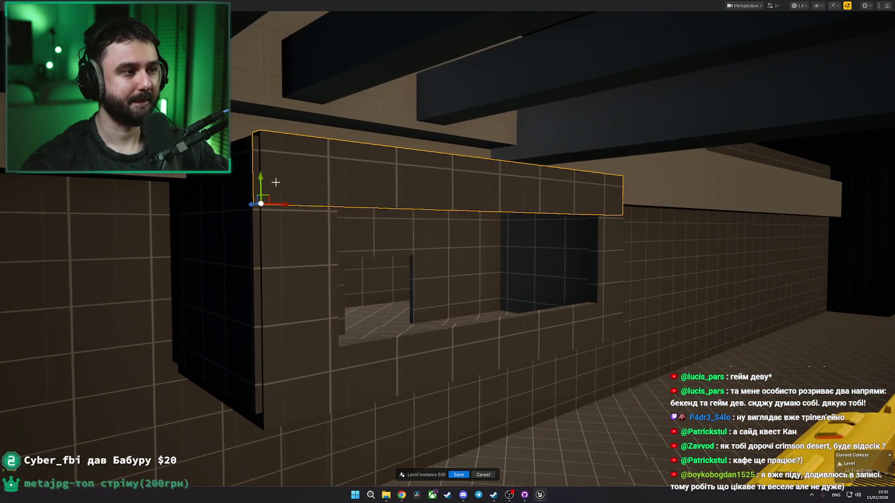
{"action": "left_click", "coordinate": [268, 183]}
{"action": "mouse_move", "coordinate": [269, 182]}
{"action": "left_mouse_down"}
{"action": "mouse_move", "coordinate": [250, 169]}
{"action": "mouse_move", "coordinate": [348, 198]}
{"action": "left_mouse_up"}
{"action": "left_click", "coordinate": [347, 198]}
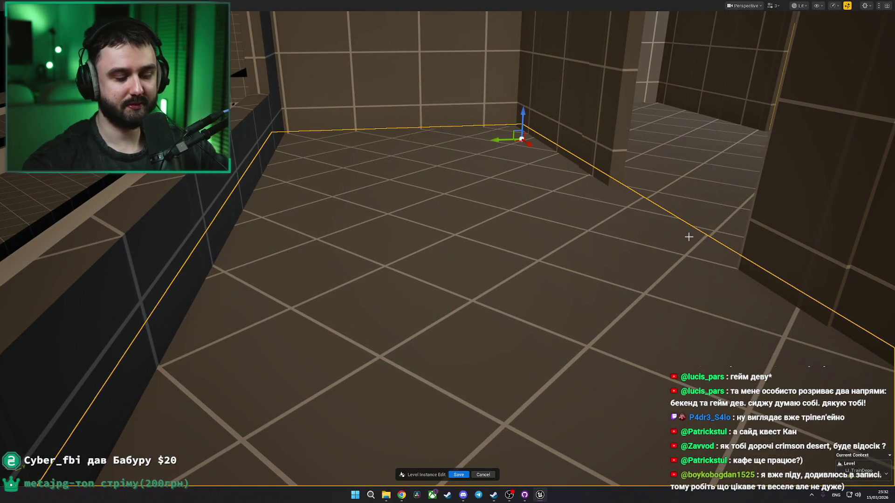
{"action": "key", "text": "F11"}
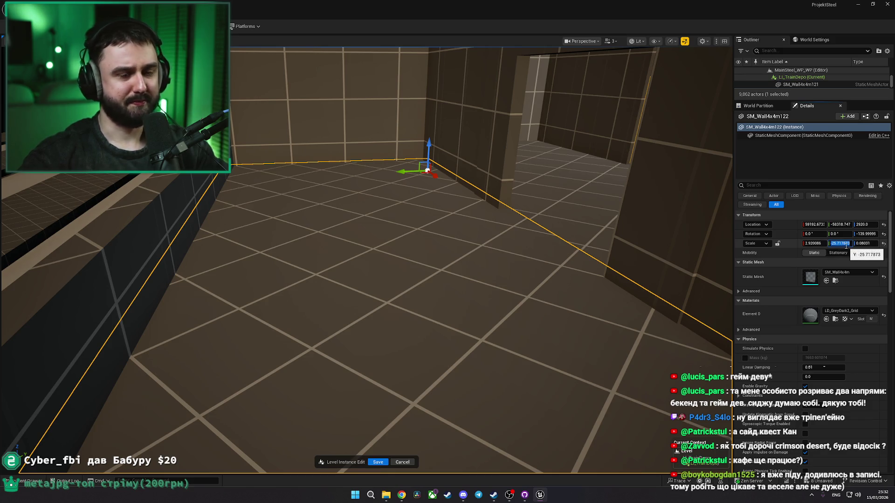
Step: Set the wall's Y scale to 1, then delete the stray wall
{"action": "type", "text": "1"}
{"action": "key", "text": "Return"}
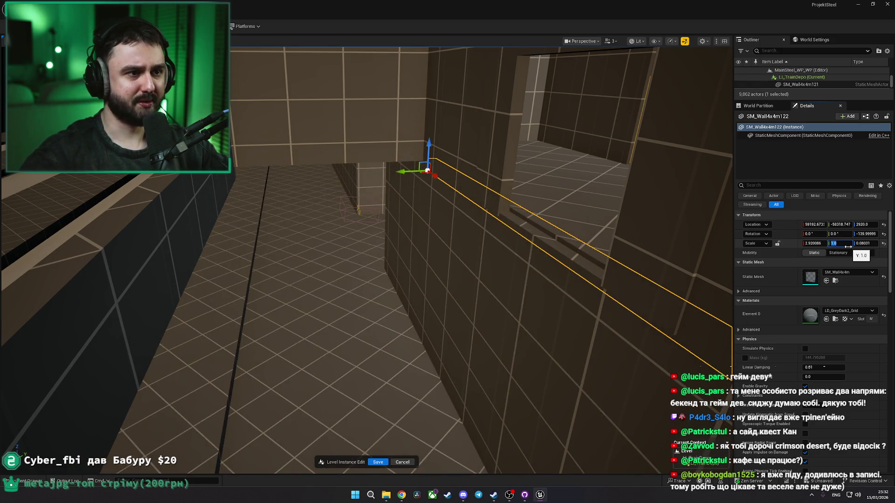
{"action": "right_click", "coordinate": [850, 246]}
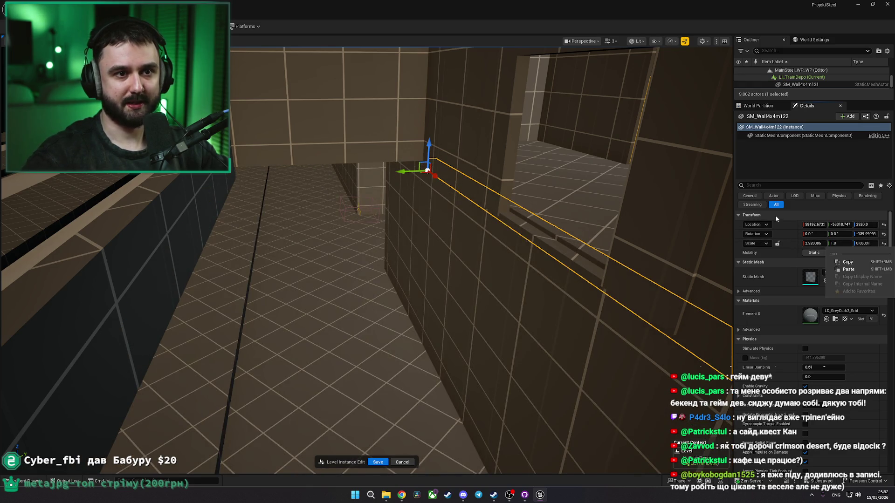
{"action": "key", "text": "Delete"}
{"action": "left_click", "coordinate": [535, 190]}
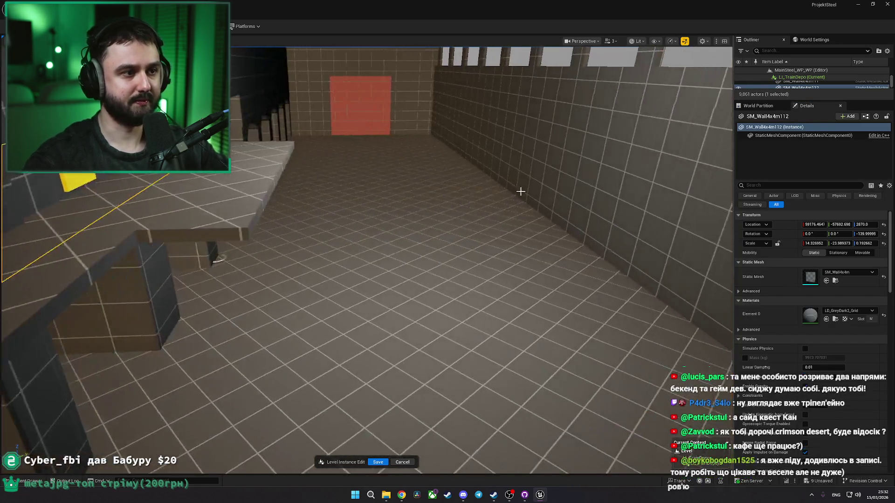
Step: Copy the SM_Floor2x2m2 slab and fit it along the window opening, stretched to X scale 6.85
{"action": "left_click", "coordinate": [270, 170]}
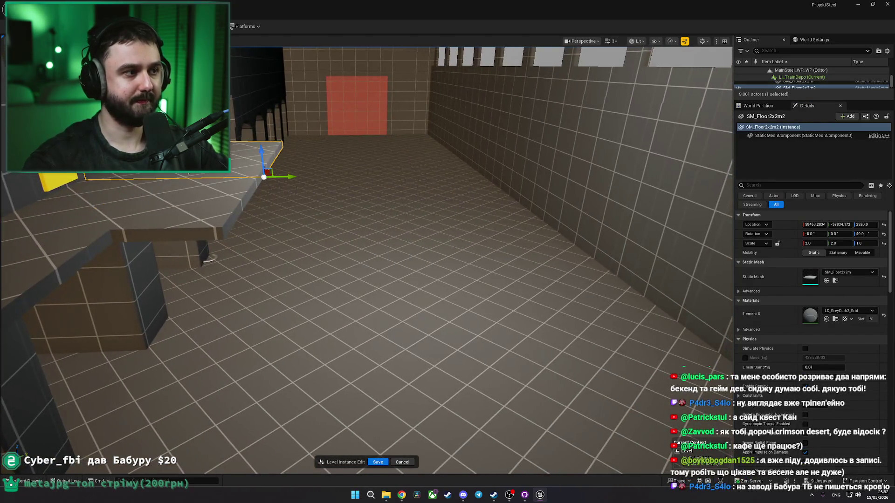
{"action": "left_click_drag", "start_coordinate": [556, 204], "coordinate": [327, 273]}
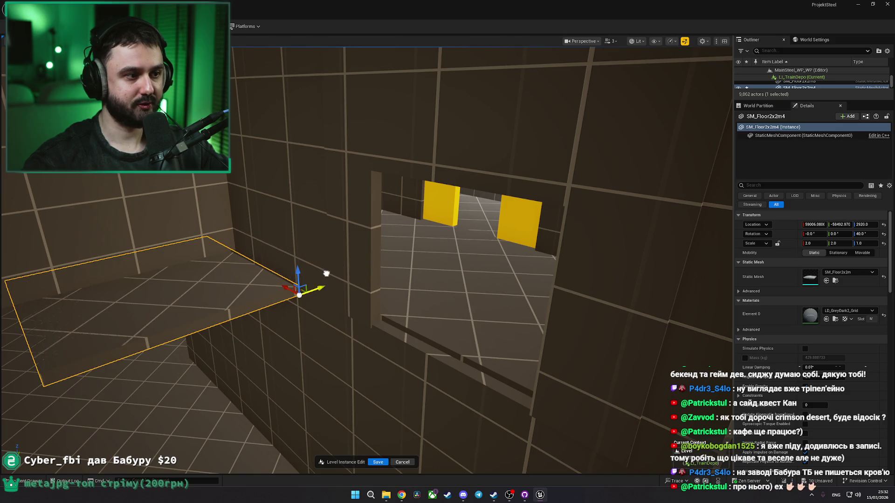
{"action": "key", "text": "f"}
{"action": "mouse_move", "coordinate": [409, 231]}
{"action": "left_mouse_down"}
{"action": "mouse_move", "coordinate": [375, 226]}
{"action": "mouse_move", "coordinate": [365, 298]}
{"action": "mouse_move", "coordinate": [409, 176]}
{"action": "mouse_move", "coordinate": [409, 194]}
{"action": "mouse_move", "coordinate": [671, 142]}
{"action": "left_mouse_up"}
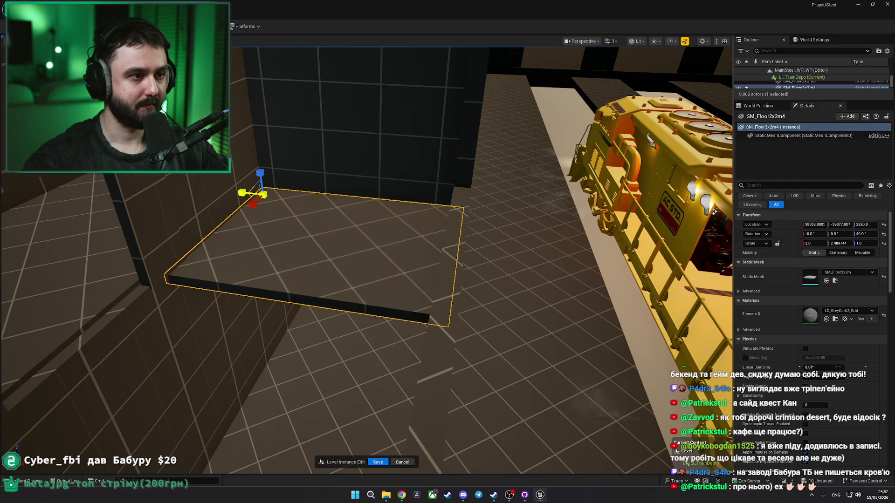
{"action": "scroll", "coordinate": [366, 261], "scroll_direction": "up", "scroll_amount": 3}
{"action": "key", "text": "d"}
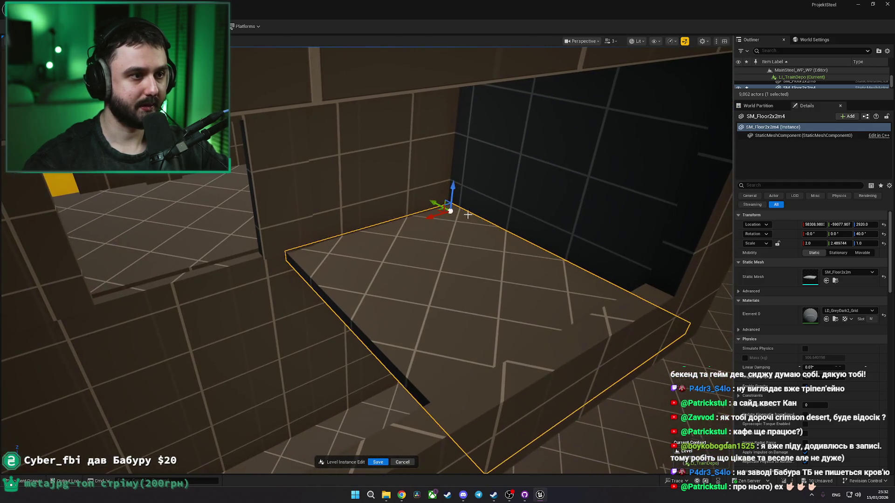
{"action": "left_click_drag", "start_coordinate": [429, 217], "coordinate": [423, 215]}
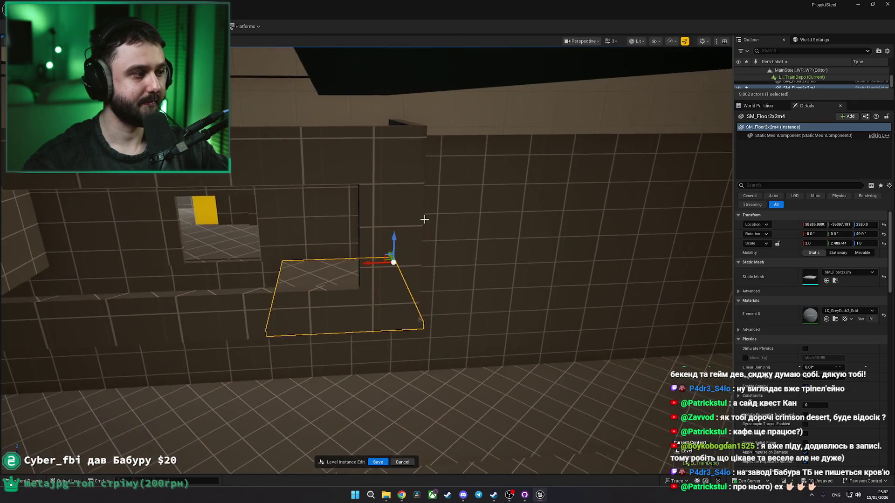
{"action": "left_click_drag", "start_coordinate": [377, 263], "coordinate": [378, 263]}
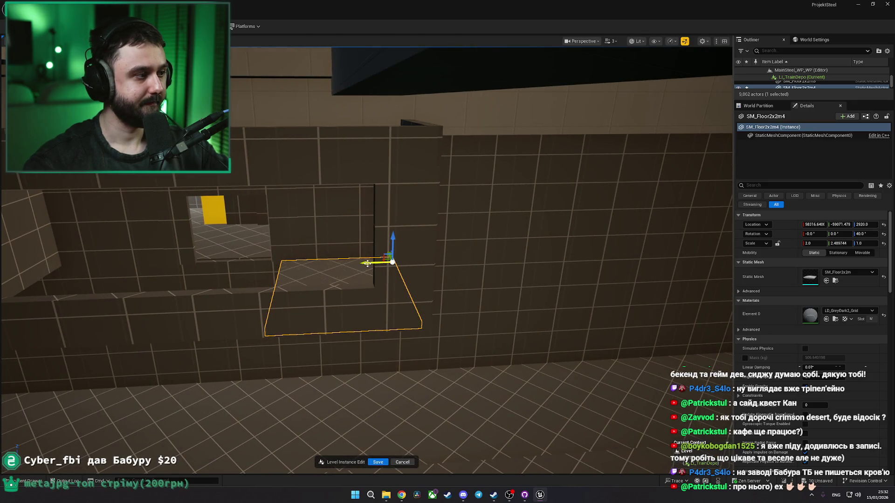
{"action": "key", "text": "a"}
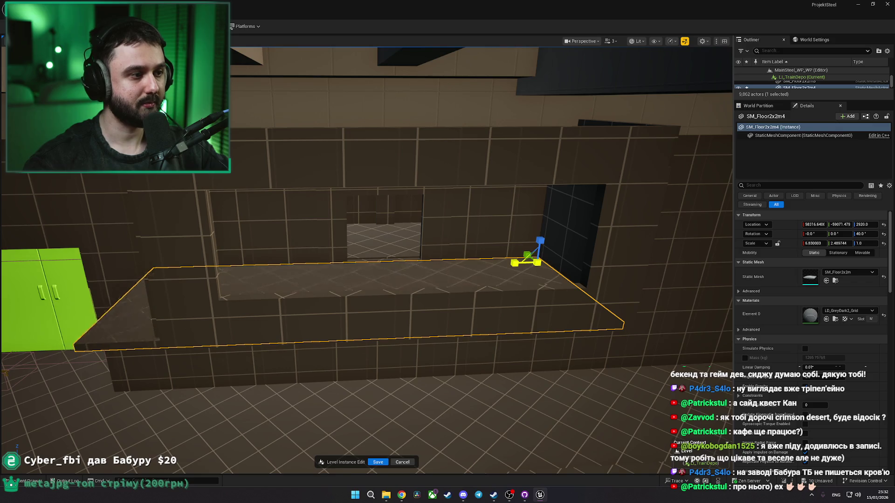
{"action": "left_click", "coordinate": [573, 223]}
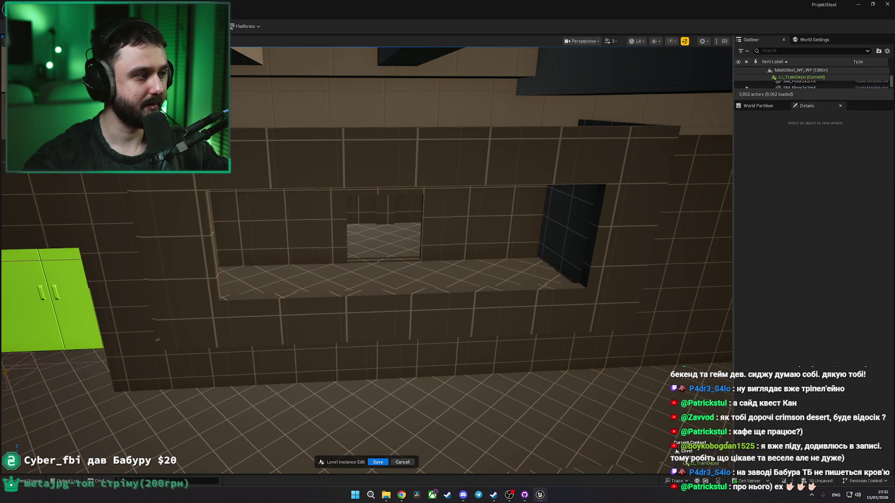
{"action": "scroll", "coordinate": [494, 254], "scroll_direction": "down", "scroll_amount": 2}
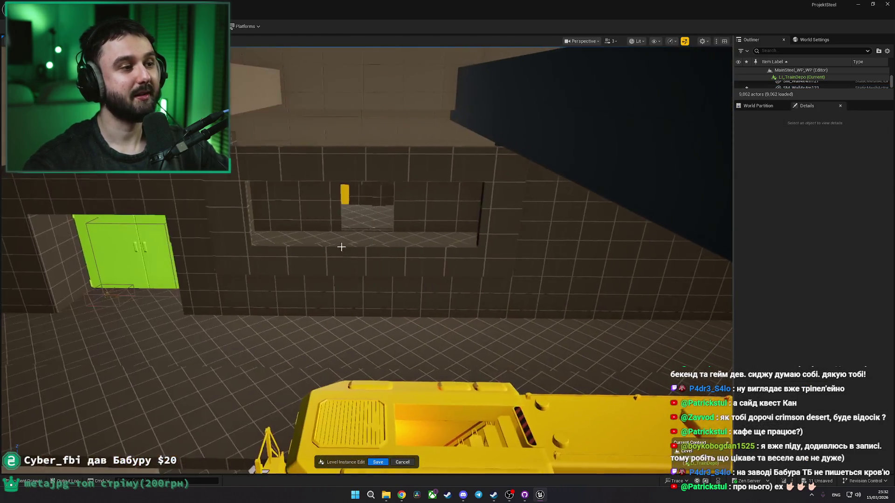
Step: Alt-drag a copy of ledge slab SM_Floor2x2m4 up 500 units to Z 3420, then fly through the opening
{"action": "left_click", "coordinate": [363, 254]}
{"action": "scroll", "coordinate": [471, 274], "scroll_direction": "up", "scroll_amount": 2}
{"action": "mouse_move", "coordinate": [495, 259]}
{"action": "left_mouse_down", "text": "alt"}
{"action": "mouse_move", "coordinate": [495, 156]}
{"action": "mouse_move", "coordinate": [485, 129]}
{"action": "left_mouse_up", "text": "alt"}
{"action": "key", "text": "Escape"}
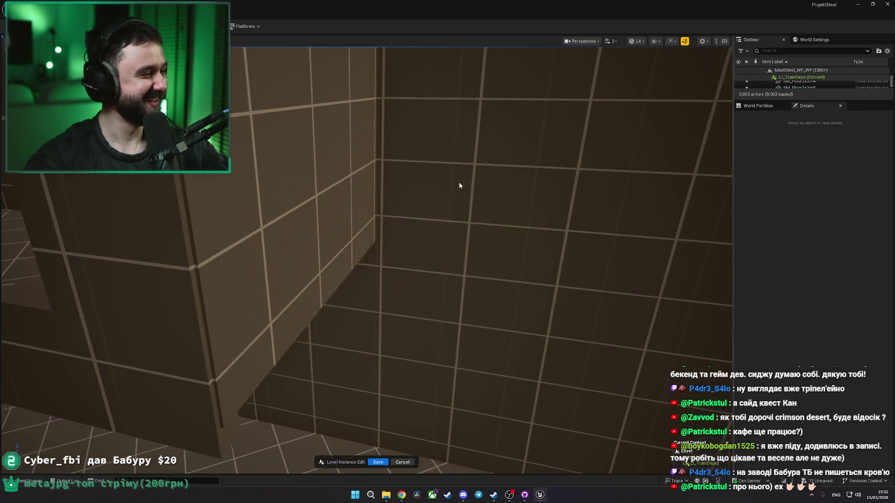
{"action": "key", "text": "s"}
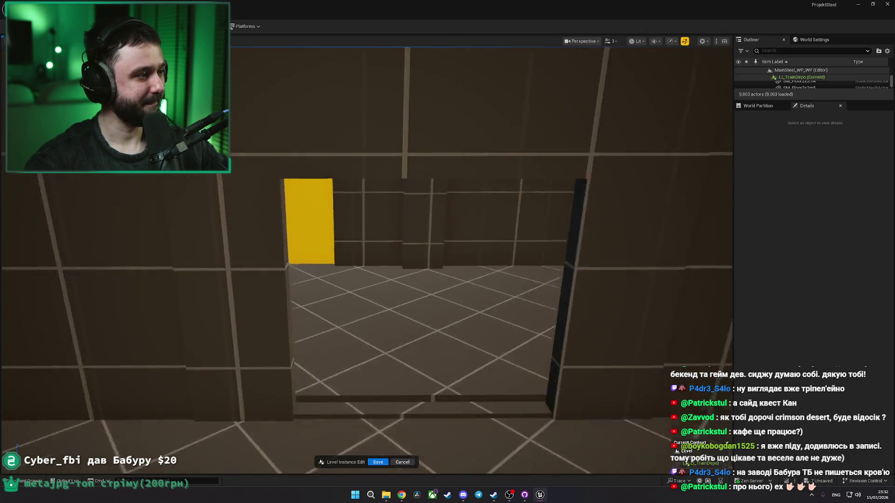
{"action": "key", "text": "w"}
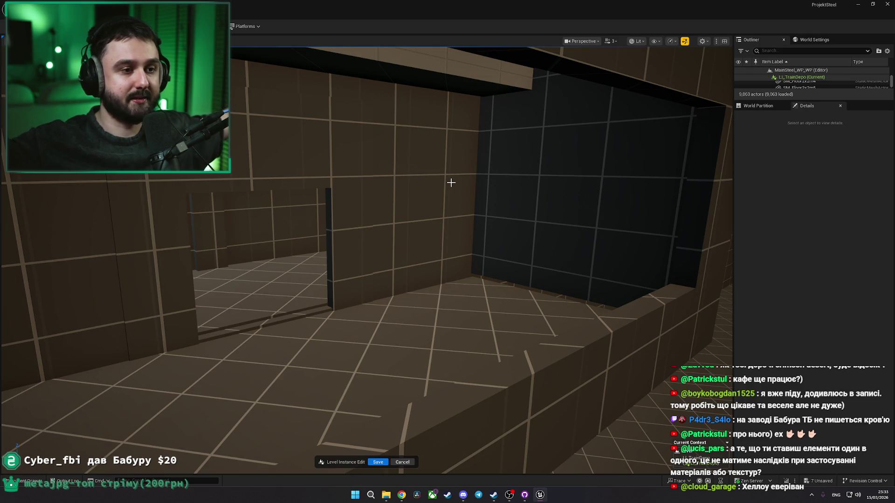
Step: Raise the ledge floor slab slightly to Z 2930
{"action": "left_click", "coordinate": [485, 265]}
{"action": "key", "text": "f"}
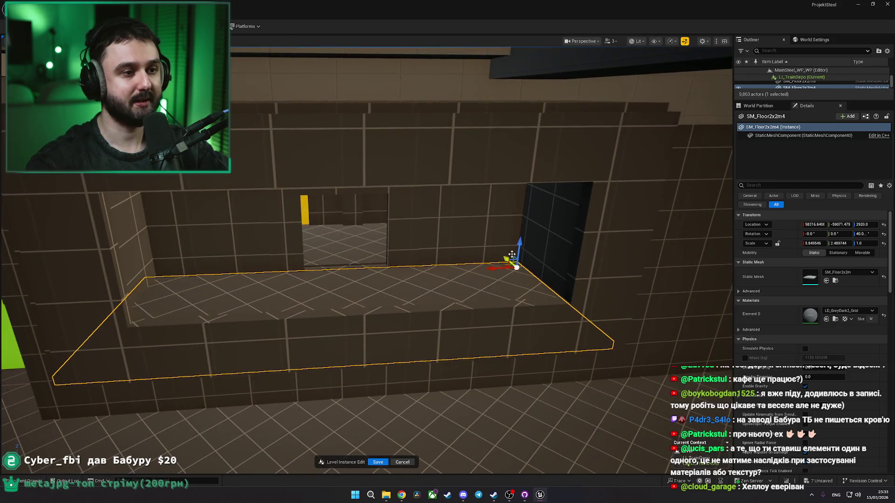
{"action": "mouse_move", "coordinate": [517, 250]}
{"action": "left_mouse_down"}
{"action": "mouse_move", "coordinate": [447, 315]}
{"action": "mouse_move", "coordinate": [428, 290]}
{"action": "mouse_move", "coordinate": [405, 299]}
{"action": "left_mouse_up"}
{"action": "key", "text": "Escape"}
Step: Inspect the door frame and the wall beside the doorway
{"action": "left_click", "coordinate": [409, 290]}
{"action": "left_click_drag", "start_coordinate": [226, 248], "coordinate": [226, 248]}
{"action": "left_click", "coordinate": [226, 248]}
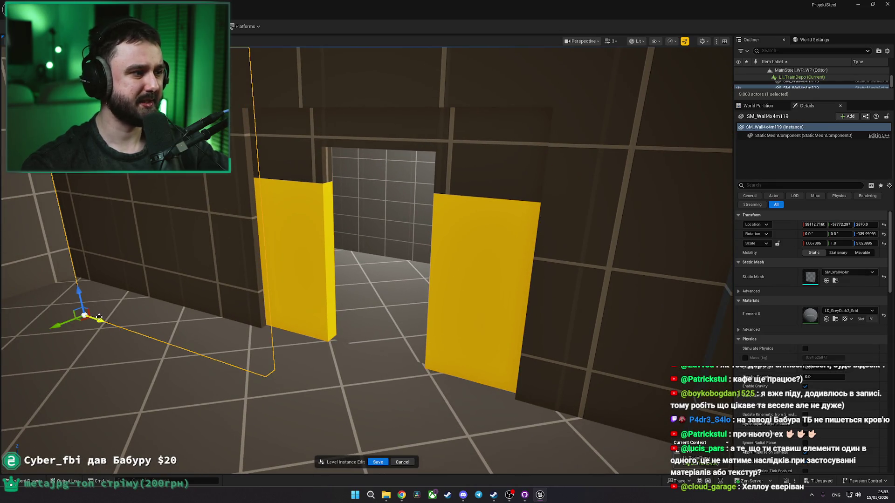
{"action": "key", "text": "Escape"}
{"action": "mouse_move", "coordinate": [99, 320]}
{"action": "left_mouse_down"}
{"action": "mouse_move", "coordinate": [89, 299]}
{"action": "mouse_move", "coordinate": [316, 315]}
{"action": "mouse_move", "coordinate": [449, 263]}
{"action": "mouse_move", "coordinate": [454, 252]}
{"action": "left_mouse_up"}
Step: Give the wall below the window a Y scale of 7.0 and lift it to Z 3089.99
{"action": "left_click", "coordinate": [322, 316]}
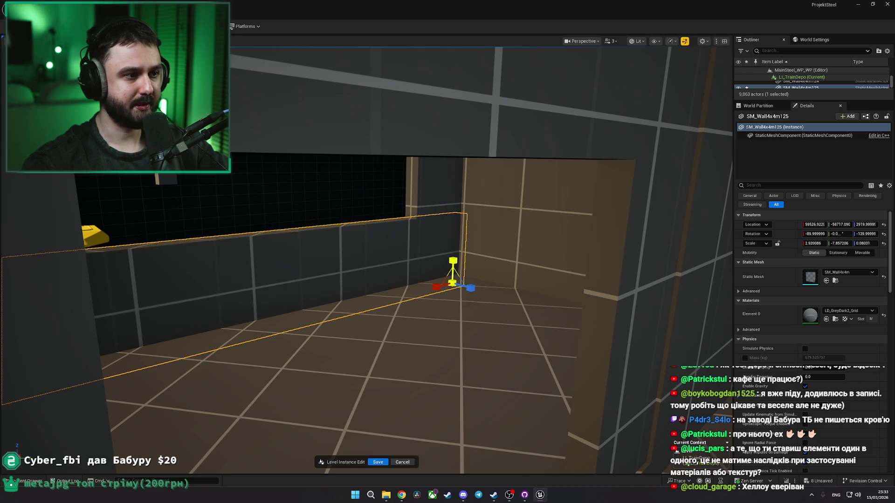
{"action": "left_click_drag", "start_coordinate": [453, 261], "coordinate": [410, 266]}
{"action": "key", "text": "w"}
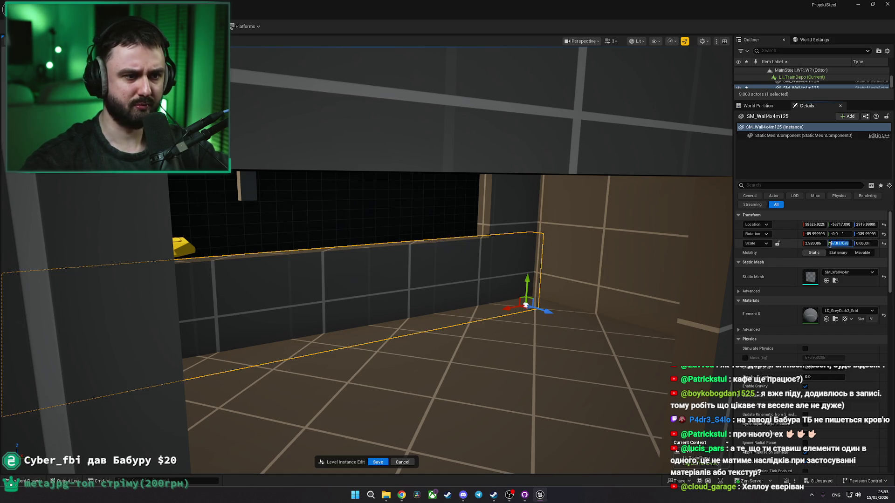
{"action": "type", "text": "7"}
{"action": "key", "text": "Return"}
{"action": "left_click_drag", "start_coordinate": [521, 285], "coordinate": [525, 194]}
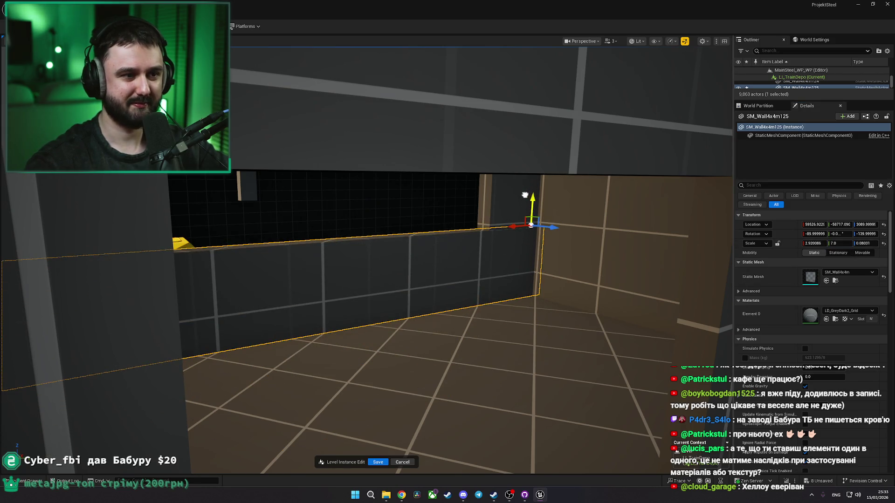
{"action": "mouse_move", "coordinate": [459, 264]}
{"action": "left_mouse_down"}
{"action": "mouse_move", "coordinate": [496, 237]}
{"action": "mouse_move", "coordinate": [340, 292]}
{"action": "left_mouse_up"}
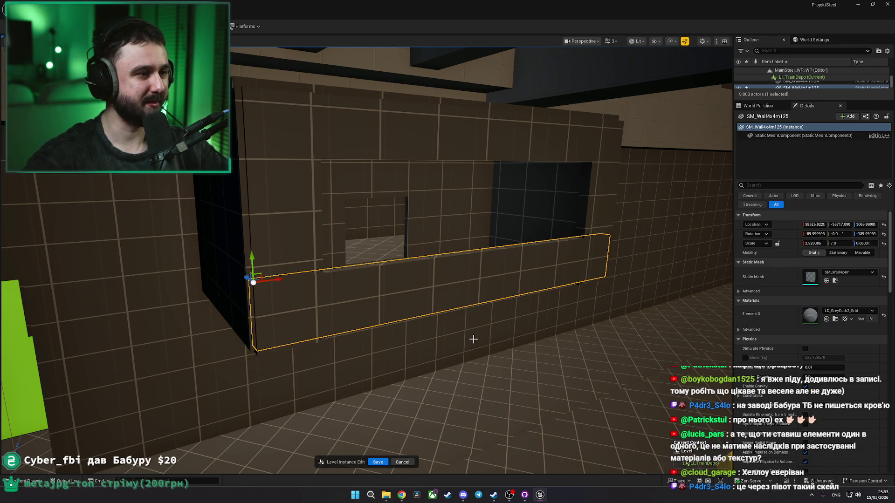
{"action": "key", "text": "Escape"}
Step: Fly through the wall opening and open the Content Drawer with Ctrl+Space
{"action": "mouse_move", "coordinate": [474, 339]}
{"action": "left_mouse_down"}
{"action": "mouse_move", "coordinate": [462, 327]}
{"action": "mouse_move", "coordinate": [461, 340]}
{"action": "left_mouse_up"}
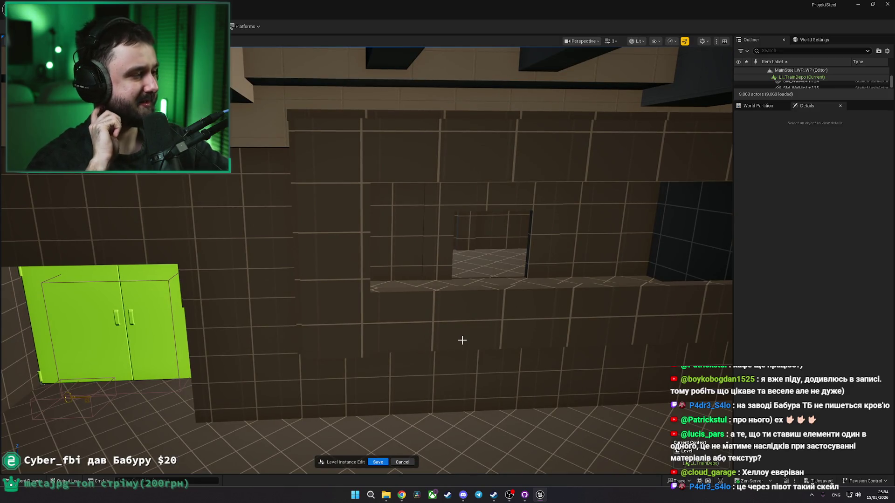
{"action": "mouse_move", "coordinate": [455, 335]}
{"action": "left_mouse_down"}
{"action": "mouse_move", "coordinate": [222, 430]}
{"action": "mouse_move", "coordinate": [242, 420]}
{"action": "left_mouse_up"}
{"action": "key", "text": "ctrl+space"}
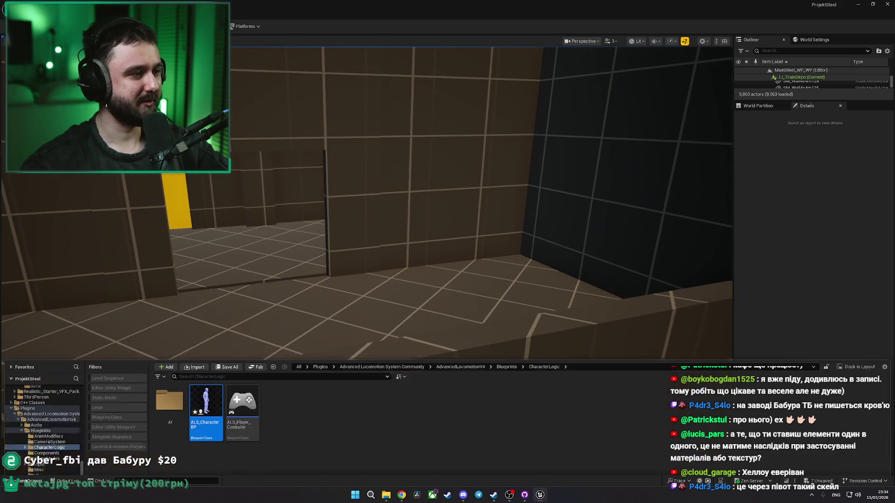
Step: Browse the Content Drawer to the Meshes > Props folder
{"action": "right_click", "coordinate": [167, 202]}
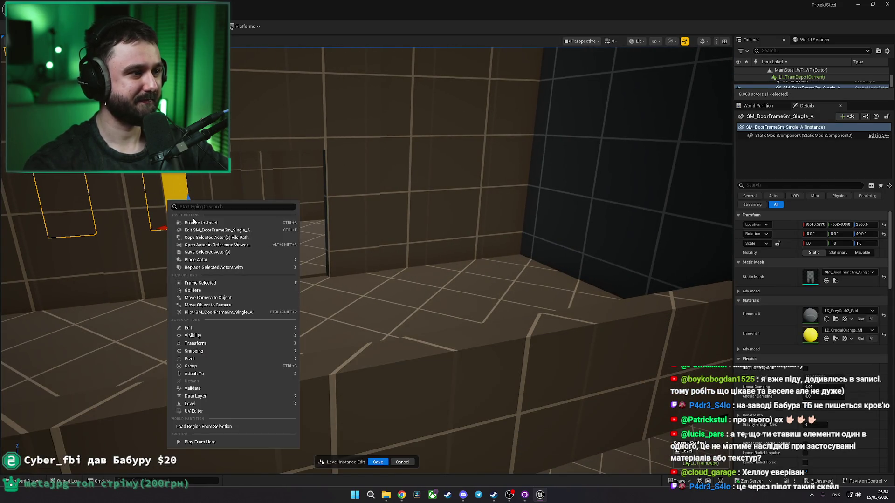
{"action": "left_click", "coordinate": [195, 223]}
{"action": "left_click", "coordinate": [409, 323]}
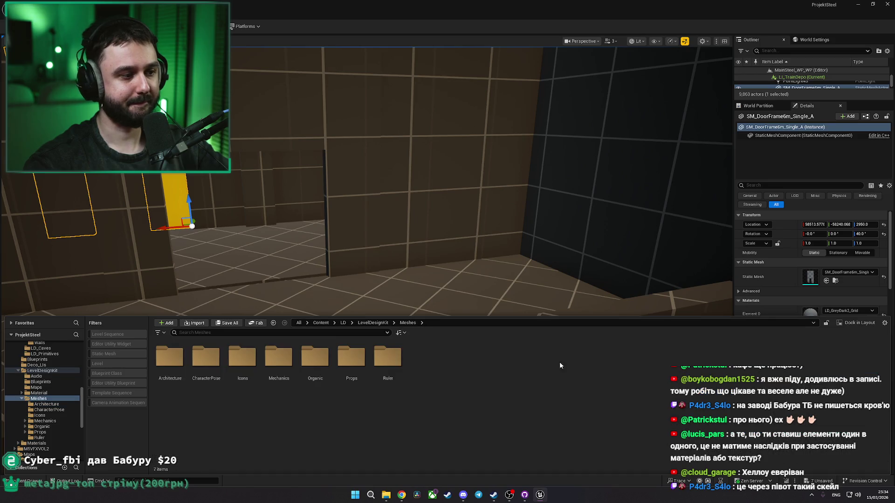
{"action": "double_click", "coordinate": [352, 358]}
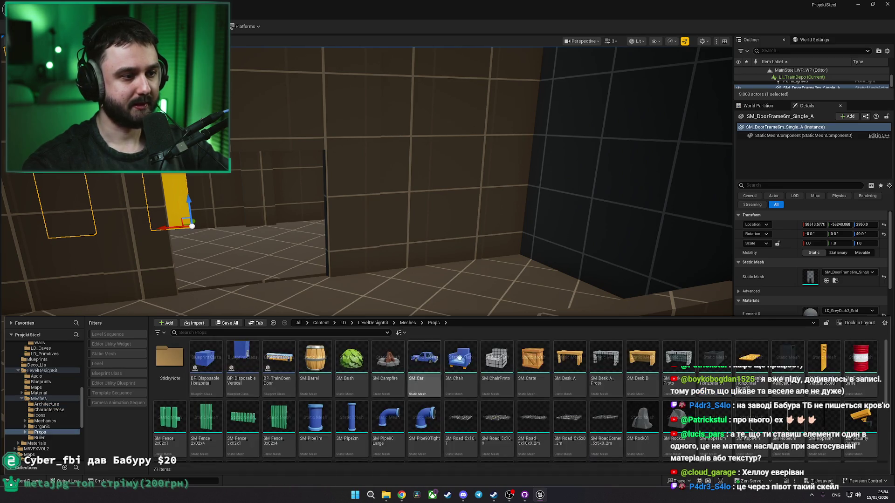
Step: Place SM_Desk_A_Proto on the depot floor, rotate it 35 degrees, and duplicate it twice into a row
{"action": "left_click_drag", "start_coordinate": [620, 367], "coordinate": [396, 289]}
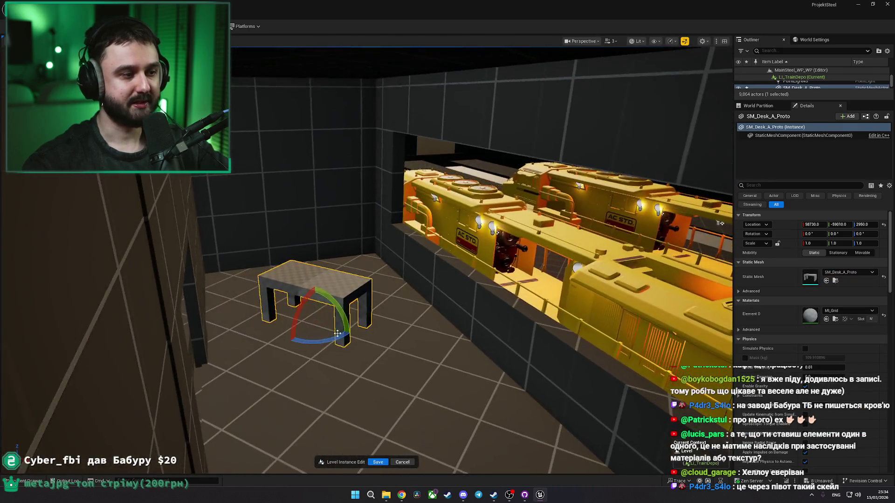
{"action": "left_click_drag", "start_coordinate": [338, 334], "coordinate": [353, 334]}
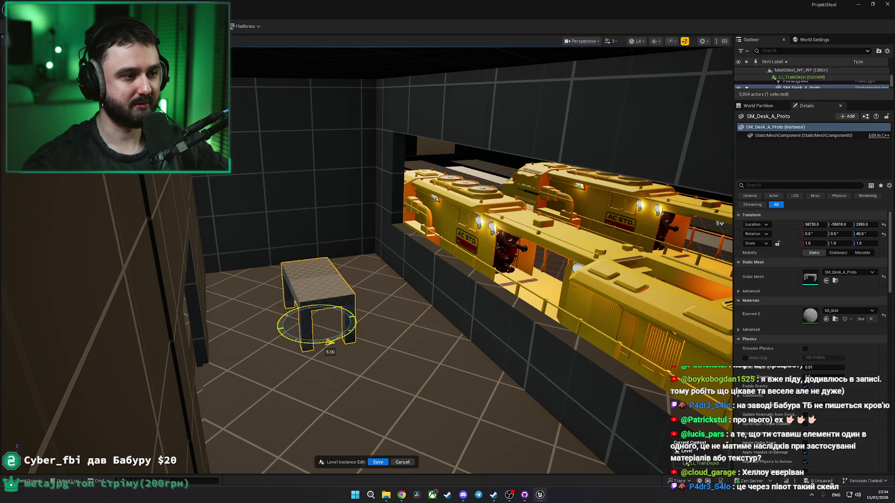
{"action": "left_click_drag", "start_coordinate": [394, 304], "coordinate": [485, 280]}
{"action": "mouse_move", "coordinate": [215, 424]}
{"action": "left_mouse_down"}
{"action": "mouse_move", "coordinate": [461, 350]}
{"action": "mouse_move", "coordinate": [499, 355]}
{"action": "left_mouse_up"}
{"action": "scroll", "coordinate": [442, 375], "scroll_direction": "up", "scroll_amount": 3}
{"action": "mouse_move", "coordinate": [342, 429]}
{"action": "left_mouse_down"}
{"action": "mouse_move", "coordinate": [578, 326]}
{"action": "mouse_move", "coordinate": [564, 340]}
{"action": "mouse_move", "coordinate": [439, 324]}
{"action": "mouse_move", "coordinate": [516, 320]}
{"action": "left_mouse_up"}
Step: Check the desk row against locomotive BP_Train10 and the wall by the yellow doors
{"action": "left_click", "coordinate": [421, 272]}
{"action": "mouse_move", "coordinate": [450, 294]}
{"action": "left_mouse_down"}
{"action": "mouse_move", "coordinate": [438, 303]}
{"action": "mouse_move", "coordinate": [445, 296]}
{"action": "left_mouse_up"}
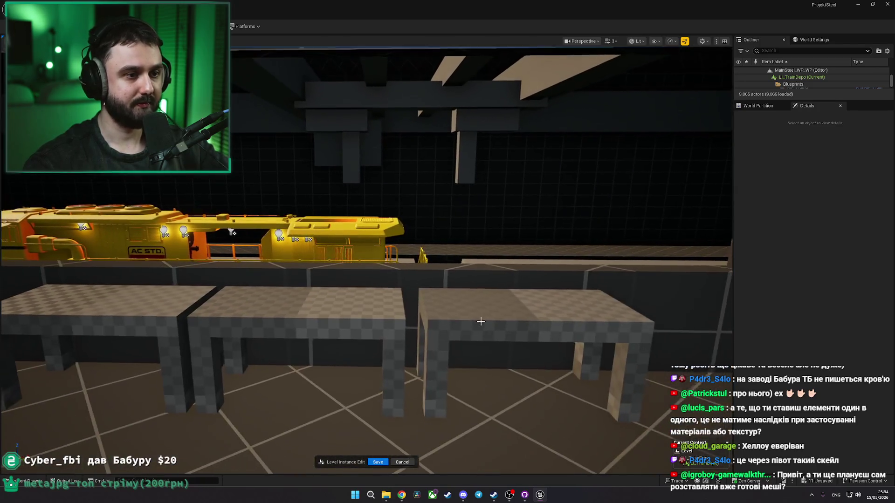
{"action": "left_click", "coordinate": [481, 322]}
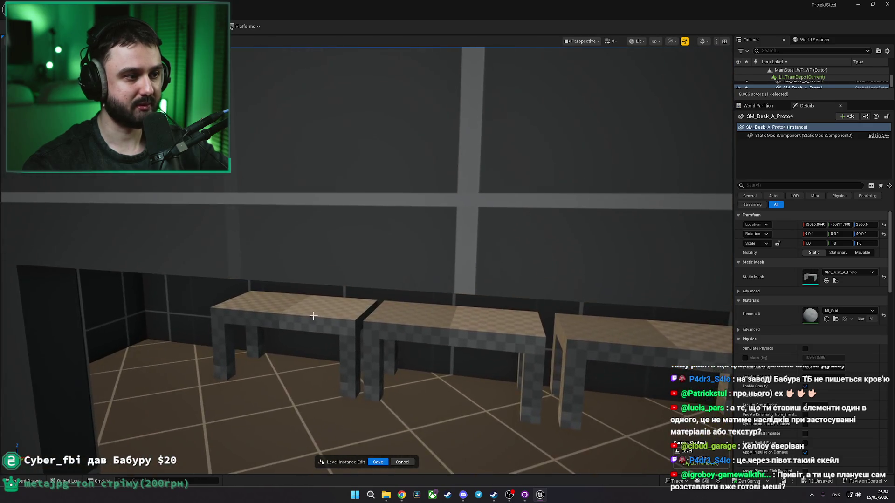
{"action": "left_click", "coordinate": [274, 374]}
{"action": "left_click_drag", "start_coordinate": [274, 375], "coordinate": [256, 329]}
{"action": "right_click", "coordinate": [255, 329]}
{"action": "left_click", "coordinate": [282, 322]}
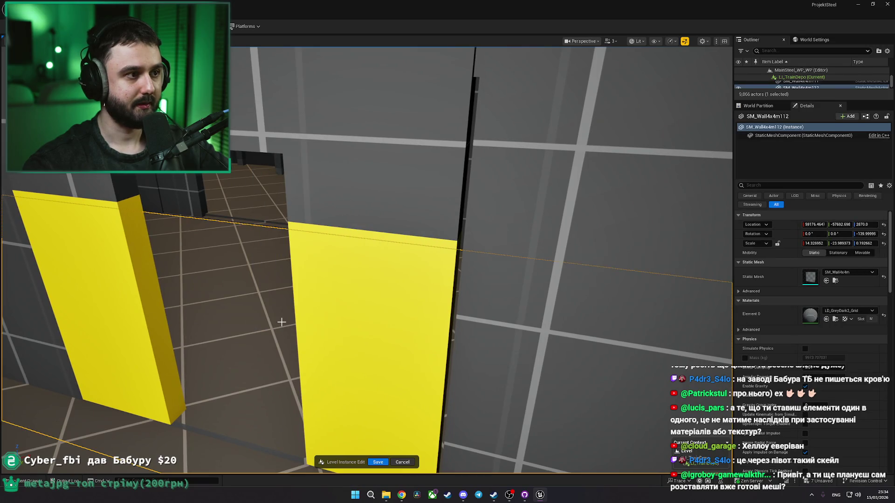
Step: Playtest the level in fullscreen, then briefly minimize the editor to check the reference photos
{"action": "key", "text": "alt+p"}
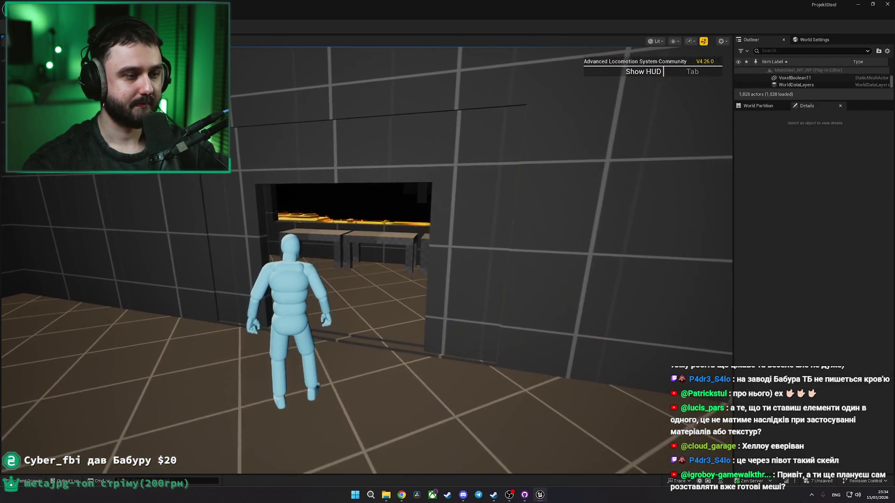
{"action": "key", "text": "F11"}
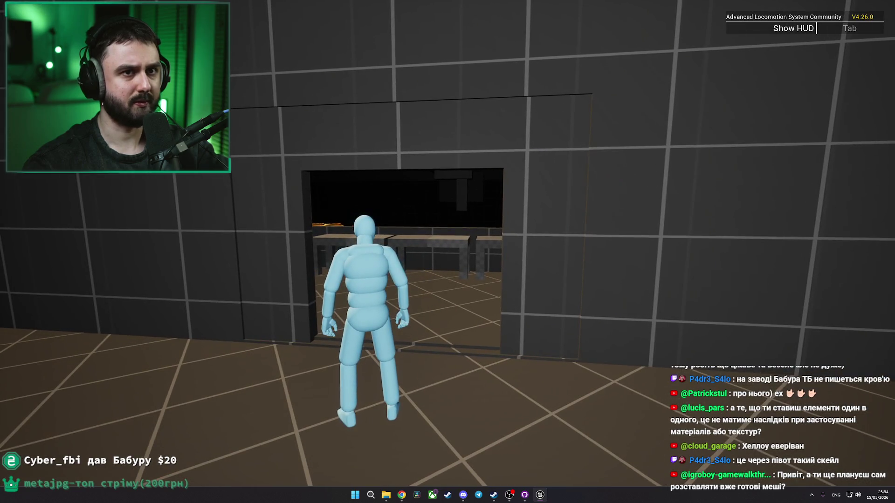
{"action": "key", "text": "F11"}
{"action": "key", "text": "Escape"}
{"action": "left_click", "coordinate": [539, 498]}
{"action": "left_click", "coordinate": [543, 499]}
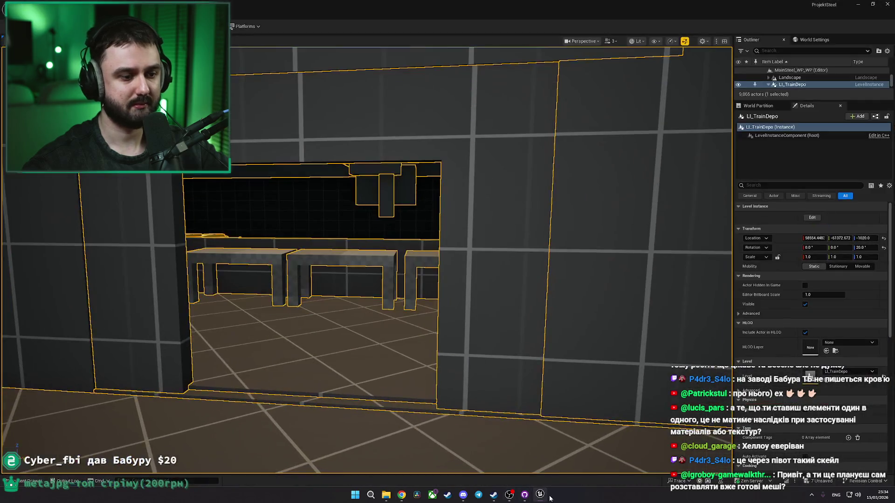
Step: Search all assets for 'als' and open the ALS_CharacterBP Blueprint
{"action": "left_click", "coordinate": [44, 479]}
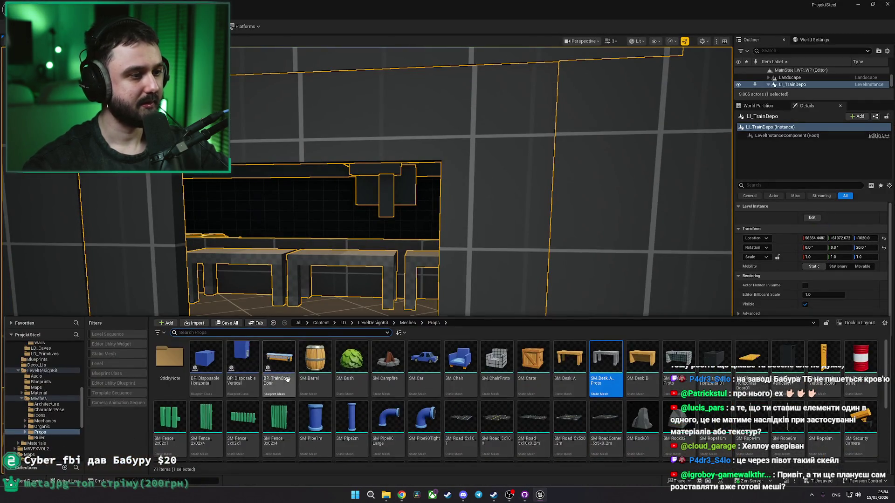
{"action": "left_click", "coordinate": [299, 324]}
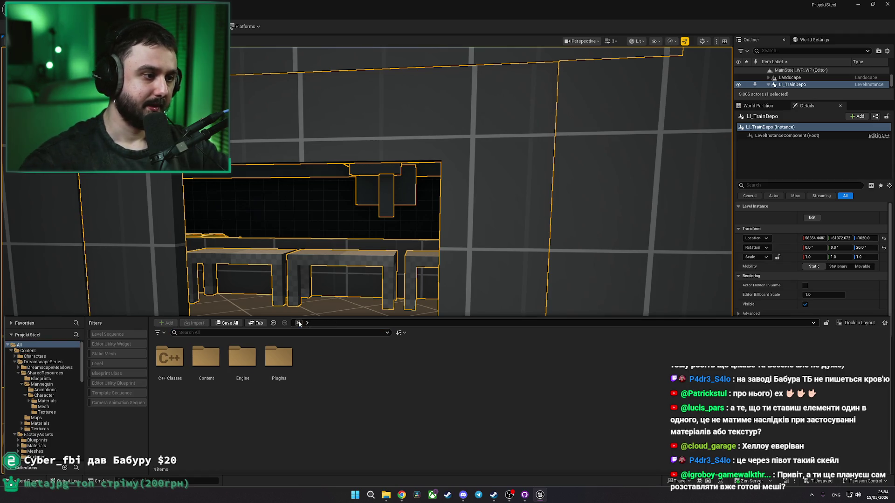
{"action": "type", "text": "als"}
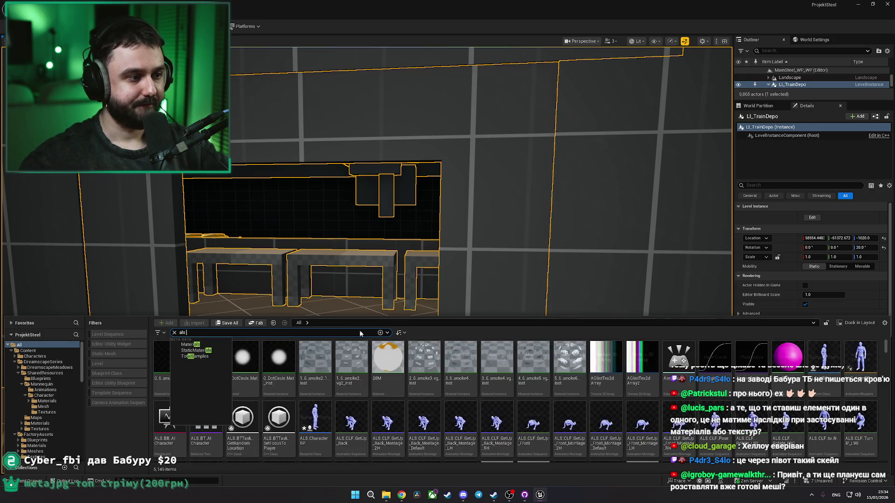
{"action": "left_click", "coordinate": [318, 423]}
{"action": "double_click", "coordinate": [318, 424]}
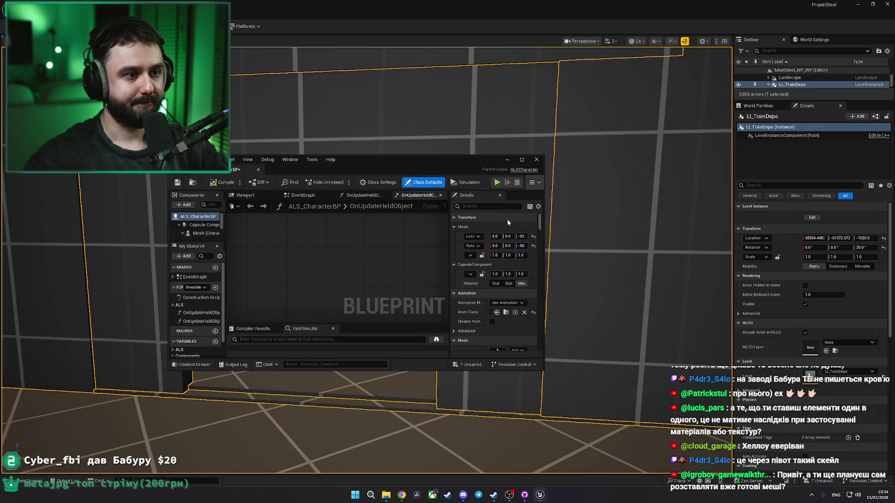
Step: Maximize the ALS_CharacterBP editor, search its Details for 'fov', then close it
{"action": "left_click", "coordinate": [523, 160]}
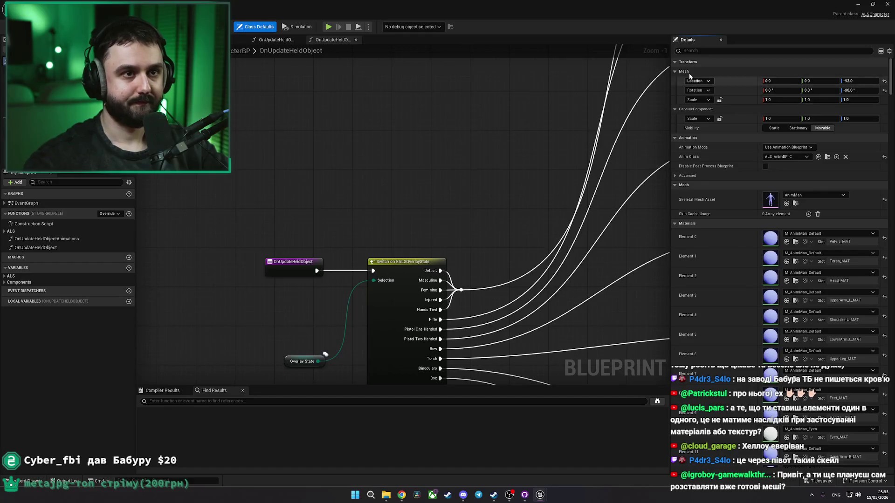
{"action": "type", "text": "ov"}
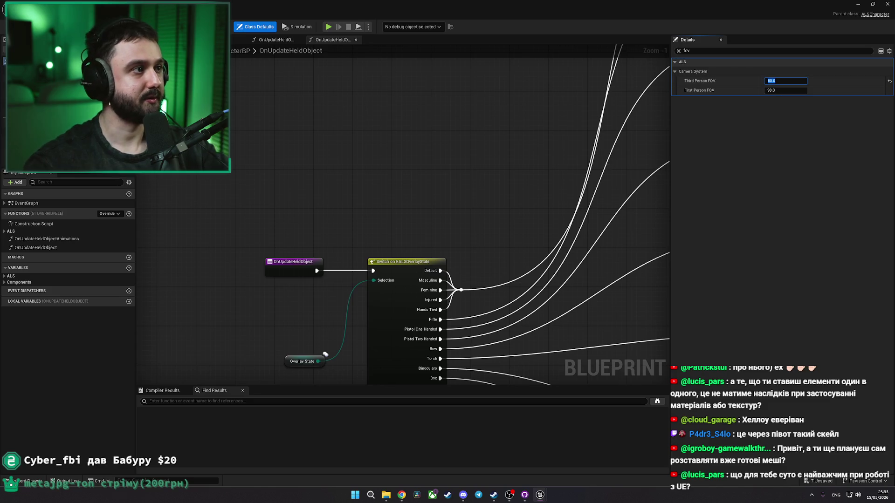
{"action": "left_click", "coordinate": [857, 4]}
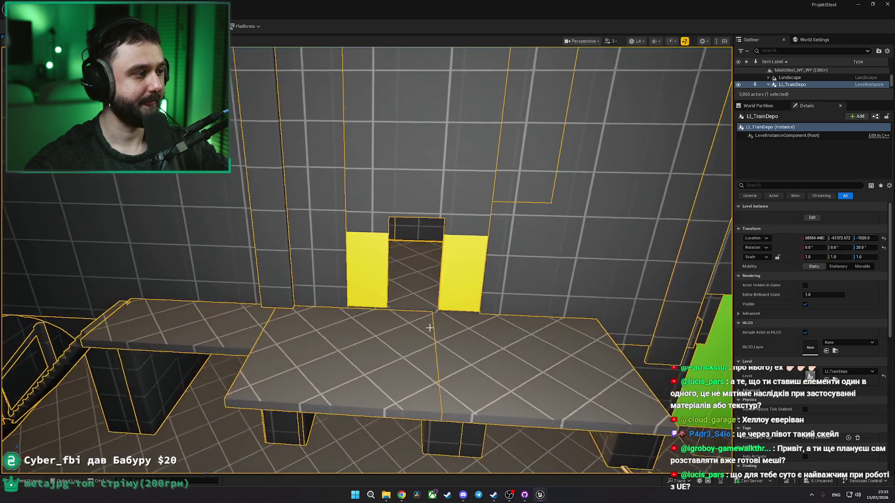
Step: Play from a spot near the yellow doorway and walk the mannequin forward
{"action": "right_click", "coordinate": [430, 328]}
{"action": "left_click", "coordinate": [464, 338]}
{"action": "key", "text": "w"}
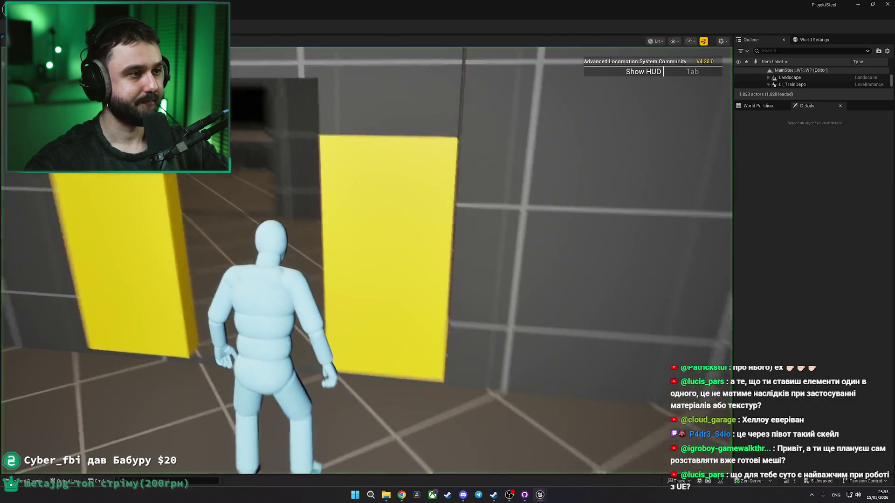
{"action": "key", "text": "w"}
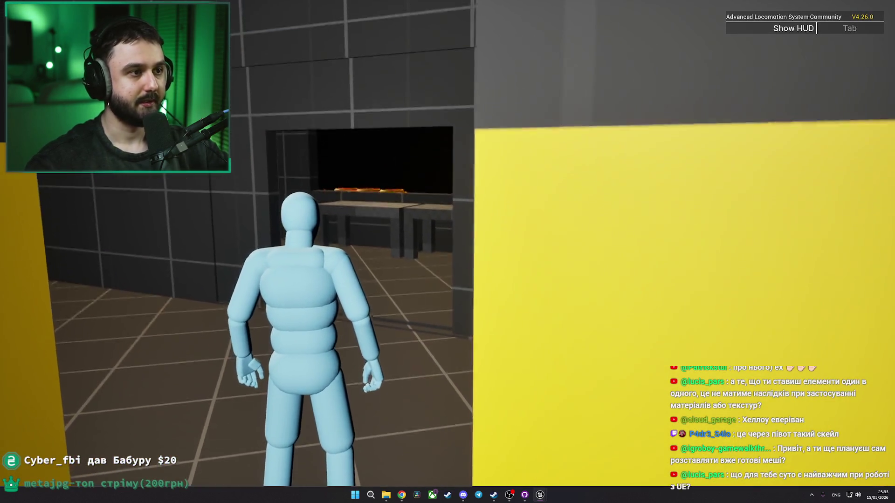
{"action": "key", "text": "w"}
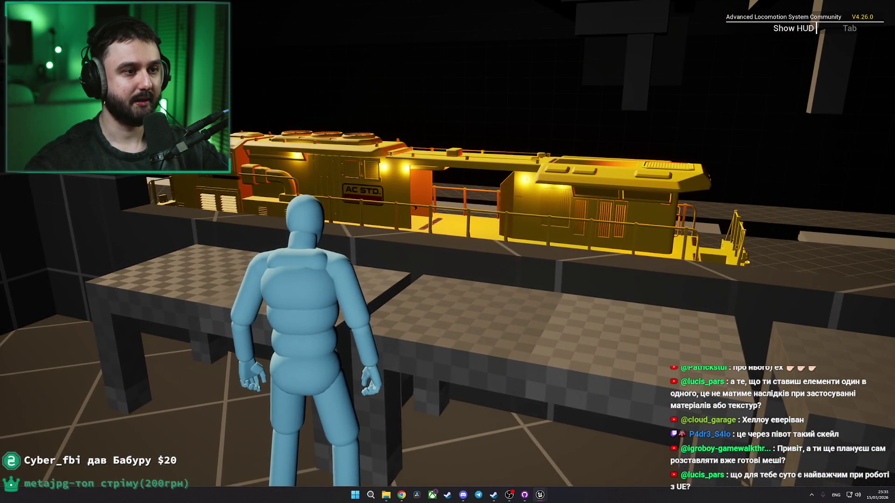
{"action": "key", "text": "space"}
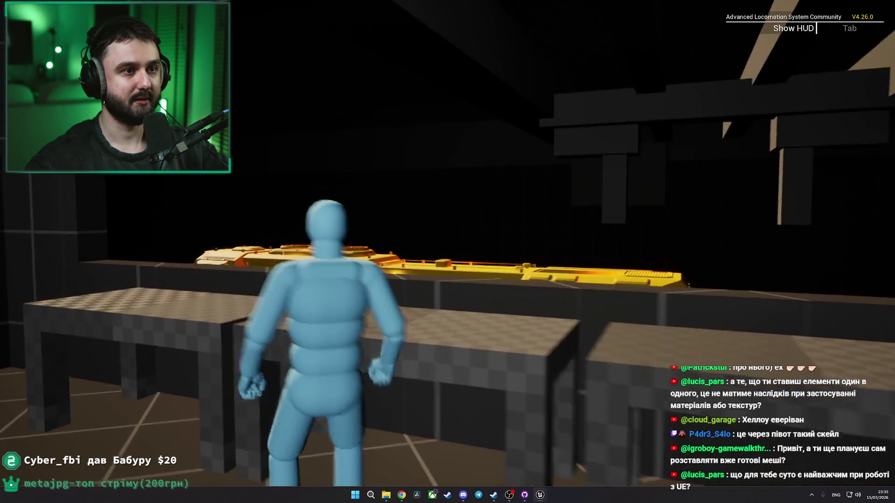
{"action": "key", "text": "d"}
{"action": "key", "text": "w"}
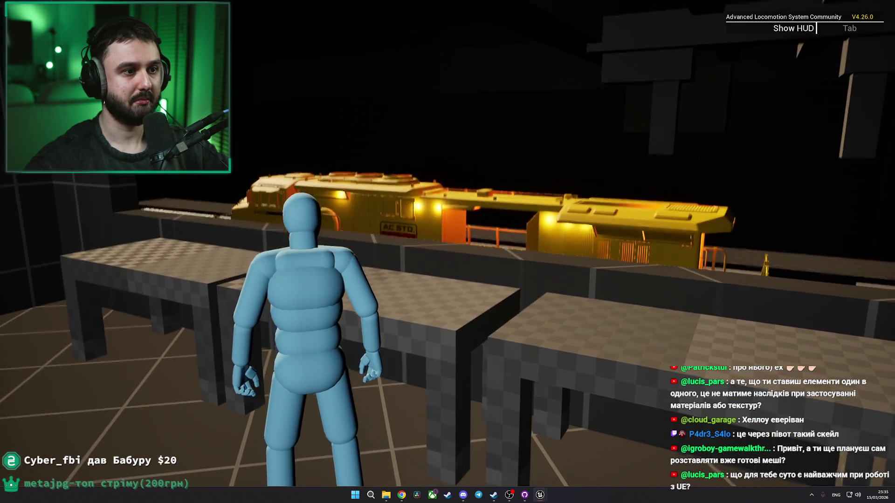
{"action": "key", "text": "a"}
{"action": "key", "text": "s"}
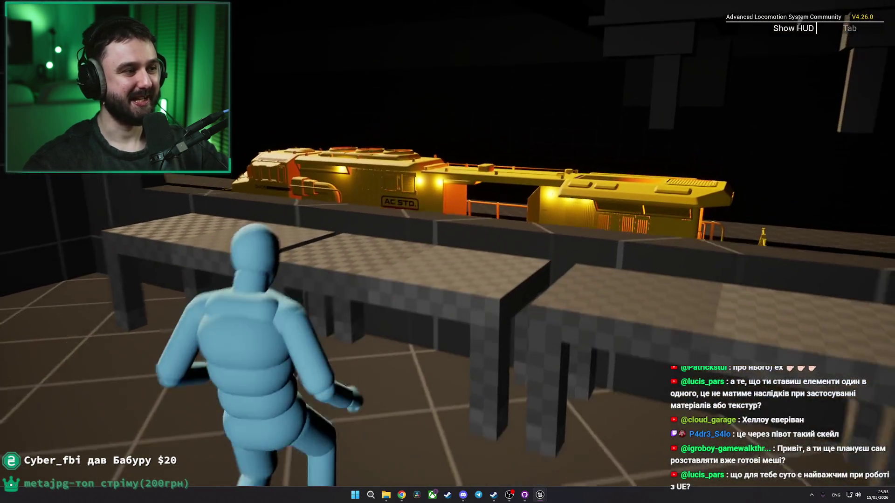
{"action": "key", "text": "a"}
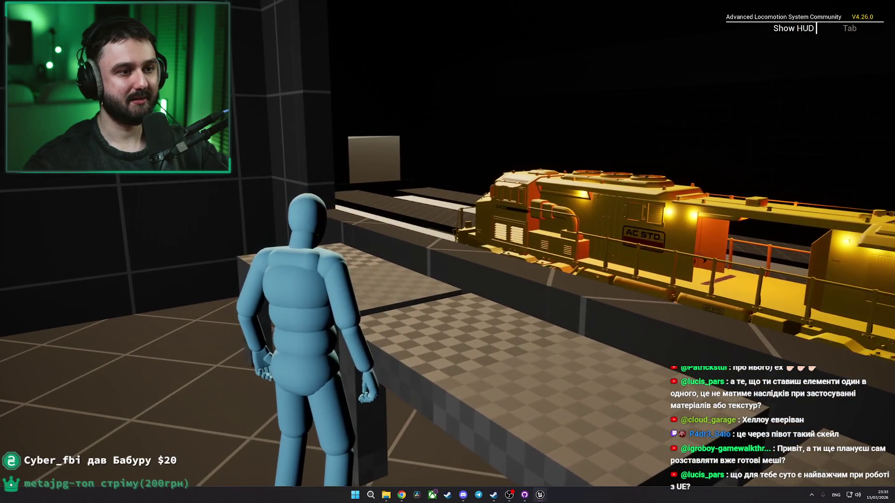
{"action": "key", "text": "a"}
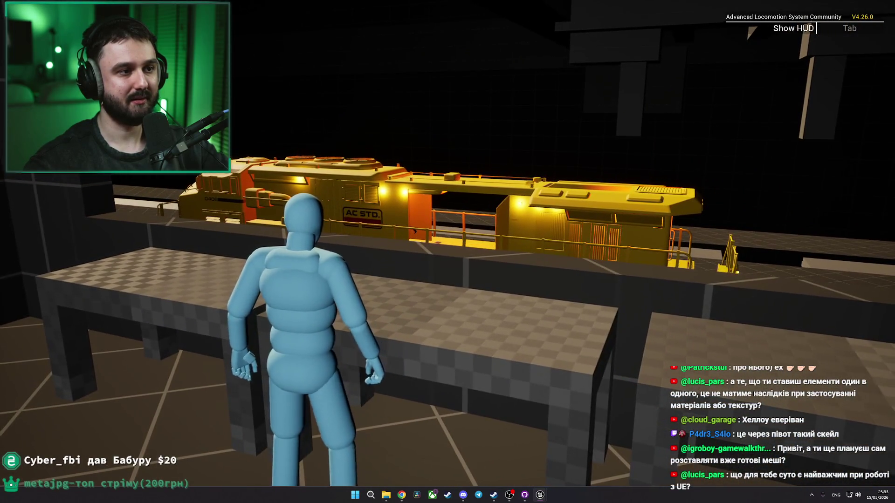
{"action": "key", "text": "s"}
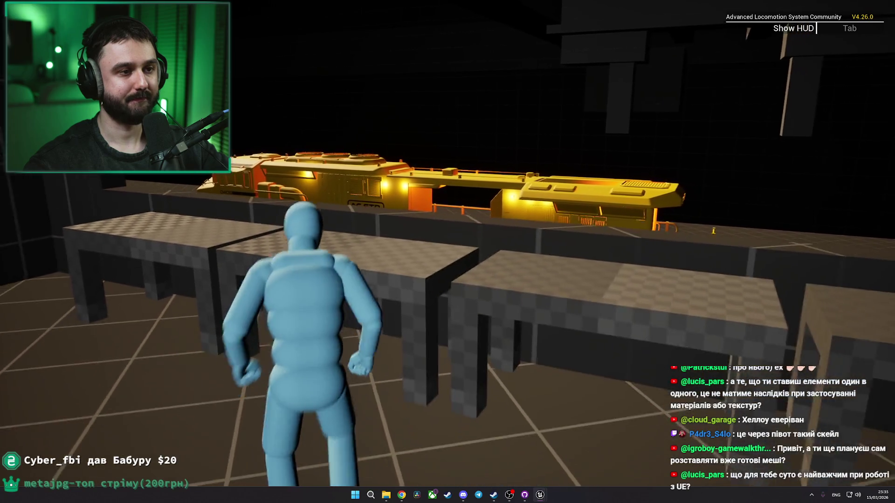
{"action": "key", "text": "Escape"}
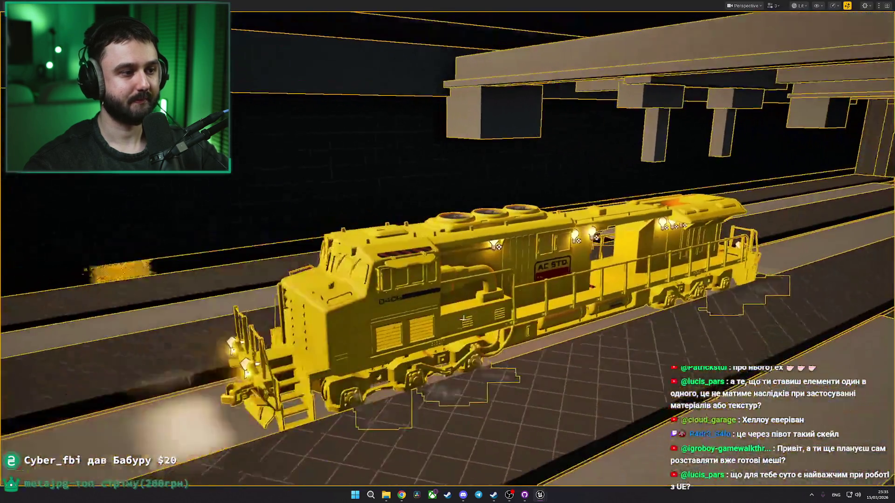
{"action": "double_click", "coordinate": [438, 322]}
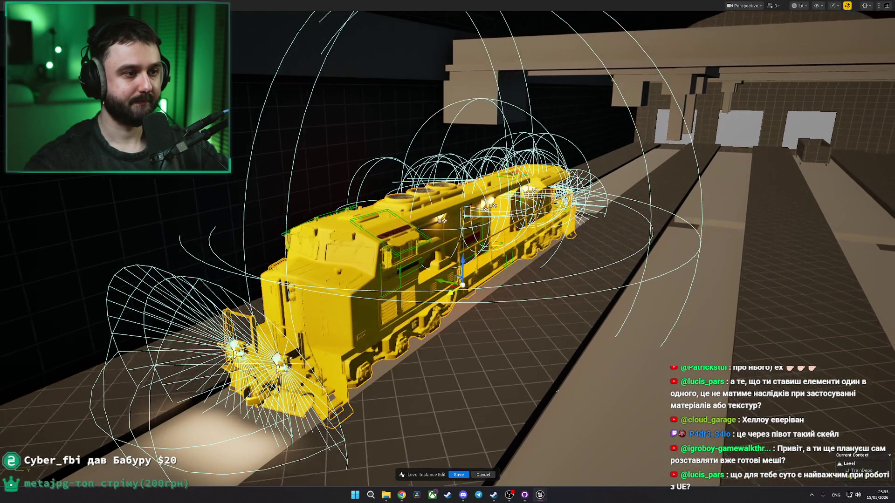
{"action": "left_click_drag", "start_coordinate": [596, 297], "coordinate": [681, 289]}
{"action": "left_click_drag", "start_coordinate": [586, 341], "coordinate": [466, 321]}
{"action": "left_click", "coordinate": [489, 325]}
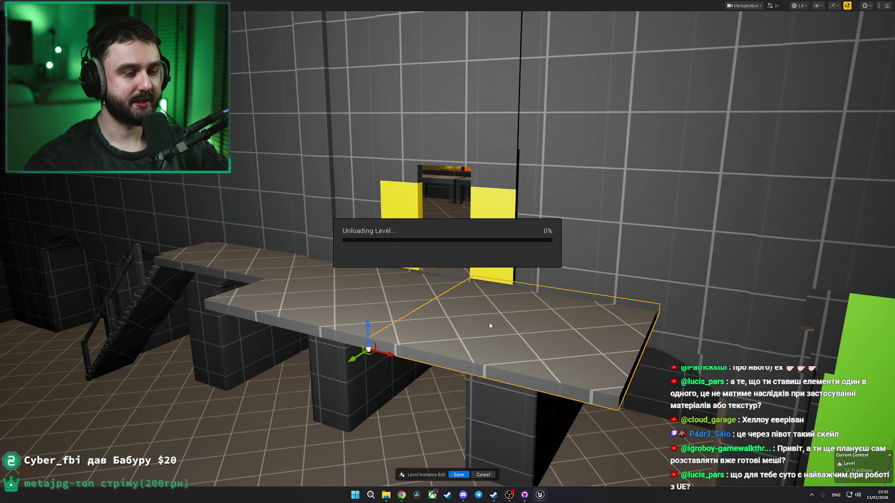
{"action": "key", "text": "alt+p"}
{"action": "key", "text": "w"}
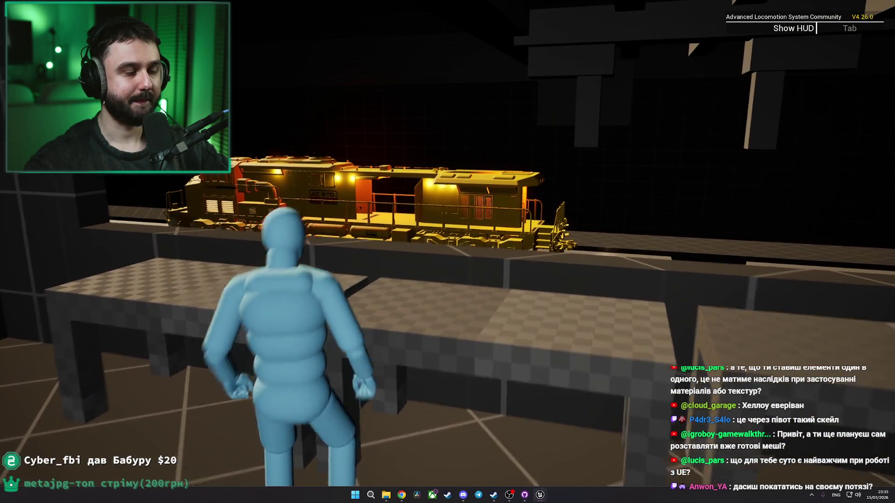
{"action": "key", "text": "s"}
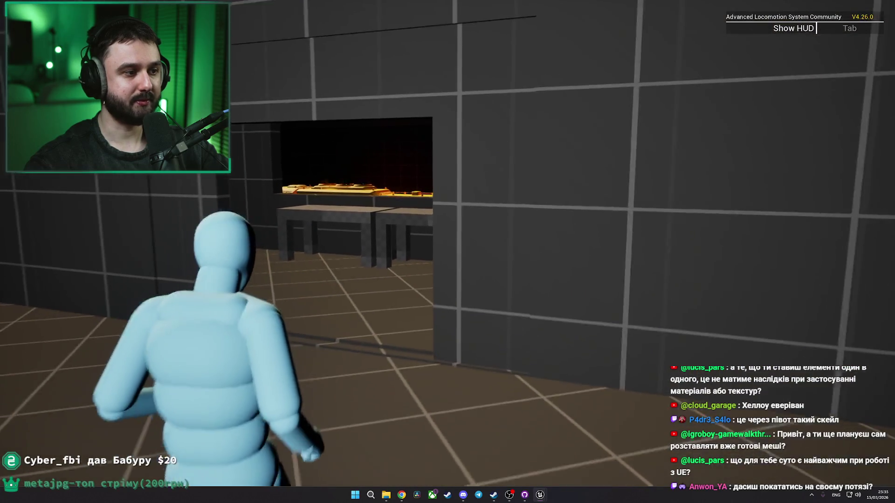
{"action": "key", "text": "w"}
{"action": "key", "text": "w"}
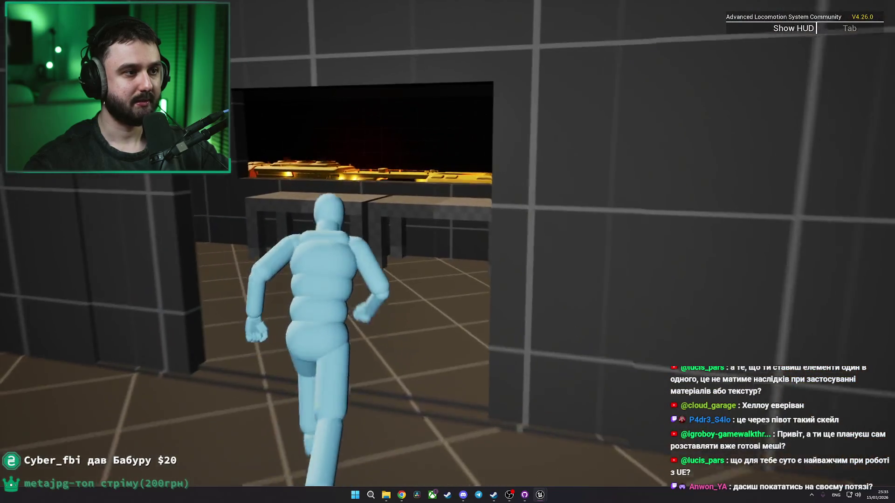
{"action": "key", "text": "w"}
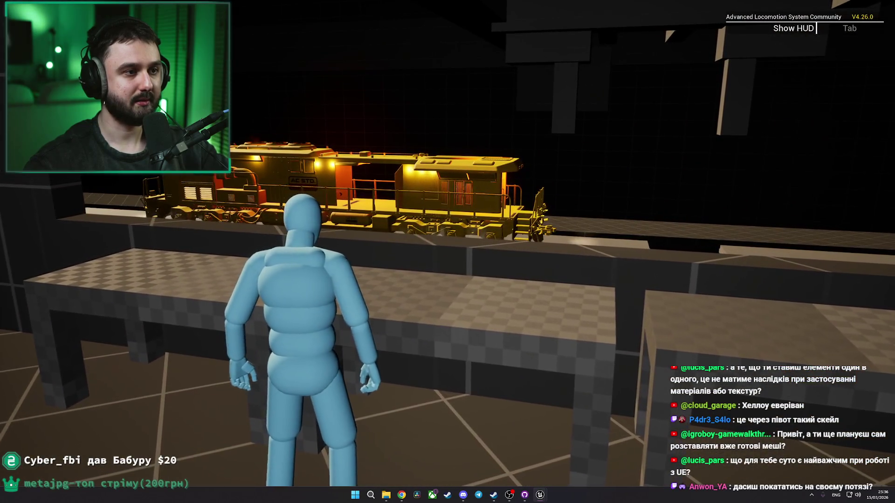
{"action": "key", "text": "w"}
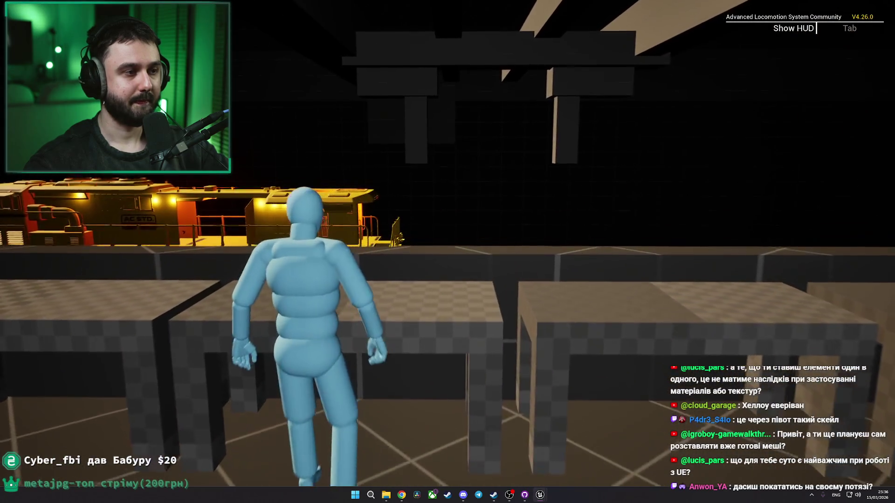
{"action": "key", "text": "a"}
{"action": "key", "text": "d"}
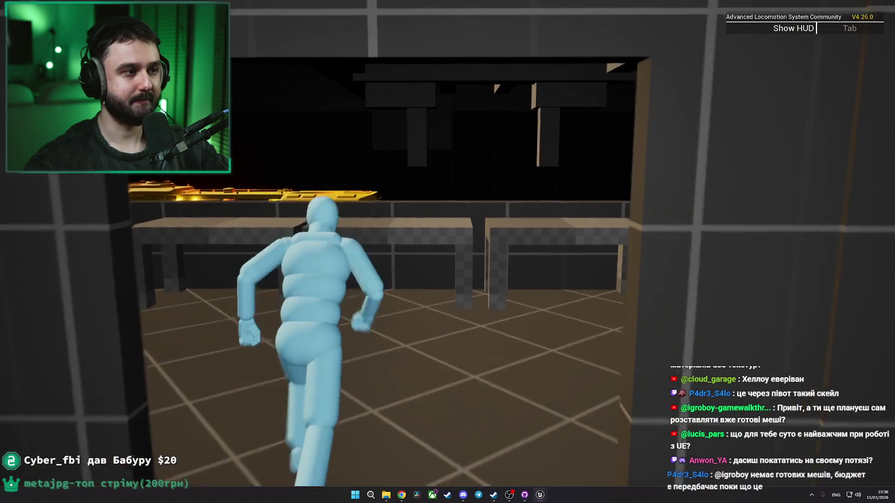
{"action": "key", "text": "d"}
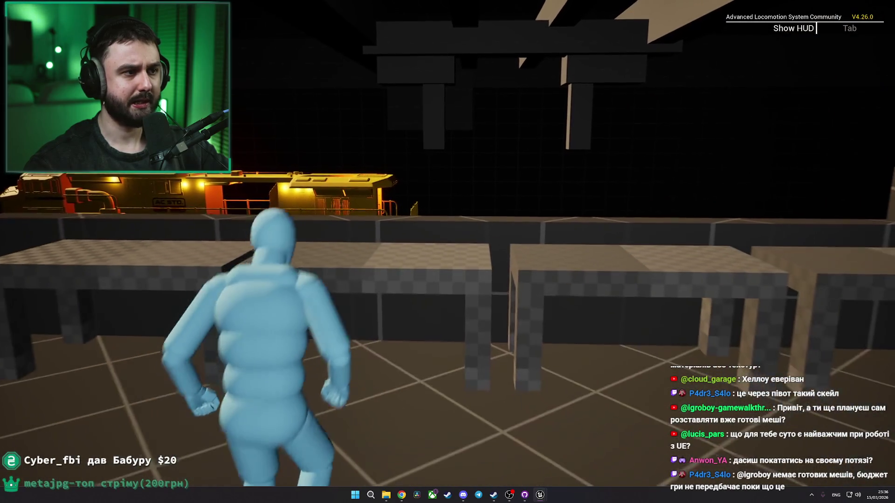
{"action": "key", "text": "Escape"}
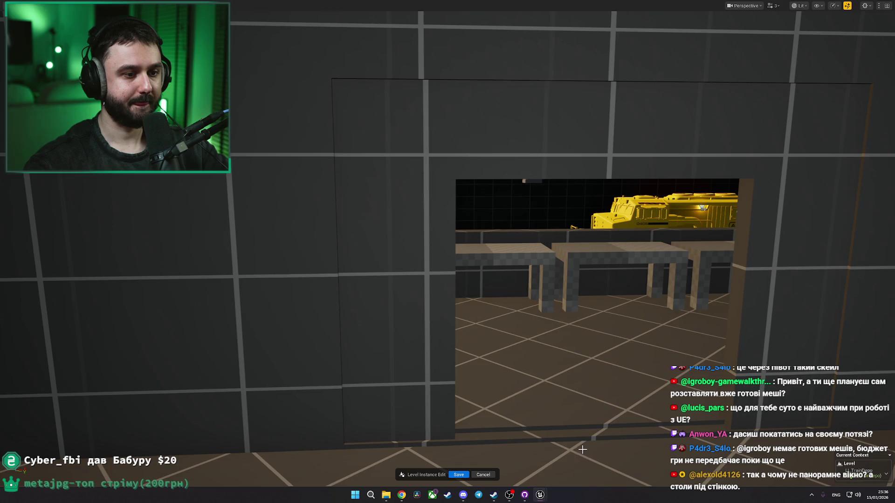
Step: Play from a spot in the room and run the character through the window to the tables
{"action": "right_click", "coordinate": [586, 459]}
{"action": "left_click", "coordinate": [602, 450]}
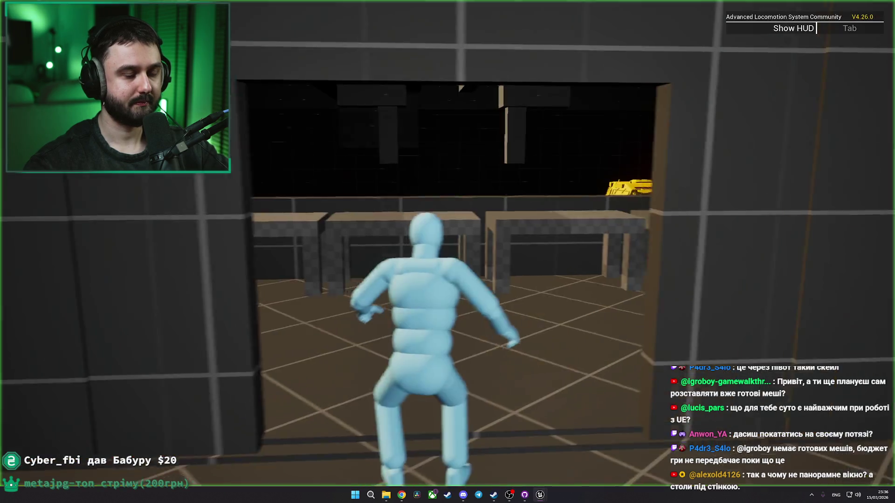
{"action": "key", "text": "w"}
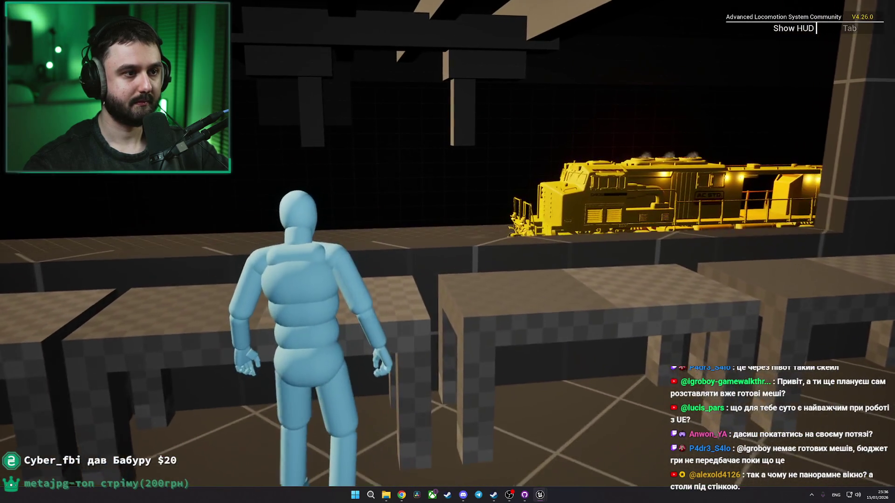
{"action": "key", "text": "Escape"}
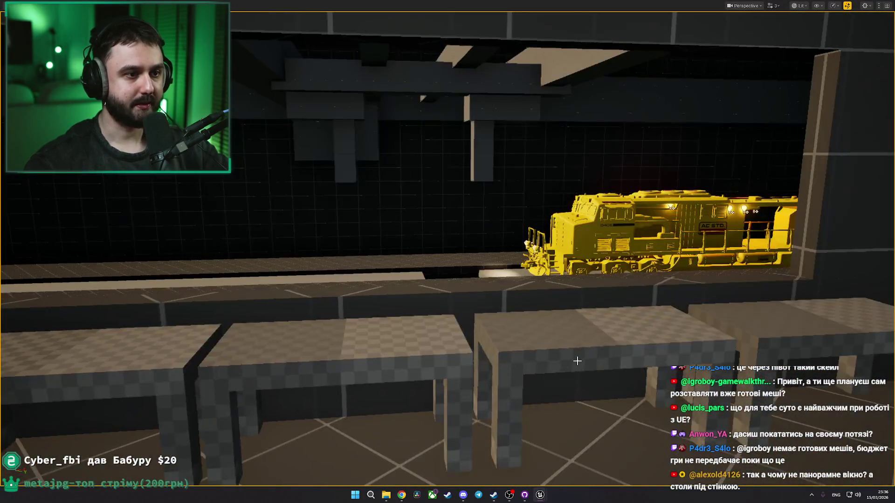
Step: Slide the yellow train left along its track
{"action": "right_click", "coordinate": [577, 286]}
{"action": "left_click", "coordinate": [573, 258]}
{"action": "left_click_drag", "start_coordinate": [729, 269], "coordinate": [549, 303]}
{"action": "left_click", "coordinate": [553, 363]}
Step: Review the scene by toggling camera bookmarks 1 and 2 between the doors and the train
{"action": "key", "text": "Page_Up"}
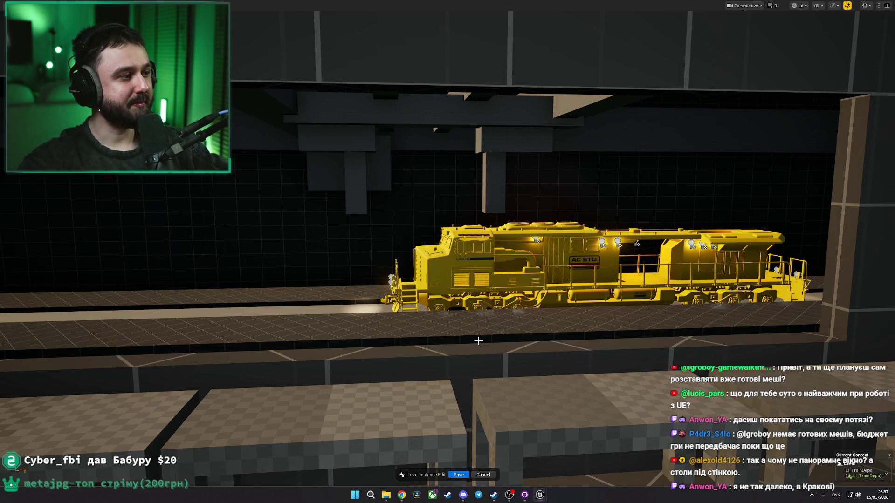
{"action": "key", "text": "1"}
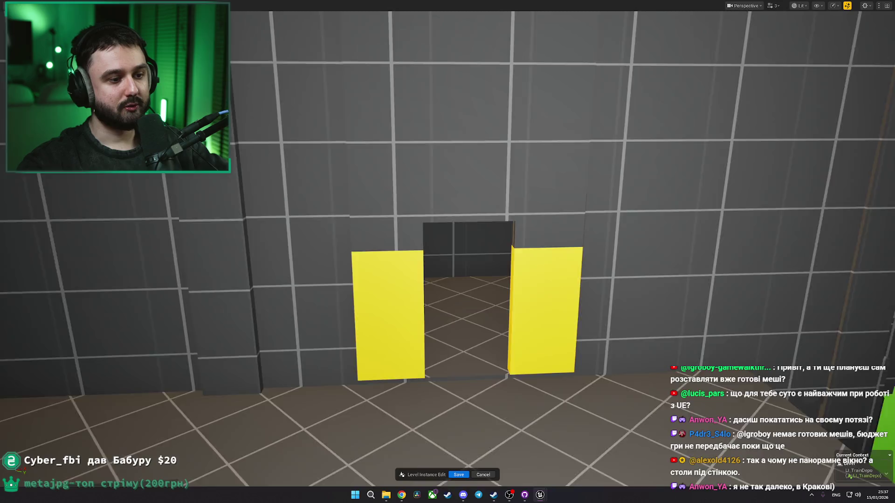
{"action": "key", "text": "2"}
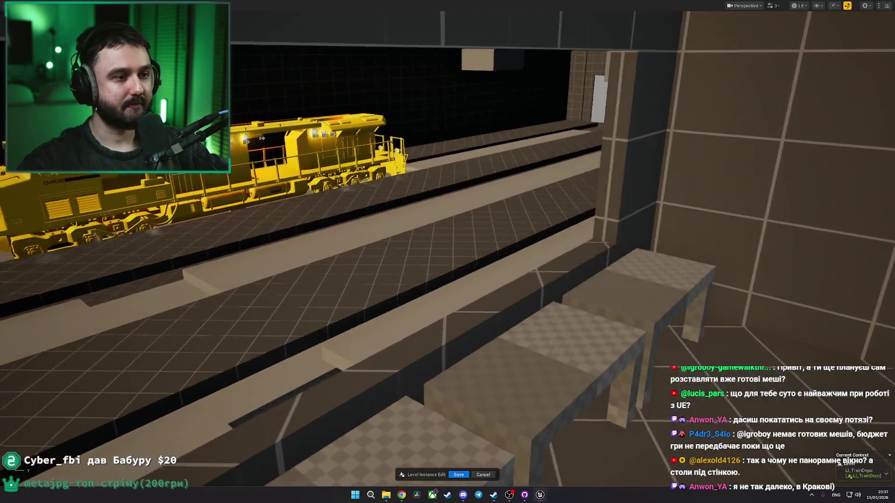
{"action": "key", "text": "1"}
{"action": "key", "text": "2"}
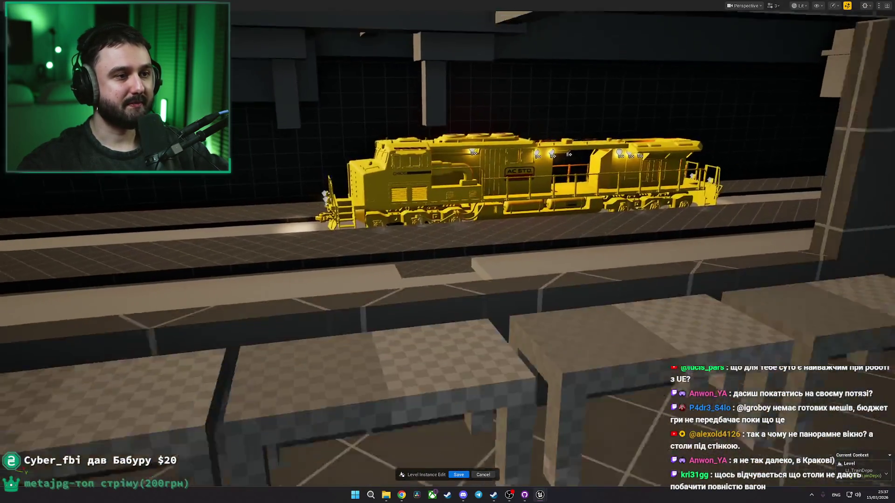
{"action": "key", "text": "1"}
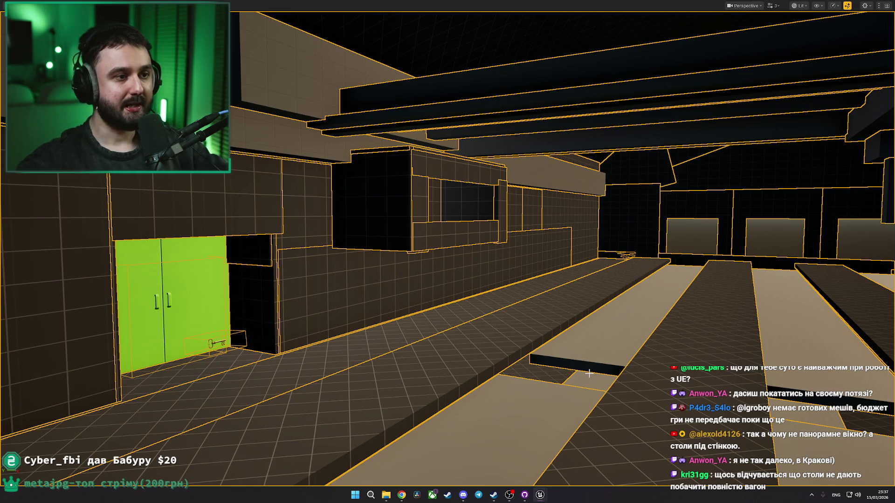
{"action": "left_click_drag", "start_coordinate": [388, 259], "coordinate": [365, 212]}
{"action": "left_click_drag", "start_coordinate": [450, 264], "coordinate": [451, 264]}
{"action": "left_click", "coordinate": [429, 222]}
{"action": "mouse_move", "coordinate": [429, 222]}
{"action": "left_mouse_down"}
{"action": "mouse_move", "coordinate": [418, 201]}
{"action": "mouse_move", "coordinate": [254, 154]}
{"action": "left_mouse_up"}
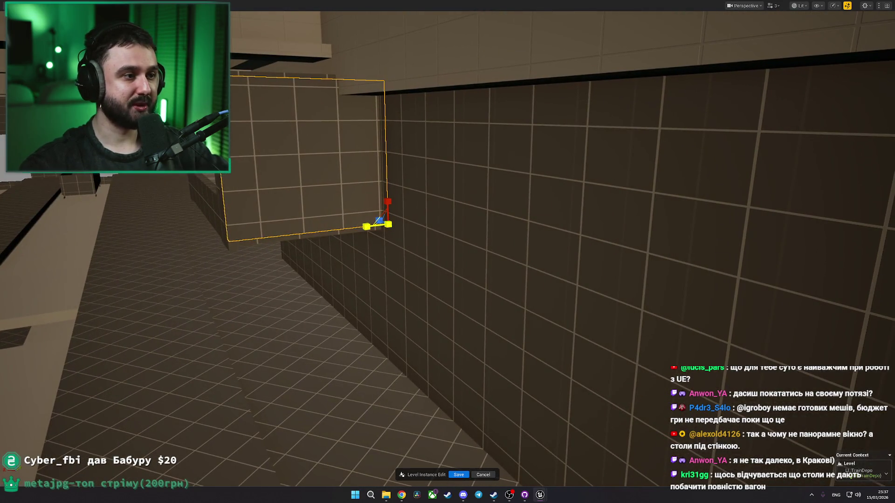
{"action": "mouse_move", "coordinate": [373, 227]}
{"action": "left_mouse_down"}
{"action": "mouse_move", "coordinate": [370, 247]}
{"action": "mouse_move", "coordinate": [436, 114]}
{"action": "left_mouse_up"}
{"action": "left_click_drag", "start_coordinate": [520, 148], "coordinate": [504, 163]}
{"action": "key", "text": "e"}
{"action": "mouse_move", "coordinate": [413, 347]}
{"action": "left_mouse_down"}
{"action": "mouse_move", "coordinate": [457, 263]}
{"action": "mouse_move", "coordinate": [485, 263]}
{"action": "left_mouse_up"}
{"action": "key", "text": "w"}
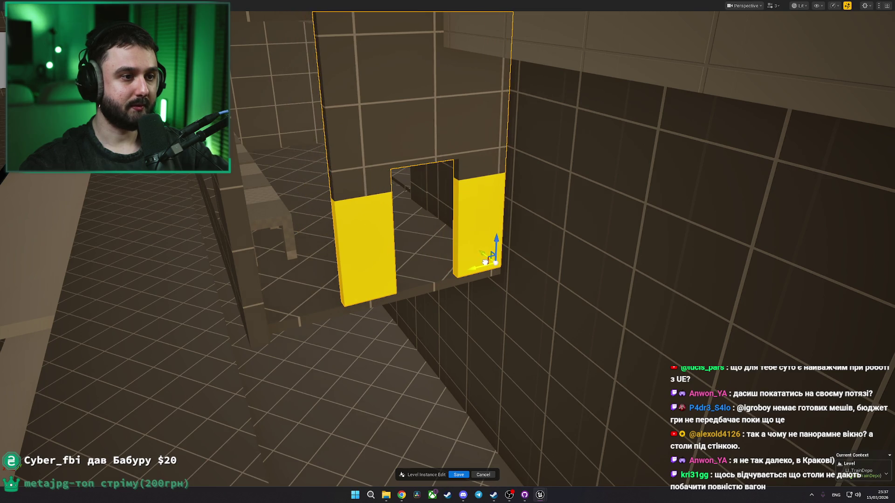
{"action": "left_click", "coordinate": [461, 277]}
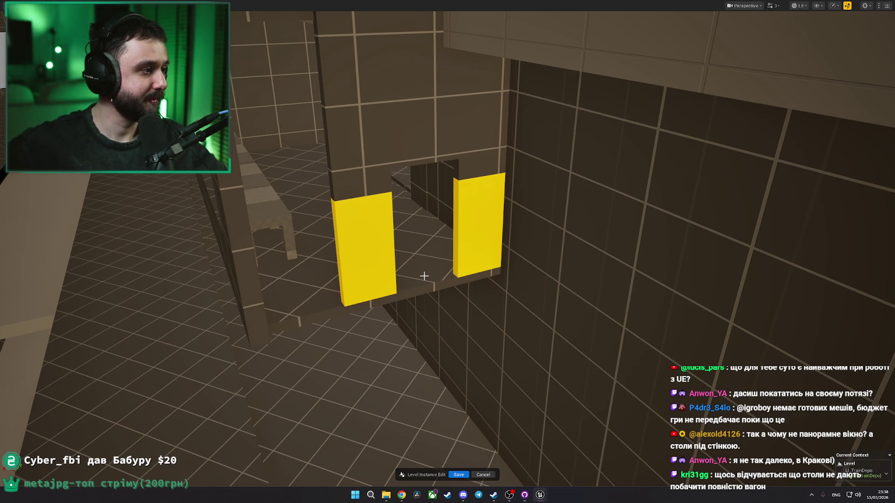
{"action": "left_click_drag", "start_coordinate": [339, 227], "coordinate": [393, 248]}
{"action": "left_click", "coordinate": [402, 205]}
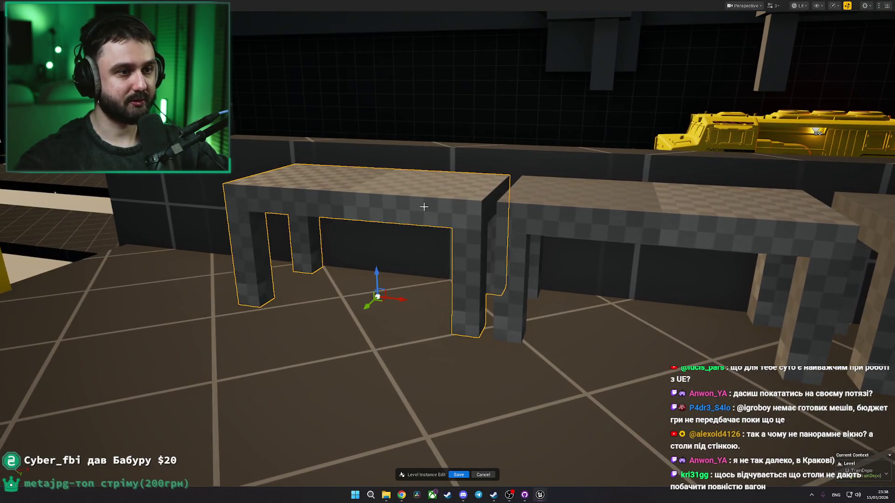
{"action": "left_click", "coordinate": [606, 219], "text": "ctrl"}
{"action": "scroll", "coordinate": [607, 297], "scroll_direction": "down", "scroll_amount": 3}
{"action": "mouse_move", "coordinate": [510, 287]}
{"action": "left_mouse_down"}
{"action": "mouse_move", "coordinate": [459, 312]}
{"action": "mouse_move", "coordinate": [668, 318]}
{"action": "left_mouse_up"}
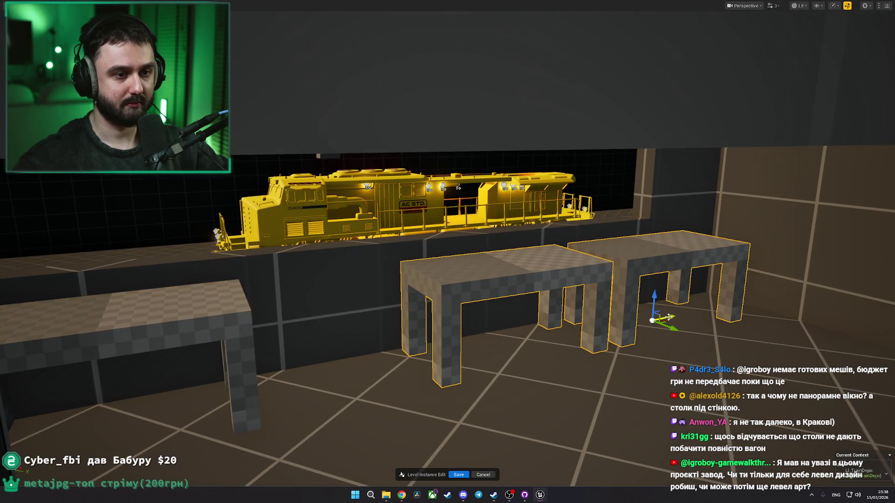
{"action": "mouse_move", "coordinate": [561, 326]}
{"action": "left_mouse_down"}
{"action": "mouse_move", "coordinate": [561, 395]}
{"action": "mouse_move", "coordinate": [532, 379]}
{"action": "left_mouse_up"}
{"action": "right_click", "coordinate": [532, 379]}
{"action": "left_click", "coordinate": [550, 376]}
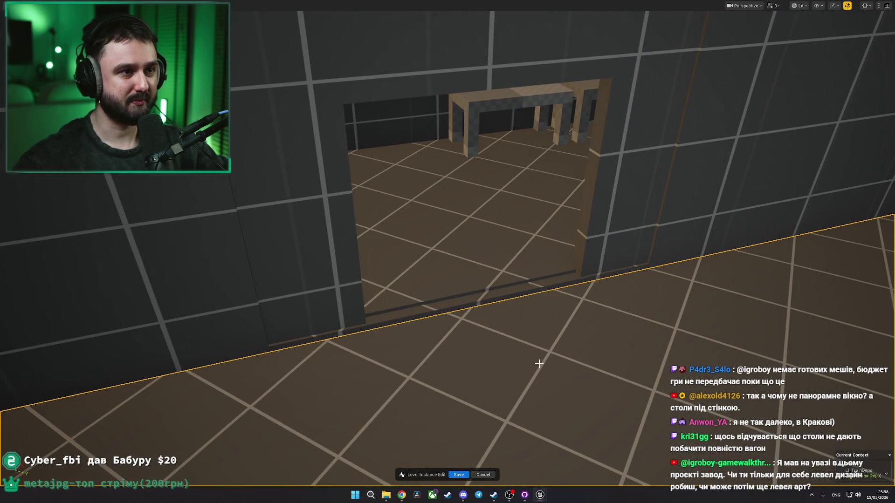
{"action": "key", "text": "w"}
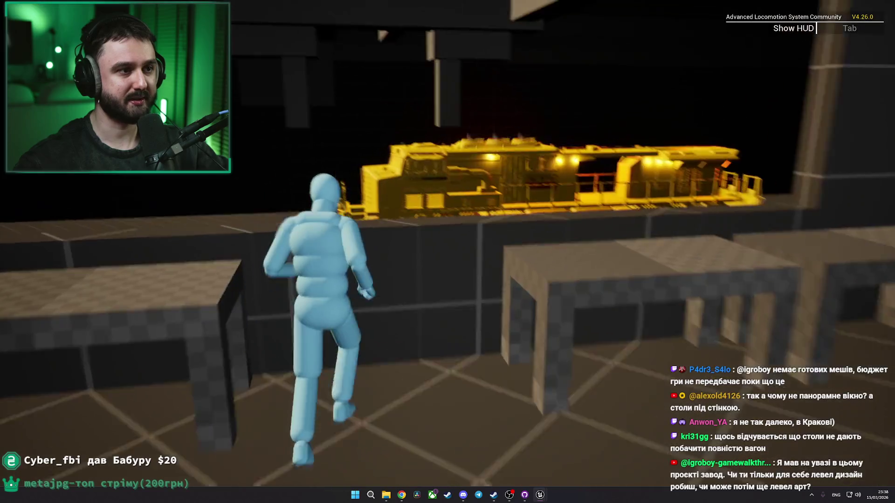
{"action": "key", "text": "w"}
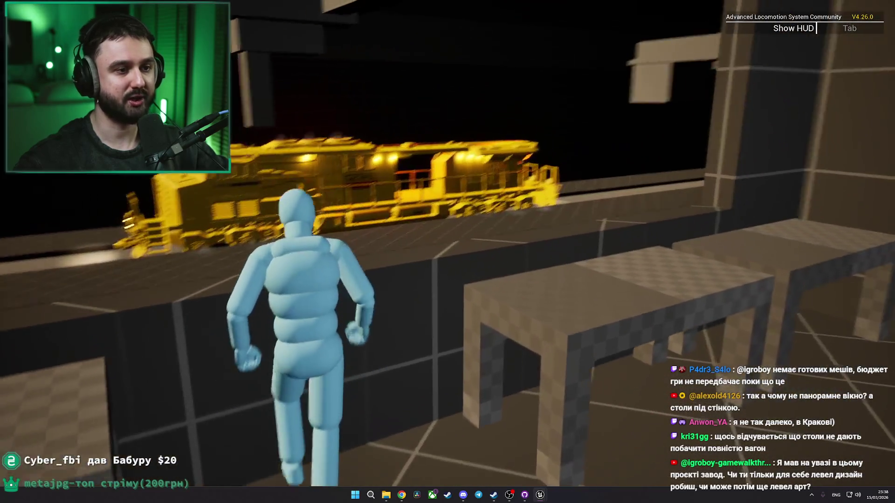
{"action": "key", "text": "a"}
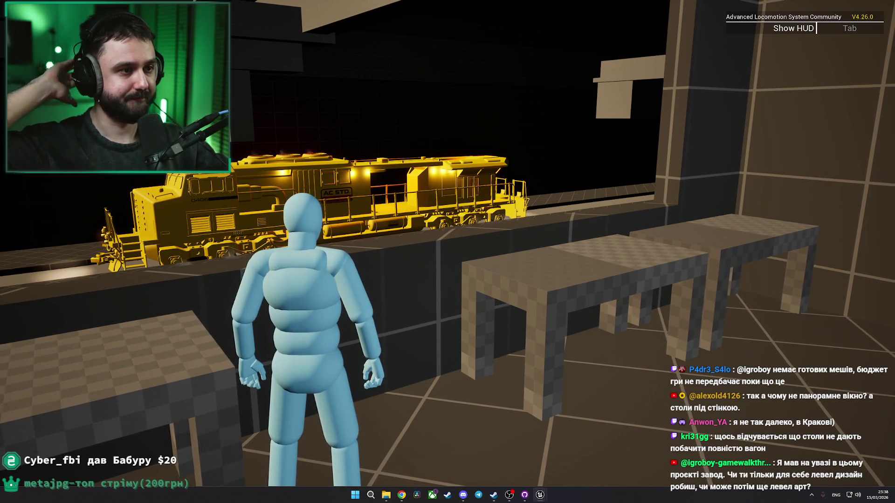
{"action": "key", "text": "a"}
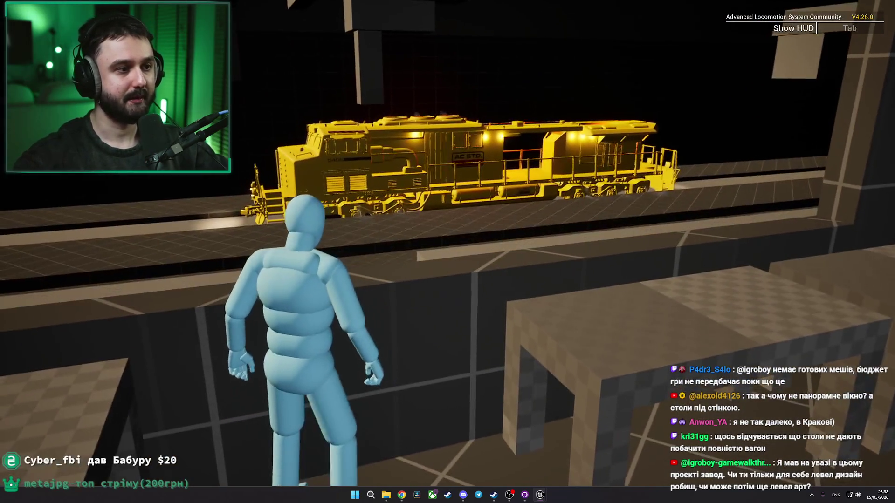
{"action": "key", "text": "w"}
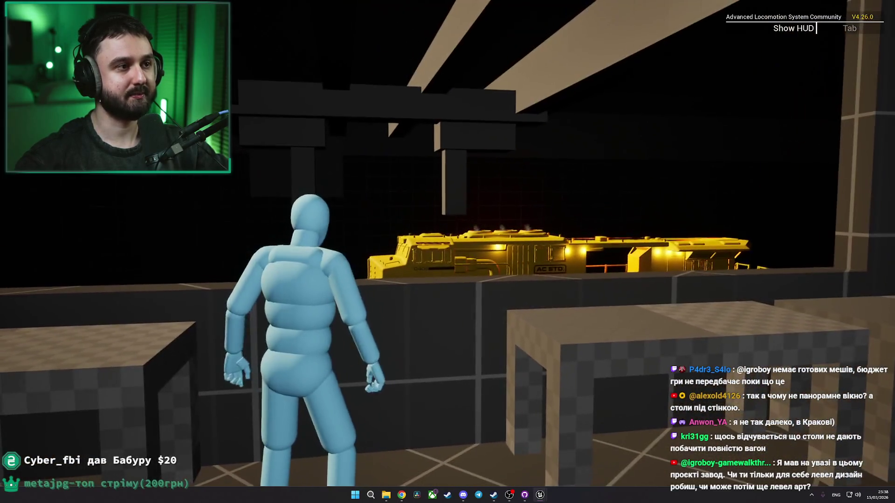
{"action": "key", "text": "Escape"}
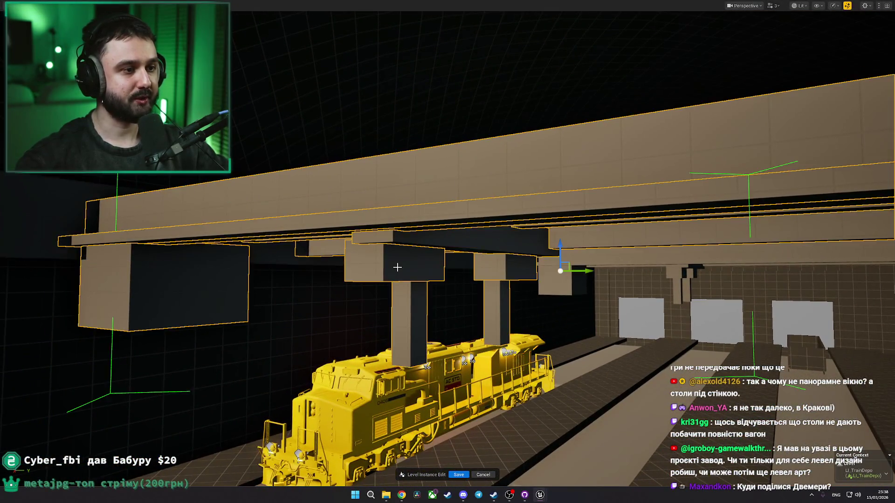
Step: Undo the last move of the overhead support pieces
{"action": "left_click_drag", "start_coordinate": [398, 268], "coordinate": [318, 247]}
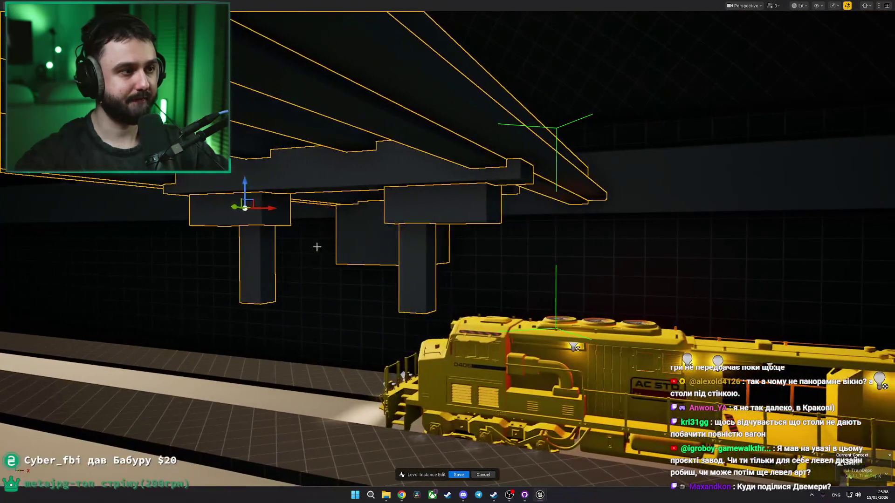
{"action": "mouse_move", "coordinate": [278, 210]}
{"action": "left_mouse_down"}
{"action": "mouse_move", "coordinate": [324, 219]}
{"action": "mouse_move", "coordinate": [342, 237]}
{"action": "mouse_move", "coordinate": [344, 227]}
{"action": "left_mouse_up"}
{"action": "key", "text": "ctrl+z"}
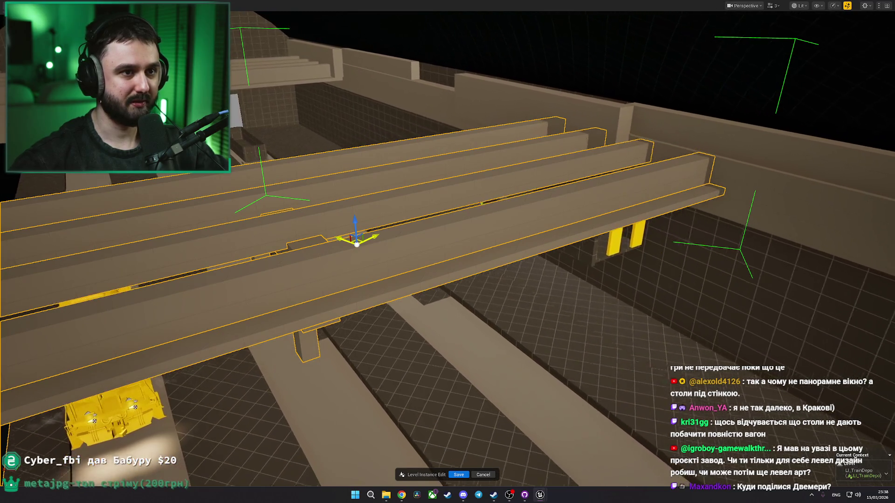
Step: Fly down to floor level and over to the locomotive's rear and the open wagon
{"action": "left_click_drag", "start_coordinate": [357, 241], "coordinate": [363, 245]}
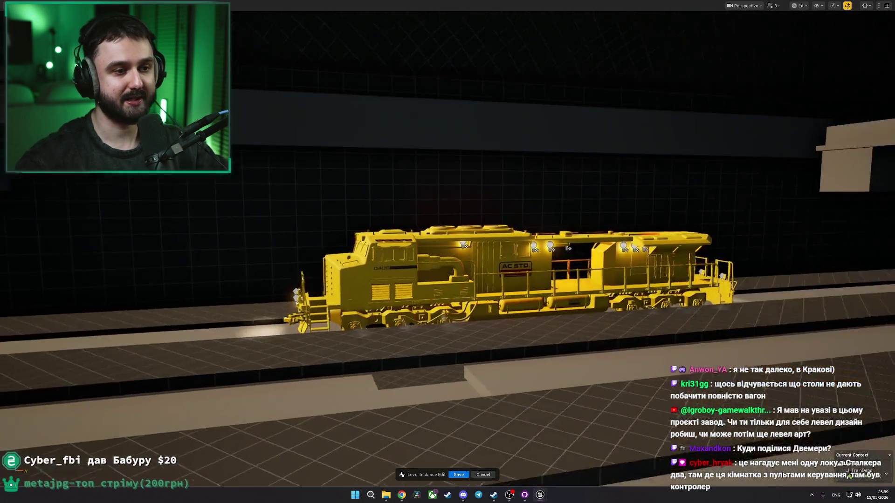
{"action": "left_click_drag", "start_coordinate": [363, 245], "coordinate": [371, 253]}
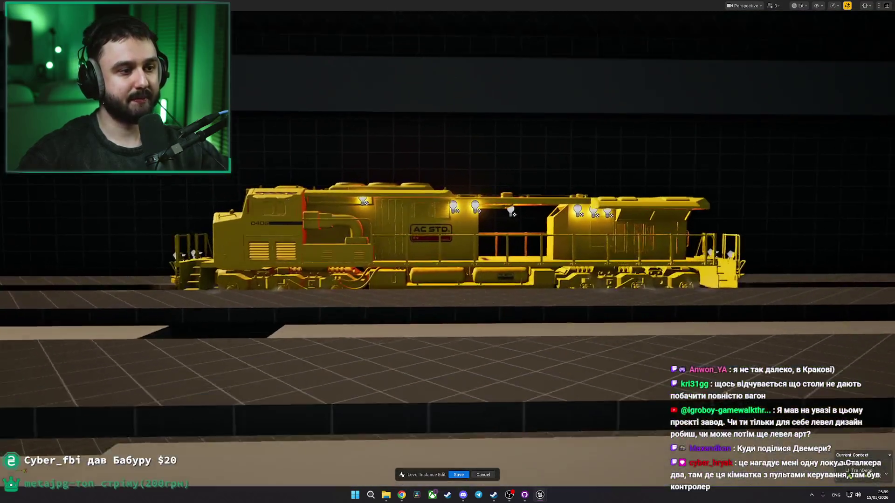
{"action": "mouse_move", "coordinate": [371, 253]}
{"action": "left_mouse_down"}
{"action": "mouse_move", "coordinate": [379, 261]}
{"action": "mouse_move", "coordinate": [448, 262]}
{"action": "mouse_move", "coordinate": [405, 263]}
{"action": "left_mouse_up"}
{"action": "mouse_move", "coordinate": [483, 246]}
{"action": "left_mouse_down"}
{"action": "mouse_move", "coordinate": [438, 247]}
{"action": "mouse_move", "coordinate": [494, 247]}
{"action": "mouse_move", "coordinate": [481, 243]}
{"action": "left_mouse_up"}
{"action": "left_click_drag", "start_coordinate": [598, 196], "coordinate": [656, 187]}
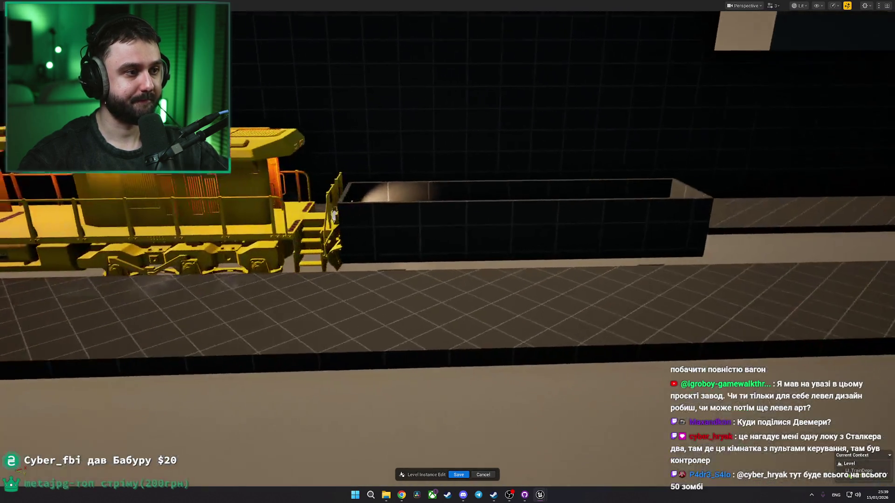
Step: Slide the open wagon along the track away from the locomotive
{"action": "left_click", "coordinate": [391, 244]}
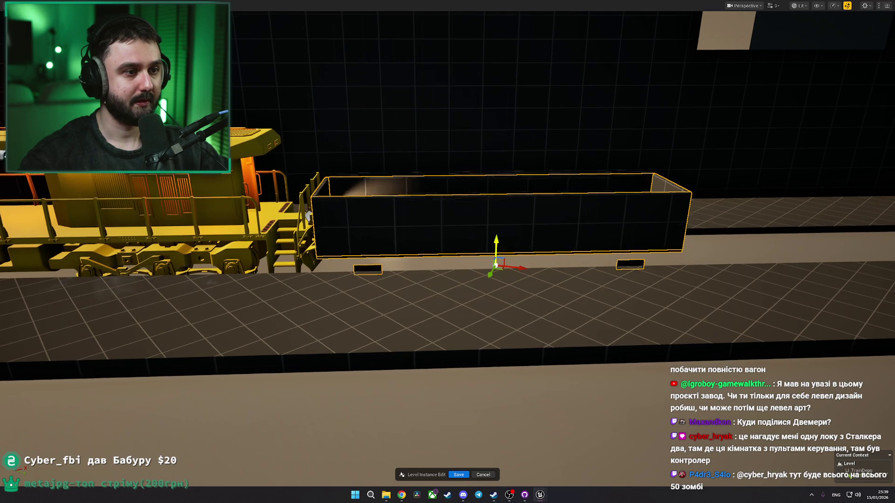
{"action": "mouse_move", "coordinate": [498, 265]}
{"action": "left_mouse_down"}
{"action": "mouse_move", "coordinate": [537, 264]}
{"action": "mouse_move", "coordinate": [485, 266]}
{"action": "left_mouse_up"}
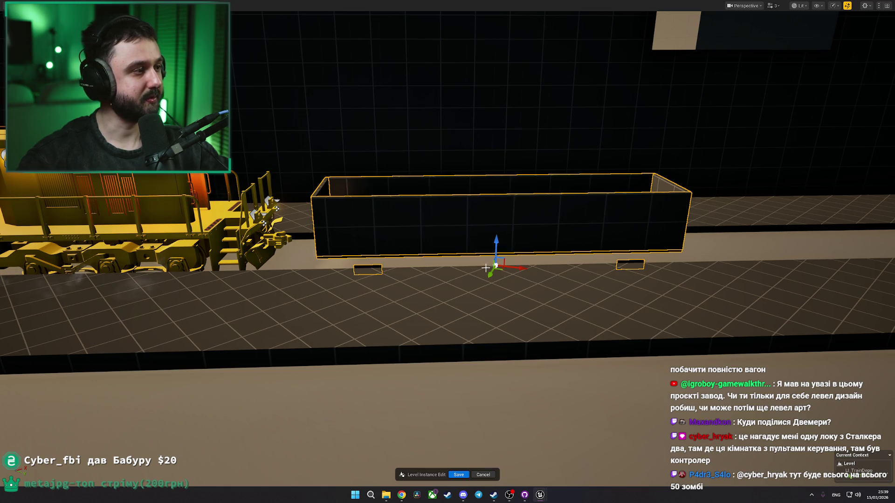
{"action": "scroll", "coordinate": [465, 276], "scroll_direction": "down", "scroll_amount": 5}
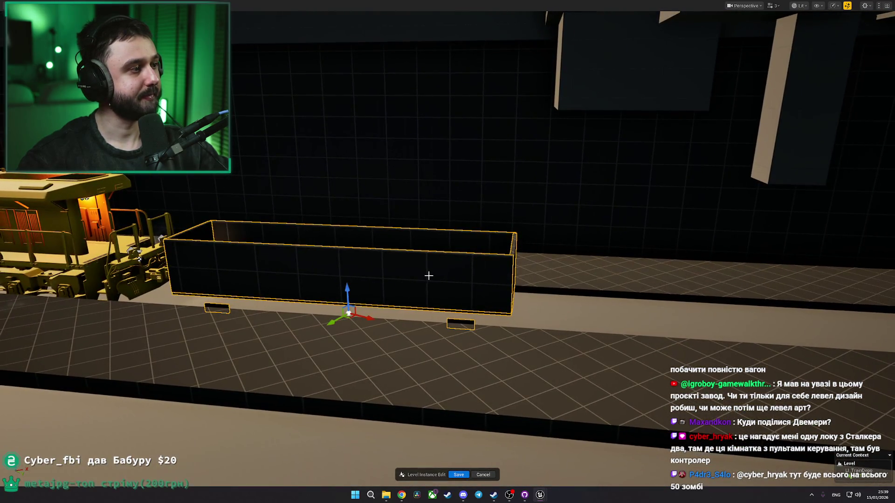
{"action": "key", "text": "Right"}
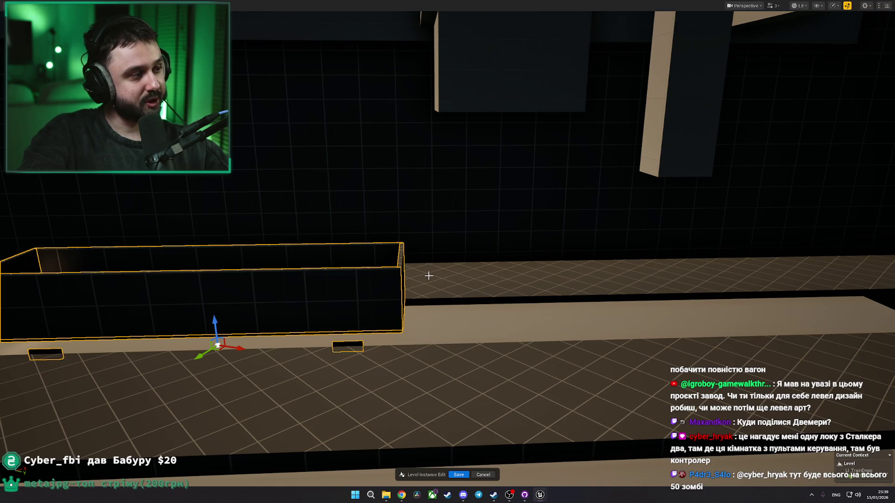
Step: Alt-drag a second identical wagon in behind the first one
{"action": "left_click", "coordinate": [625, 325]}
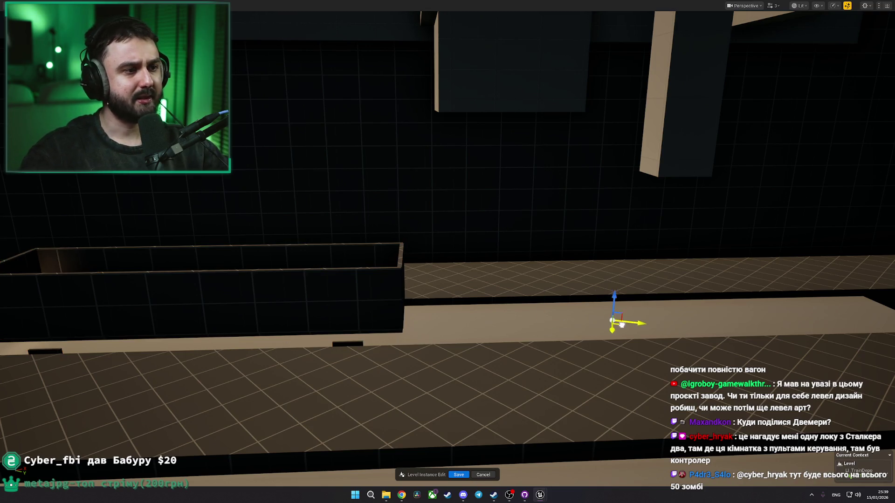
{"action": "left_click_drag", "start_coordinate": [601, 322], "coordinate": [594, 333]}
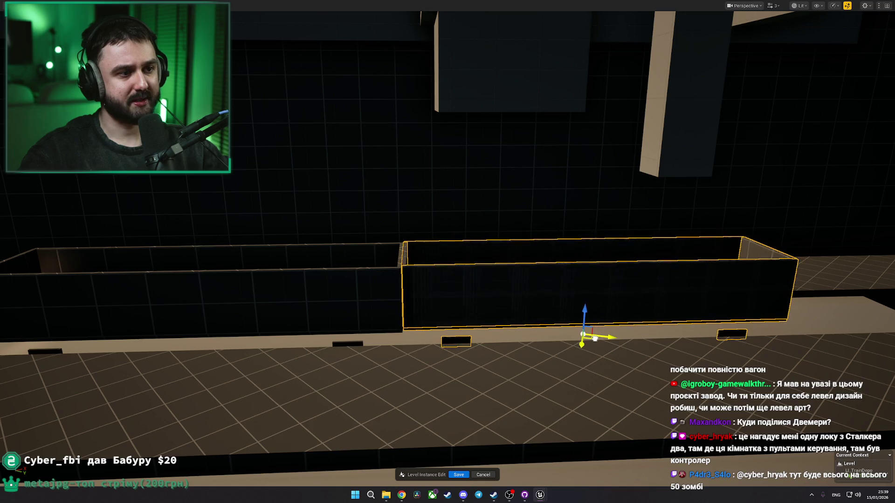
{"action": "mouse_move", "coordinate": [356, 320]}
{"action": "left_mouse_down"}
{"action": "mouse_move", "coordinate": [531, 313]}
{"action": "mouse_move", "coordinate": [462, 303]}
{"action": "mouse_move", "coordinate": [475, 289]}
{"action": "mouse_move", "coordinate": [512, 287]}
{"action": "mouse_move", "coordinate": [342, 175]}
{"action": "mouse_move", "coordinate": [301, 230]}
{"action": "left_mouse_up"}
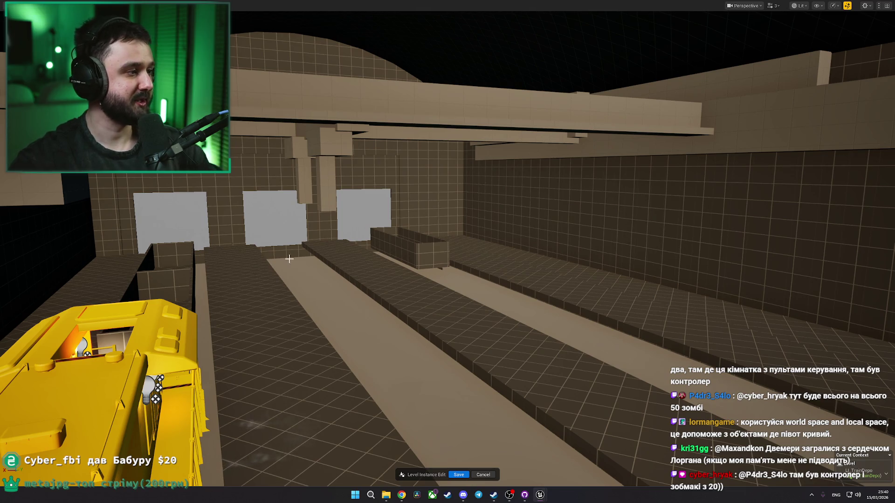
Step: Pull the tiled wall piece beside the yellow doors forward in front of the door panels
{"action": "left_click", "coordinate": [466, 125]}
{"action": "key", "text": "f"}
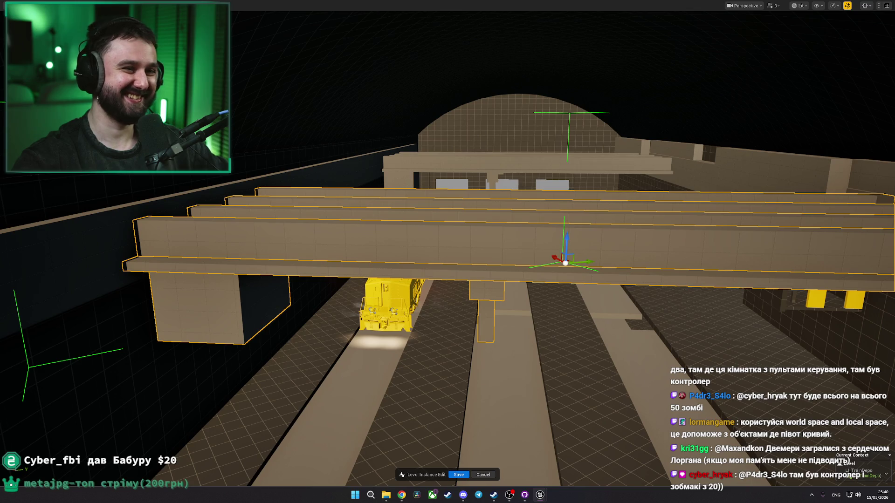
{"action": "left_click_drag", "start_coordinate": [382, 184], "coordinate": [386, 204]}
{"action": "left_click", "coordinate": [385, 205]}
{"action": "mouse_move", "coordinate": [349, 163]}
{"action": "left_mouse_down"}
{"action": "mouse_move", "coordinate": [461, 264]}
{"action": "mouse_move", "coordinate": [457, 251]}
{"action": "mouse_move", "coordinate": [369, 246]}
{"action": "left_mouse_up"}
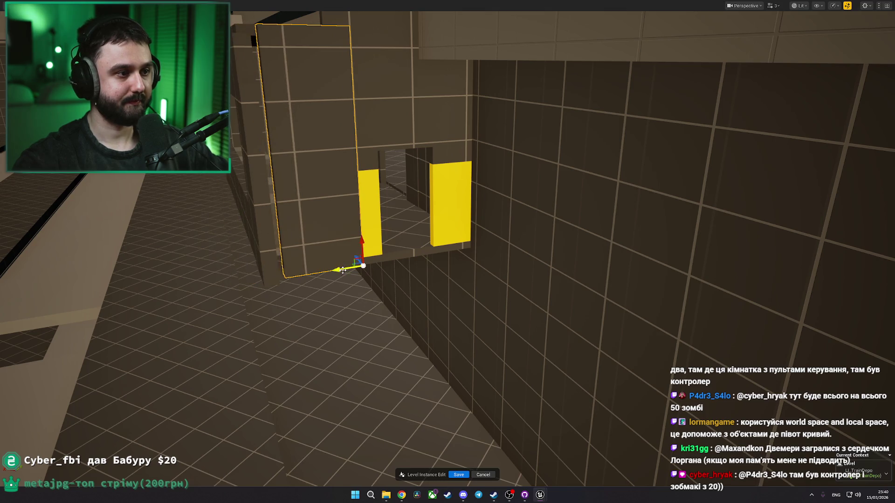
Step: Shift the near platform slab sideways toward the yellow doors
{"action": "key", "text": "f"}
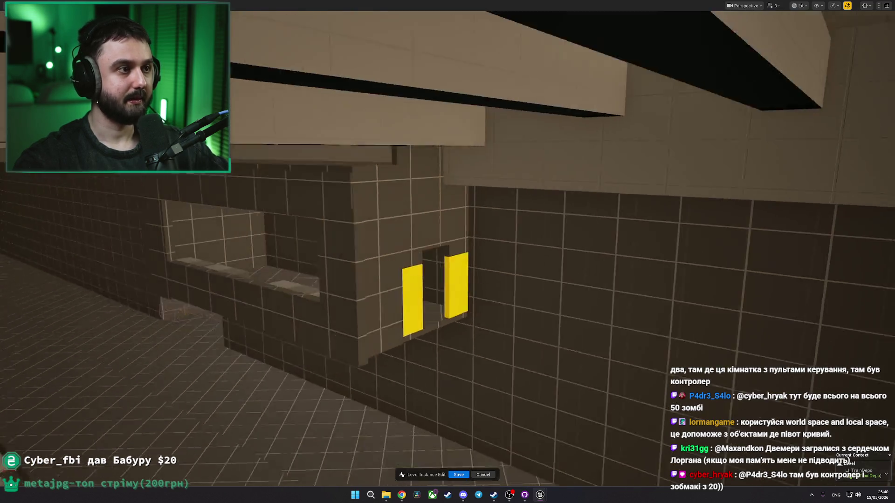
{"action": "left_click_drag", "start_coordinate": [408, 335], "coordinate": [408, 334]}
{"action": "left_click_drag", "start_coordinate": [490, 355], "coordinate": [490, 354]}
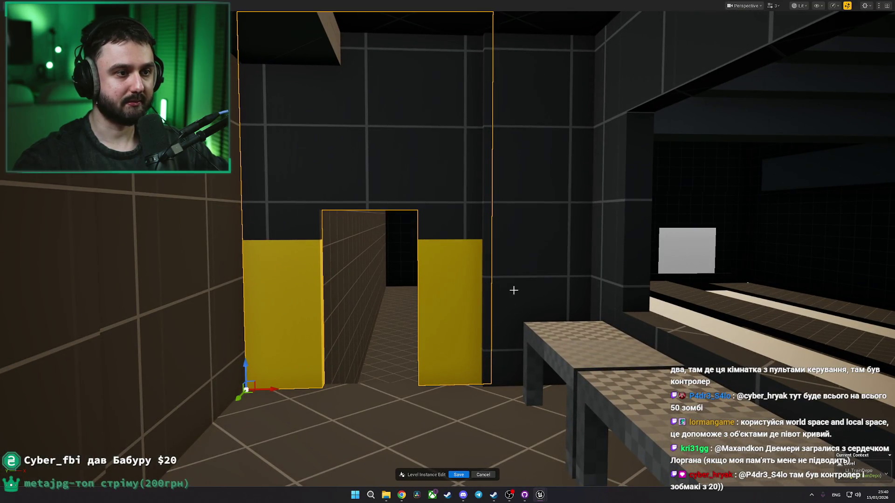
{"action": "left_click_drag", "start_coordinate": [458, 246], "coordinate": [457, 246]}
{"action": "left_click_drag", "start_coordinate": [371, 290], "coordinate": [371, 290]}
{"action": "left_click", "coordinate": [372, 290]}
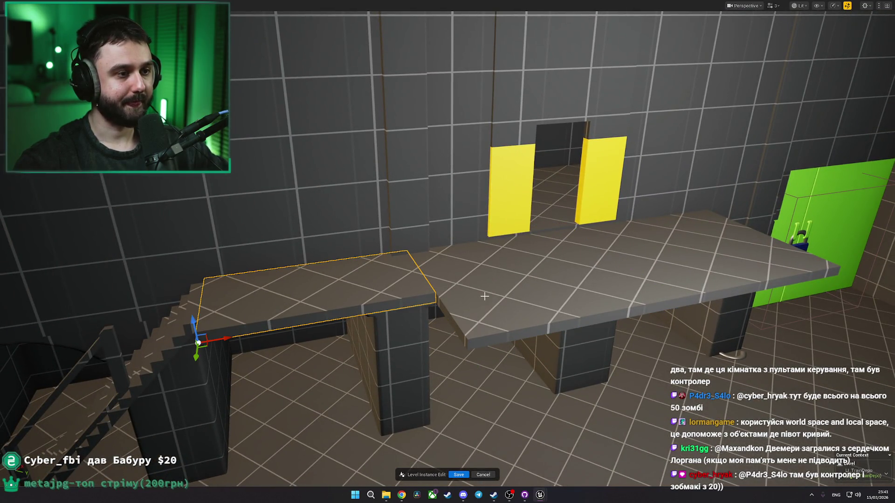
{"action": "left_click_drag", "start_coordinate": [476, 294], "coordinate": [476, 294]}
{"action": "left_click_drag", "start_coordinate": [506, 190], "coordinate": [506, 190]}
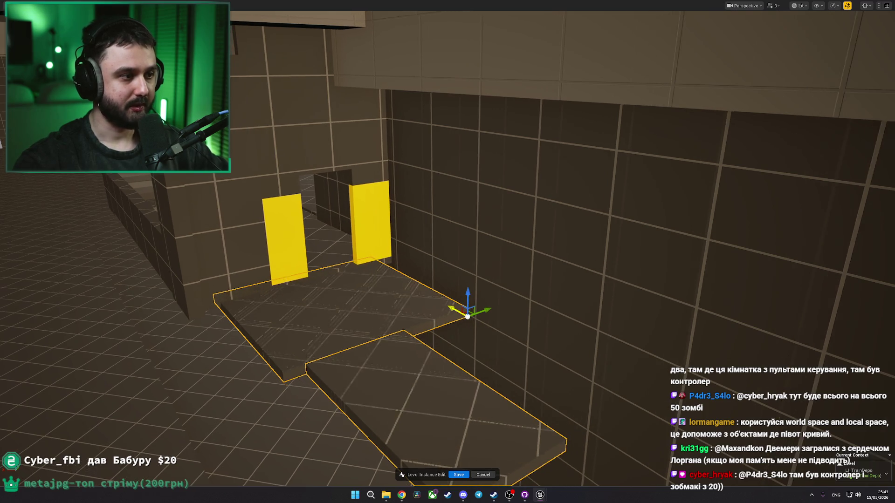
{"action": "left_click_drag", "start_coordinate": [482, 309], "coordinate": [507, 315]}
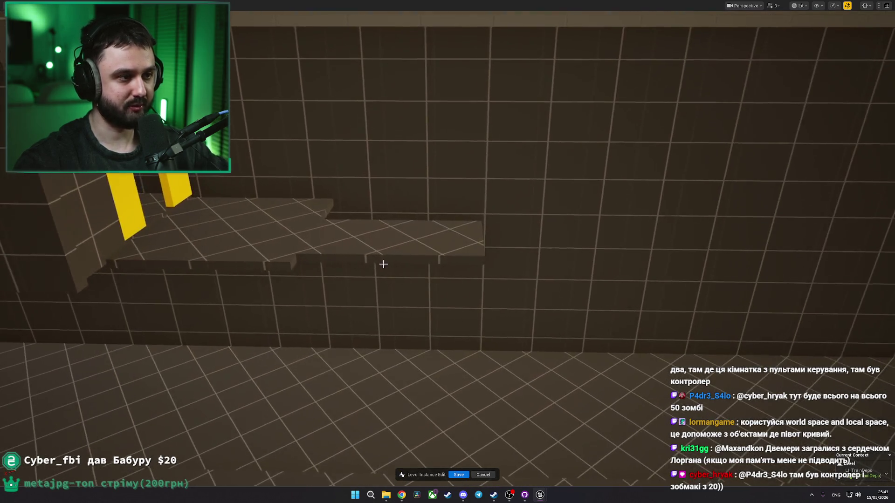
Step: Slide the ledge slab further along the tiled wall
{"action": "left_click", "coordinate": [374, 254]}
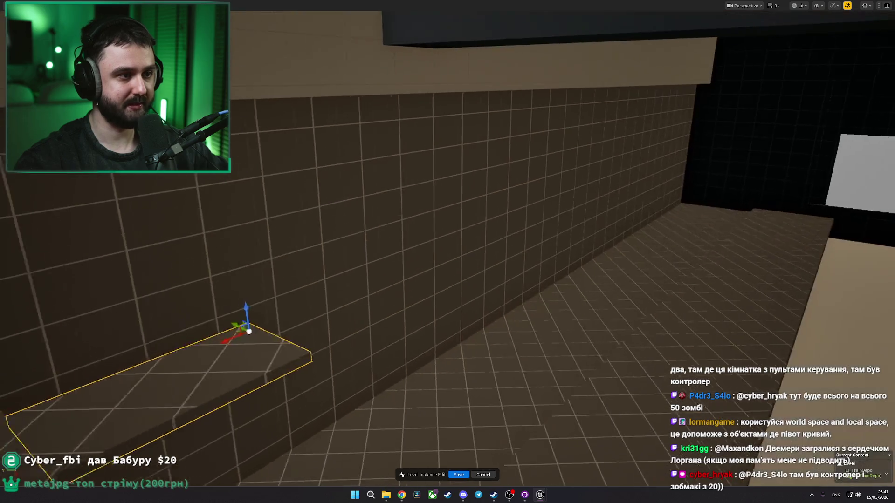
{"action": "key", "text": "a"}
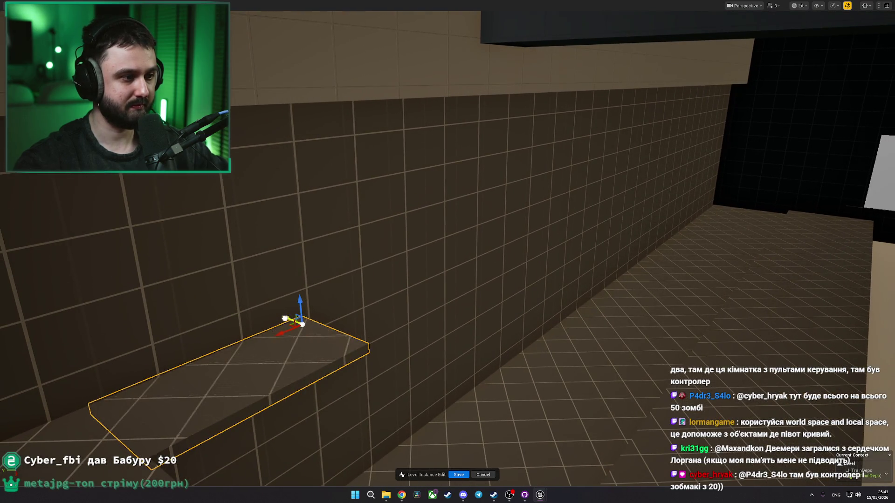
{"action": "scroll", "coordinate": [284, 318], "scroll_direction": "down", "scroll_amount": 3}
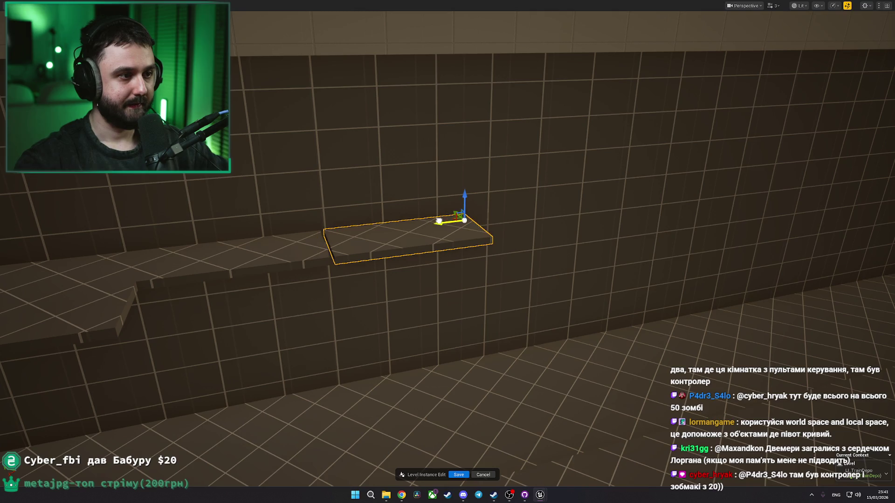
{"action": "left_click_drag", "start_coordinate": [437, 220], "coordinate": [395, 224]}
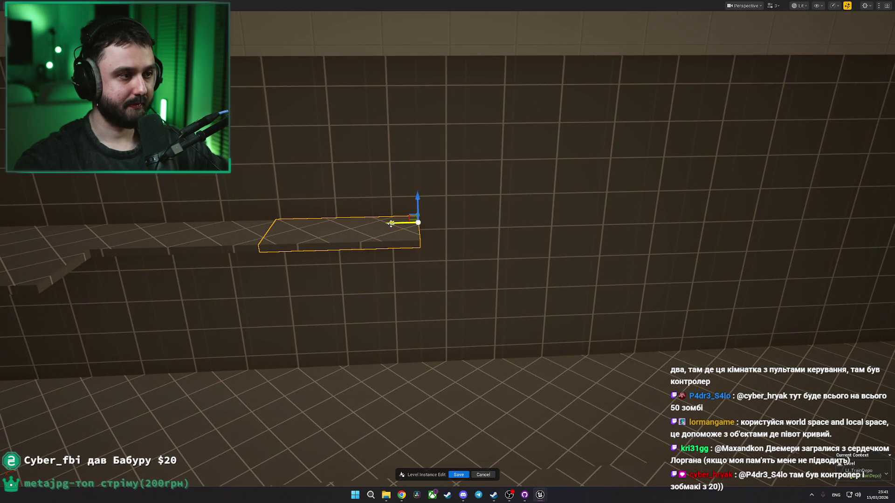
Step: Fly back and forth to review the ledge and staircase along the wall
{"action": "key", "text": "s"}
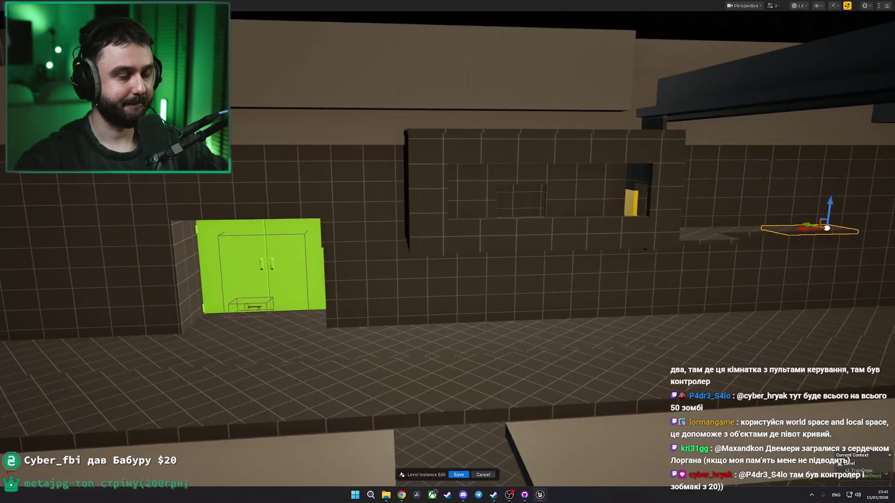
{"action": "key", "text": "s"}
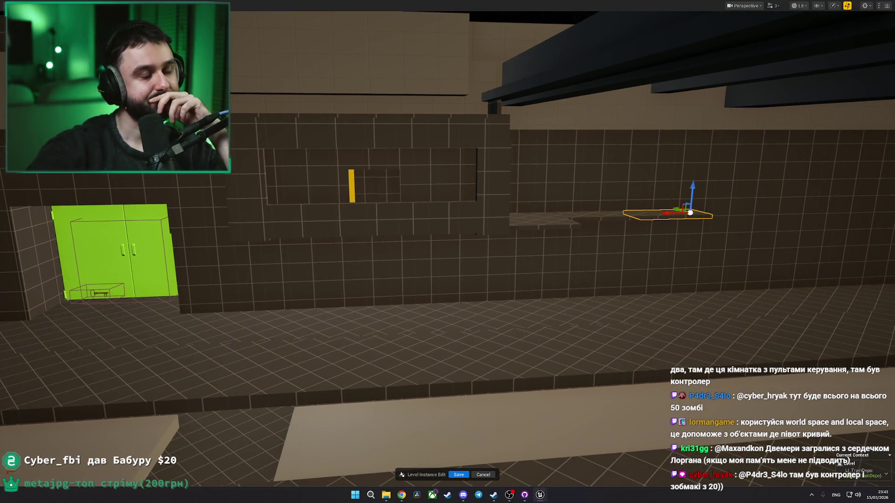
{"action": "key", "text": "s"}
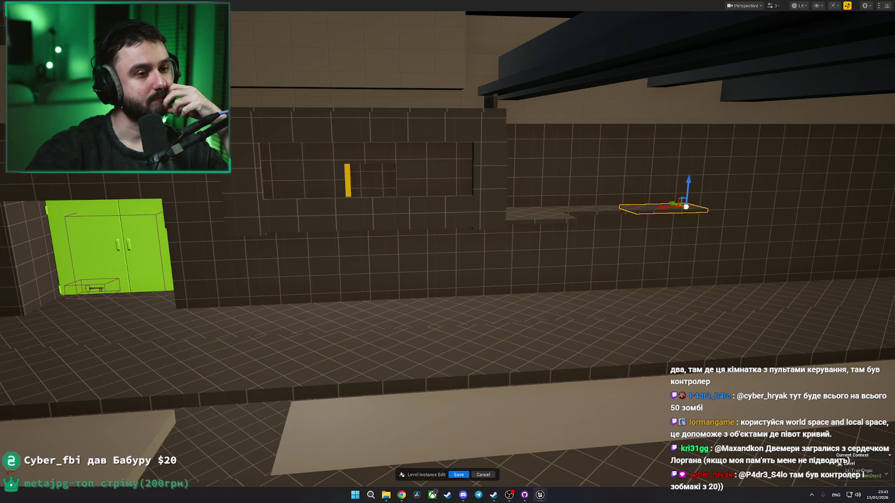
{"action": "key", "text": "a"}
{"action": "key", "text": "w"}
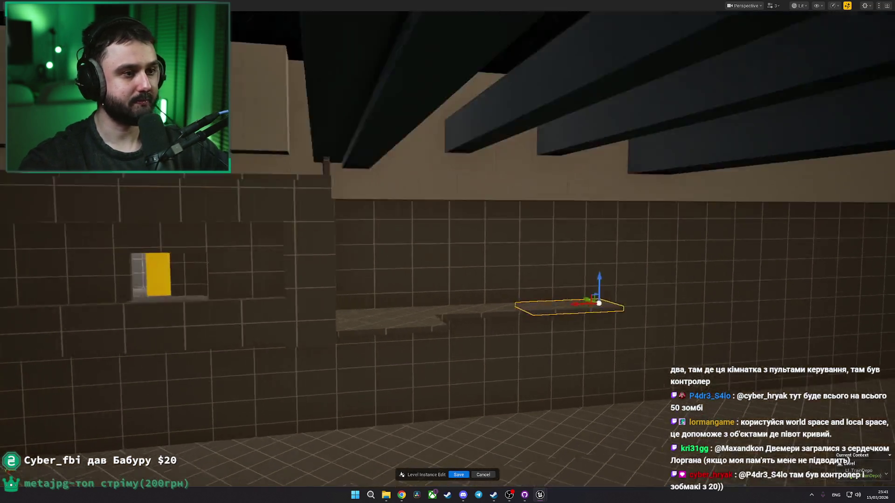
{"action": "key", "text": "s"}
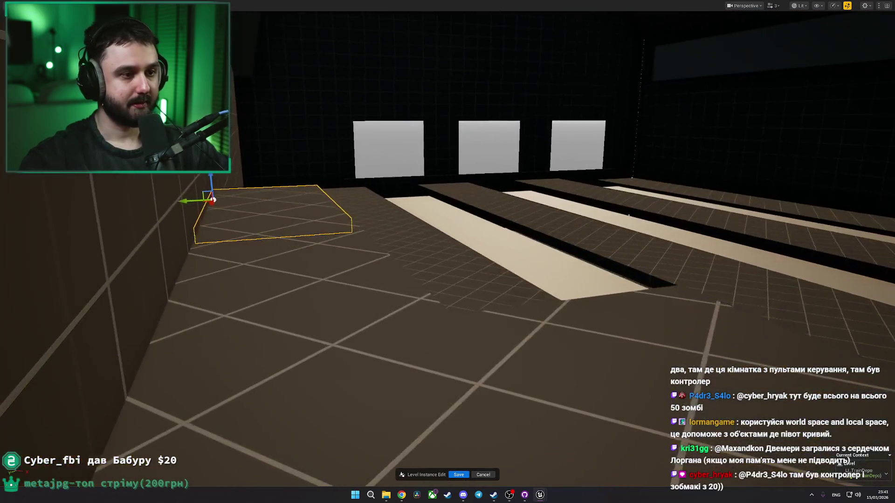
{"action": "key", "text": "w"}
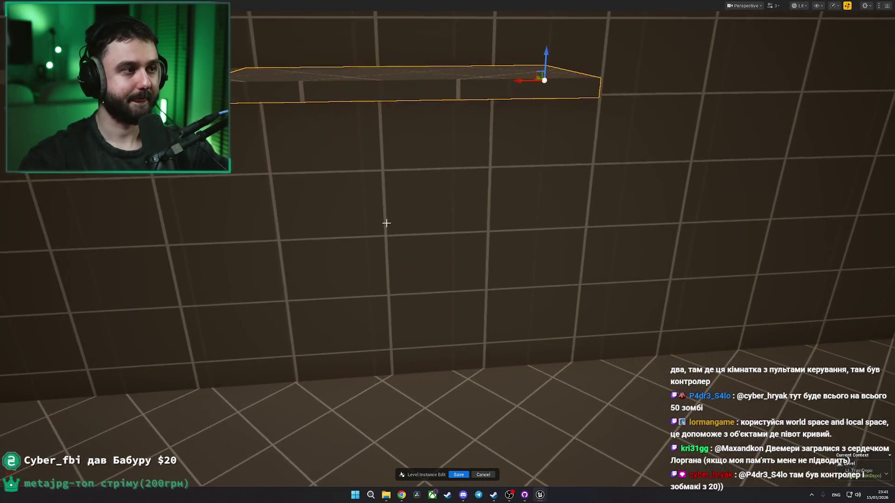
{"action": "key", "text": "s"}
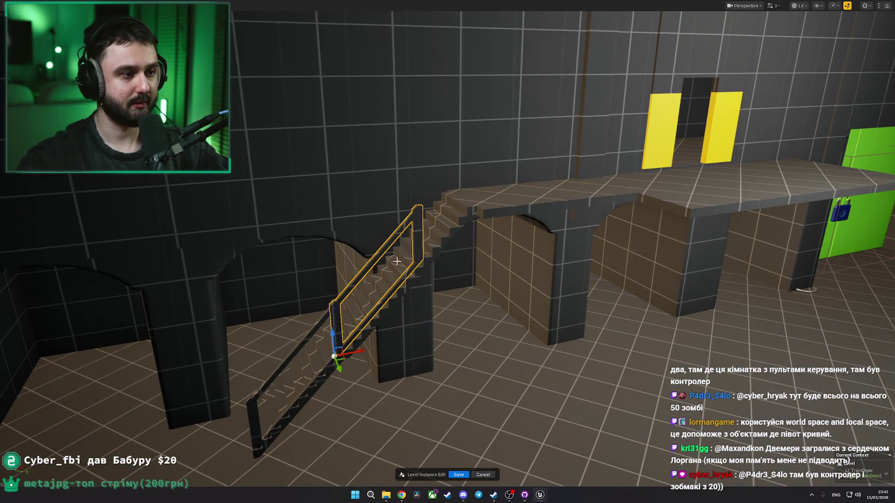
Step: Move the staircase up and to the right along the depot wall
{"action": "key", "text": "s"}
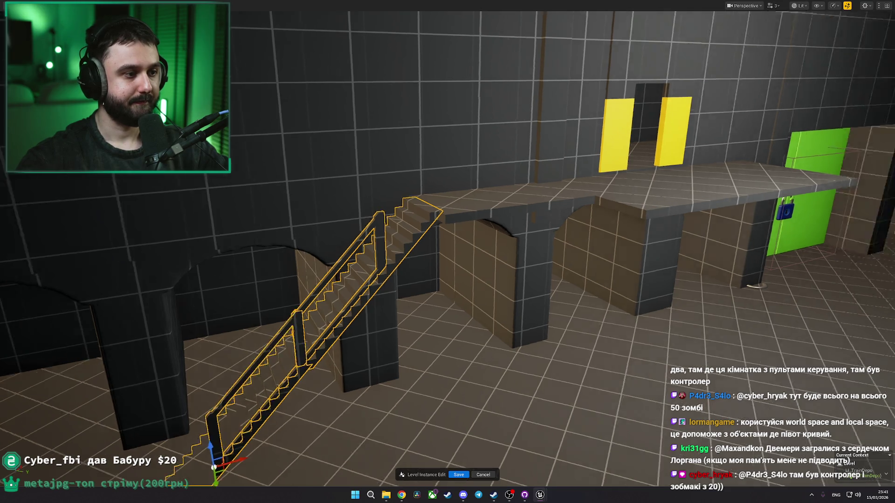
{"action": "scroll", "coordinate": [511, 335], "scroll_direction": "up", "scroll_amount": 3}
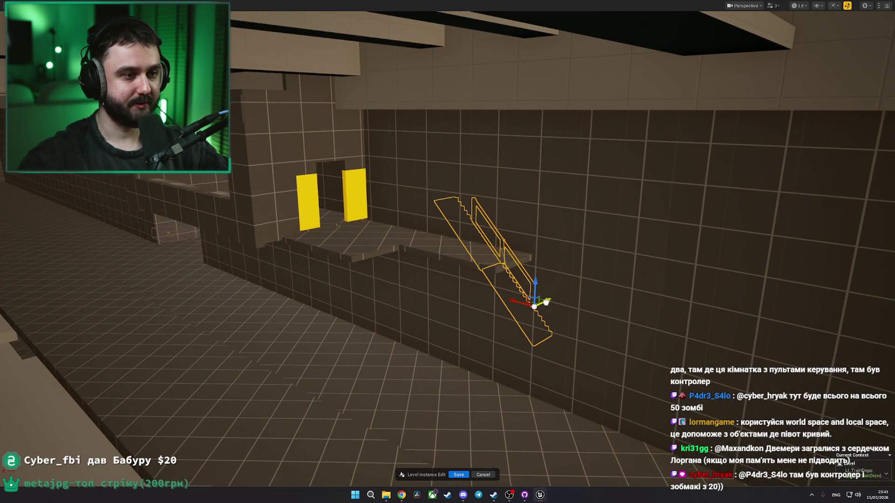
{"action": "scroll", "coordinate": [414, 330], "scroll_direction": "up", "scroll_amount": 5}
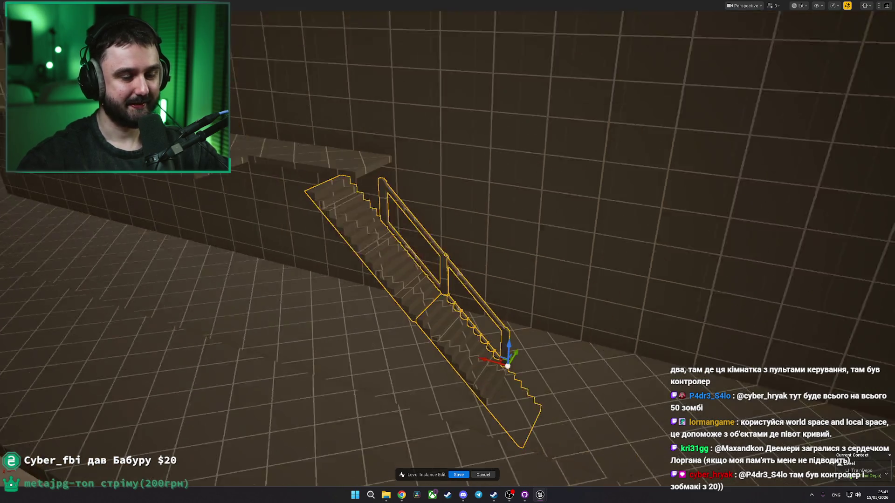
{"action": "left_click_drag", "start_coordinate": [466, 335], "coordinate": [488, 311]}
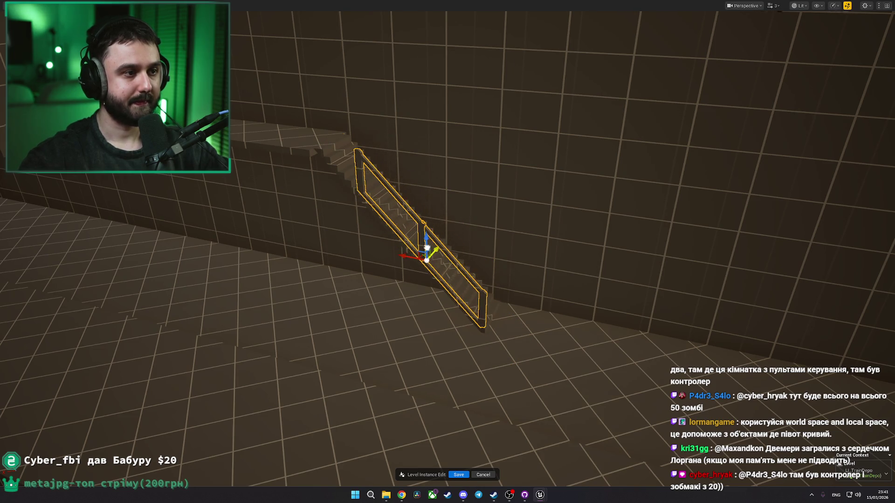
{"action": "key", "text": "Escape"}
{"action": "scroll", "coordinate": [426, 247], "scroll_direction": "down", "scroll_amount": 5}
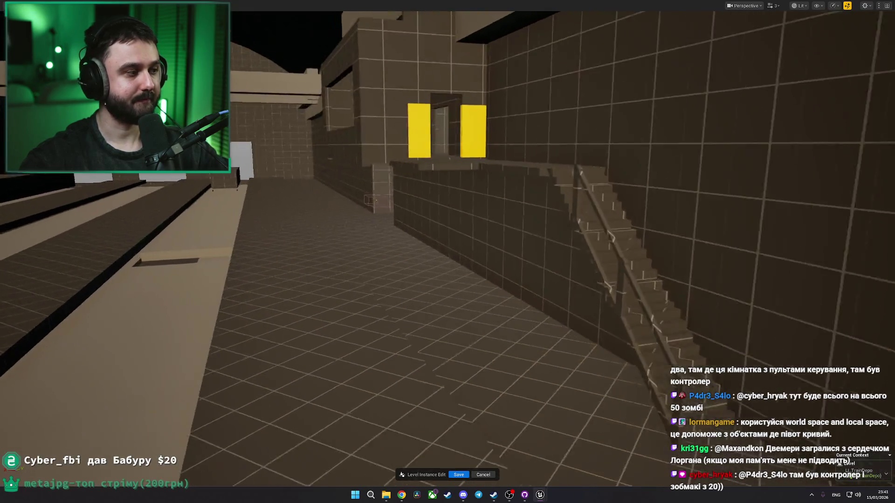
{"action": "left_click_drag", "start_coordinate": [368, 200], "coordinate": [444, 237]}
Step: Reselect and frame the staircase to check its new placement
{"action": "left_click", "coordinate": [444, 237]}
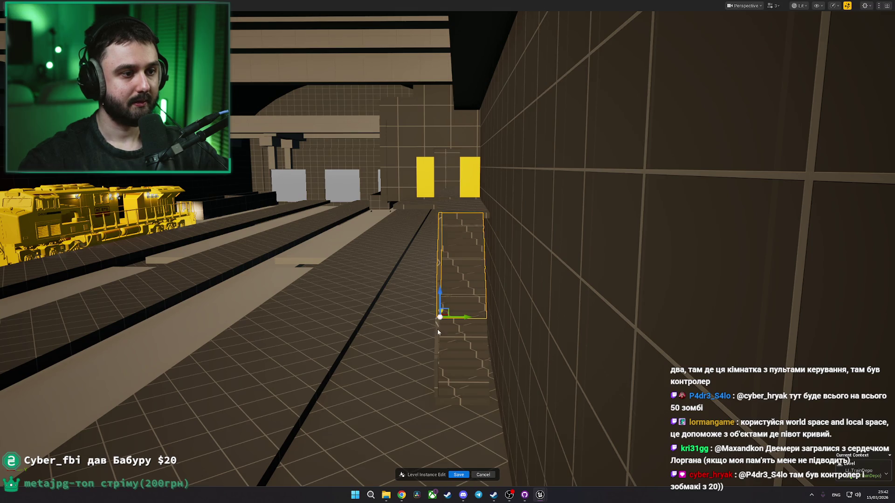
{"action": "scroll", "coordinate": [423, 296], "scroll_direction": "up", "scroll_amount": 5}
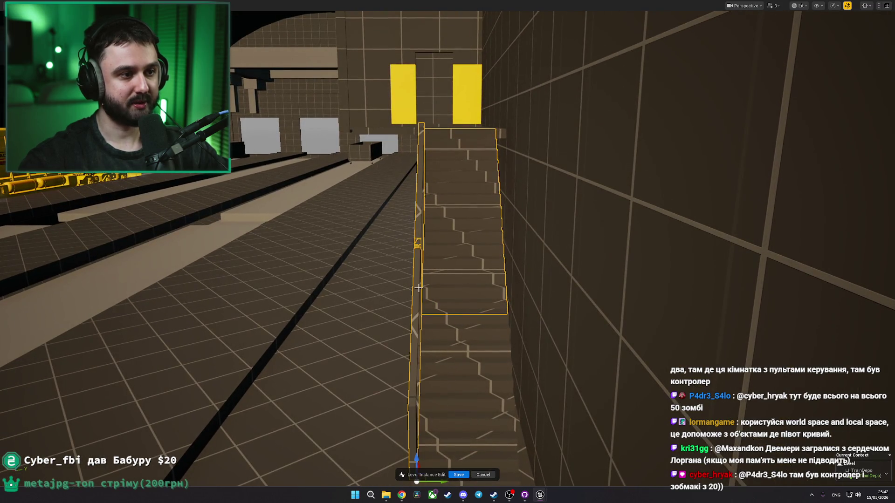
{"action": "scroll", "coordinate": [442, 319], "scroll_direction": "down", "scroll_amount": 5}
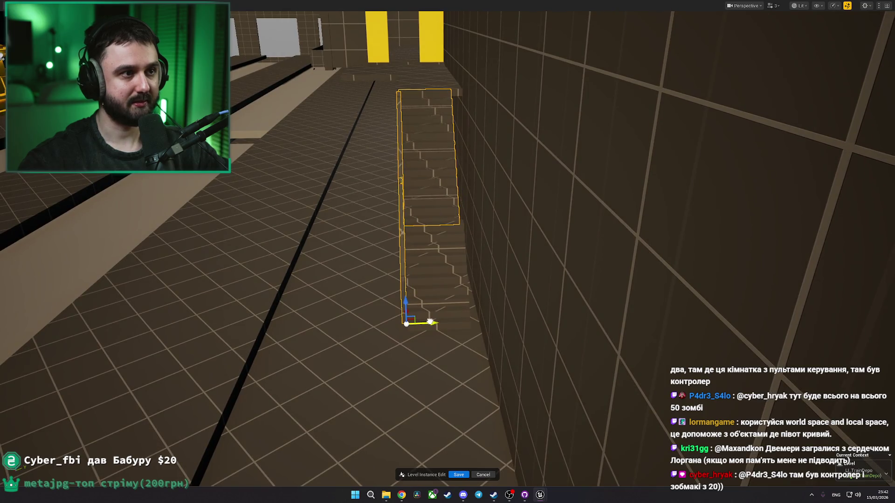
{"action": "key", "text": "Escape"}
{"action": "left_click_drag", "start_coordinate": [455, 297], "coordinate": [432, 123]}
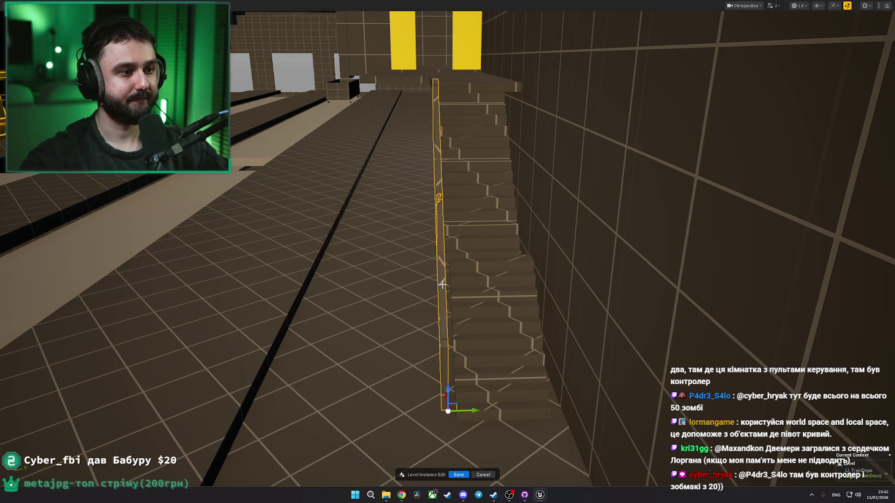
{"action": "left_click_drag", "start_coordinate": [477, 374], "coordinate": [514, 371]}
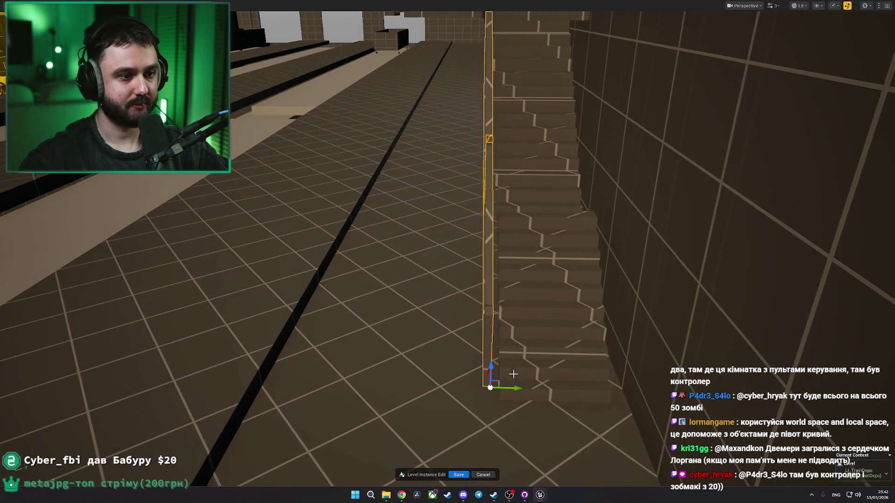
{"action": "key", "text": "f"}
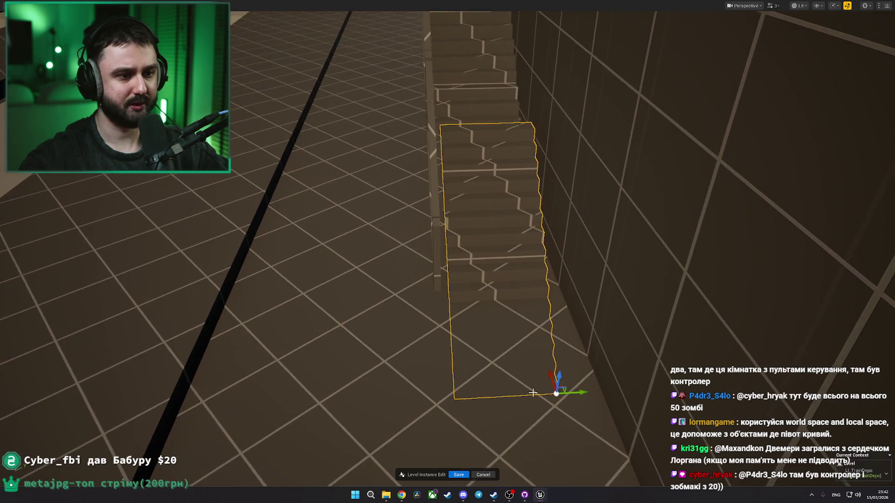
{"action": "mouse_move", "coordinate": [384, 301]}
{"action": "left_mouse_down"}
{"action": "mouse_move", "coordinate": [355, 314]}
{"action": "mouse_move", "coordinate": [383, 301]}
{"action": "left_mouse_up"}
{"action": "key", "text": "f"}
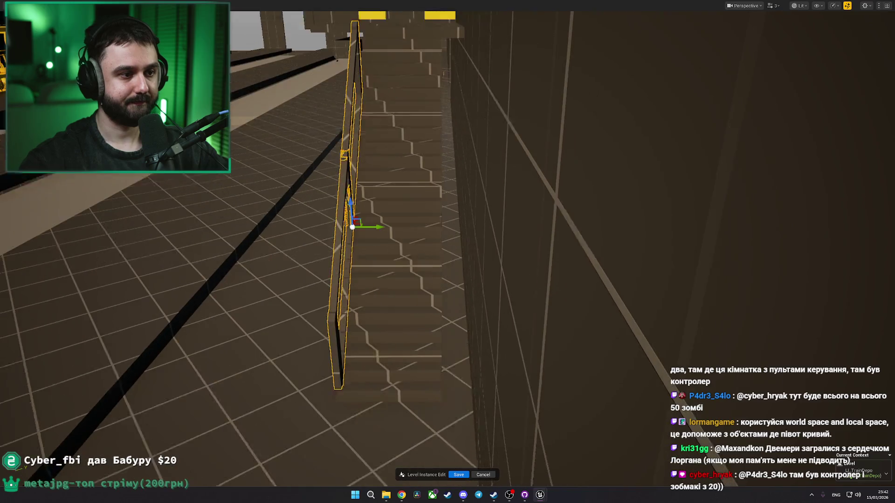
Step: Nudge the staircase's right railing slightly to the right along Y
{"action": "left_click", "coordinate": [429, 219]}
{"action": "left_click_drag", "start_coordinate": [458, 216], "coordinate": [470, 220]}
{"action": "mouse_move", "coordinate": [467, 260]}
{"action": "left_mouse_down"}
{"action": "mouse_move", "coordinate": [422, 268]}
{"action": "mouse_move", "coordinate": [462, 265]}
{"action": "mouse_move", "coordinate": [413, 256]}
{"action": "mouse_move", "coordinate": [447, 249]}
{"action": "left_mouse_up"}
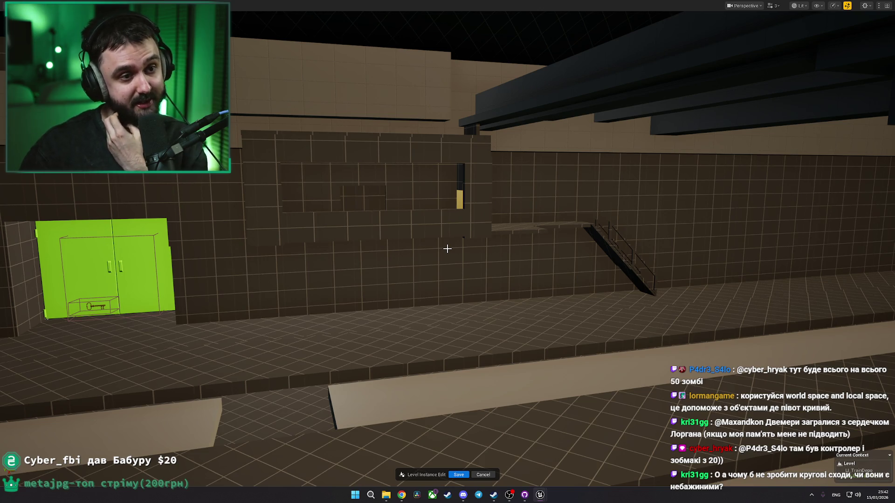
{"action": "left_click_drag", "start_coordinate": [447, 249], "coordinate": [446, 232]}
{"action": "key", "text": "alt+Tab"}
{"action": "left_click", "coordinate": [444, 237]}
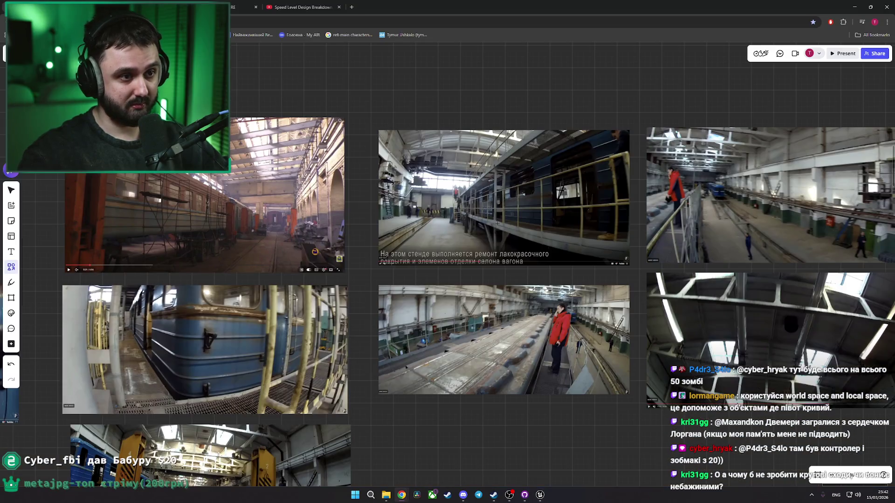
Step: Scroll the Miro board across to the top-right repair-hall reference photo
{"action": "left_click", "coordinate": [536, 234]}
{"action": "scroll", "coordinate": [615, 214], "scroll_direction": "right", "scroll_amount": 8}
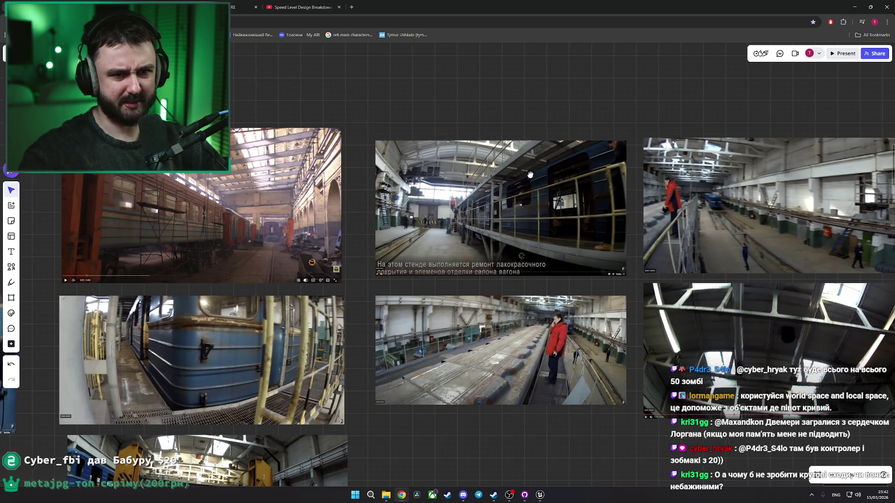
{"action": "scroll", "coordinate": [692, 241], "scroll_direction": "right", "scroll_amount": 3}
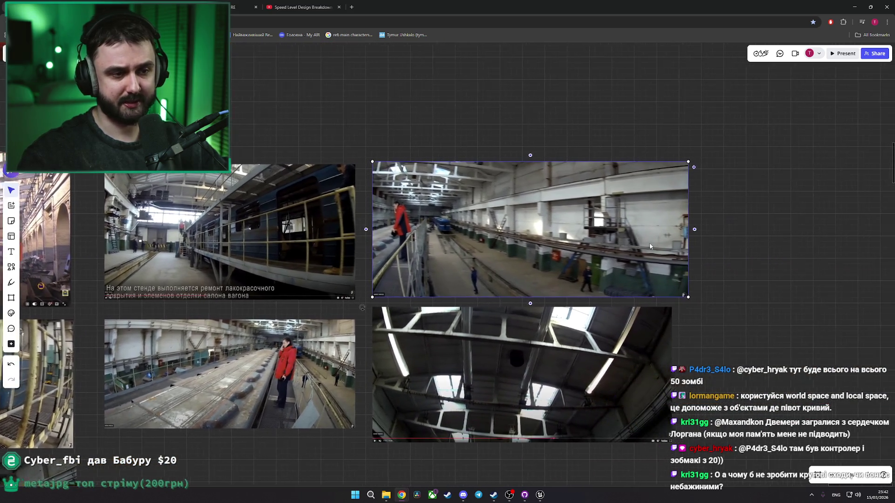
{"action": "scroll", "coordinate": [583, 426], "scroll_direction": "up", "scroll_amount": 5}
{"action": "scroll", "coordinate": [582, 426], "scroll_direction": "right", "scroll_amount": 6}
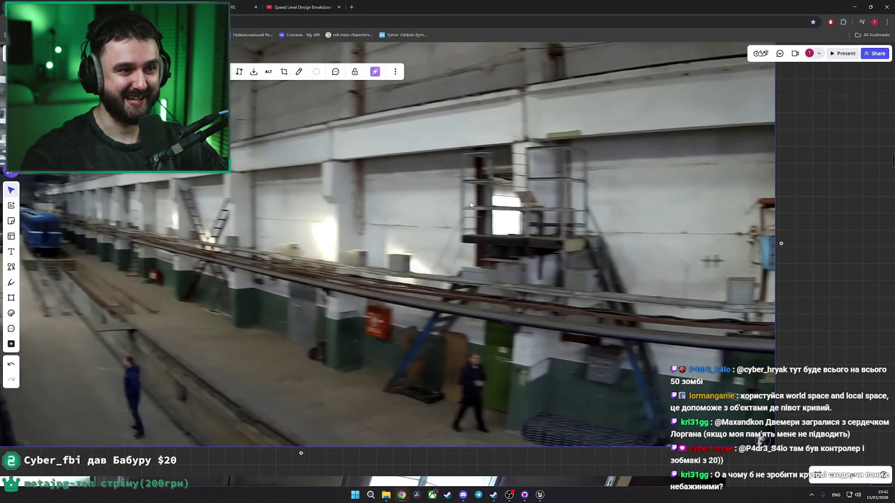
{"action": "scroll", "coordinate": [498, 200], "scroll_direction": "down", "scroll_amount": 2}
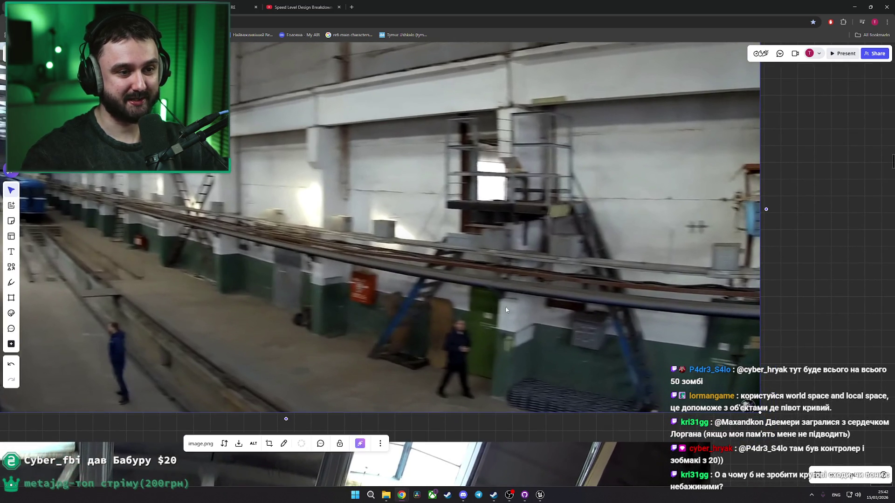
{"action": "scroll", "coordinate": [504, 311], "scroll_direction": "right", "scroll_amount": 2}
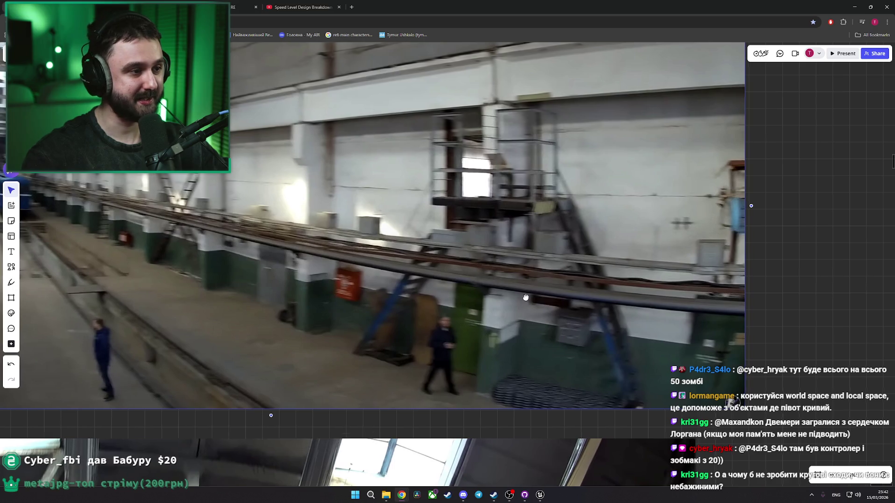
{"action": "scroll", "coordinate": [525, 302], "scroll_direction": "left", "scroll_amount": 3}
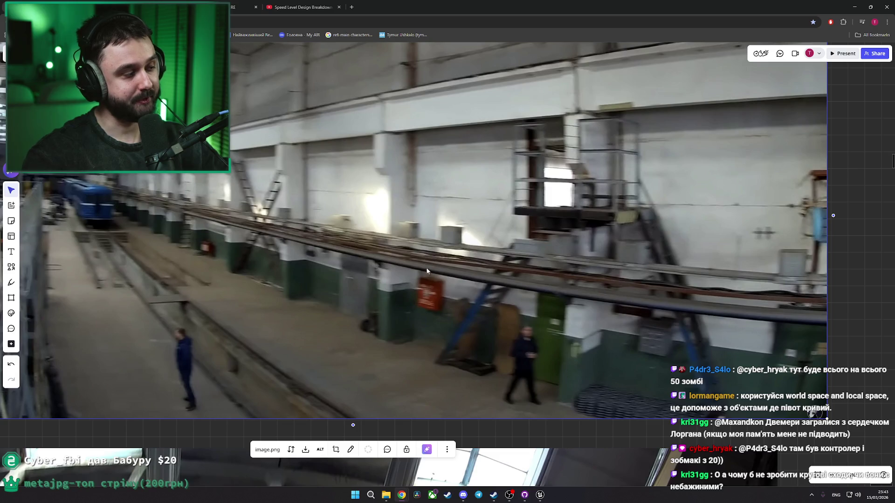
{"action": "scroll", "coordinate": [424, 268], "scroll_direction": "left", "scroll_amount": 3}
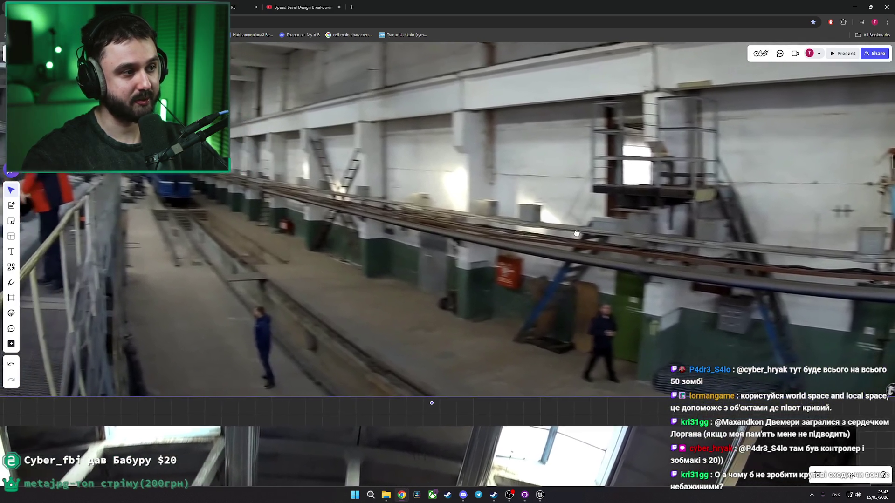
{"action": "scroll", "coordinate": [522, 230], "scroll_direction": "left", "scroll_amount": 3}
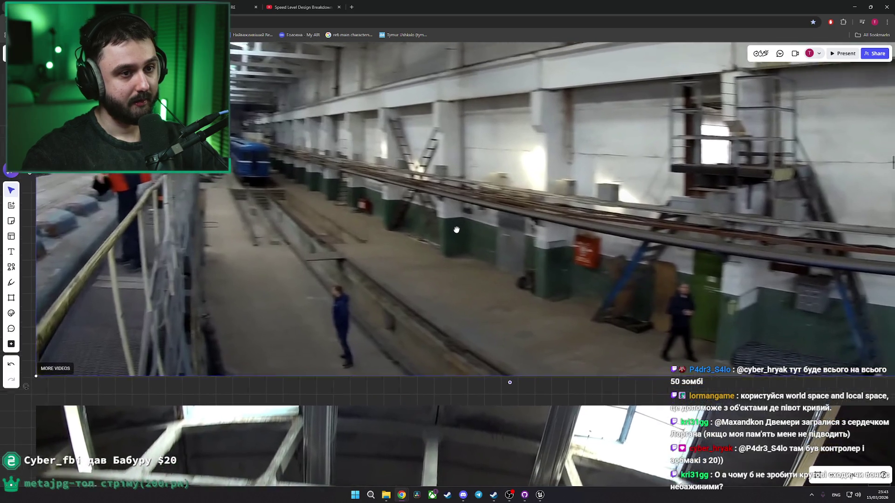
Step: Pan around the hall photo to study the overhead pipe gallery and steep metal stairs
{"action": "left_click_drag", "start_coordinate": [459, 228], "coordinate": [299, 247]}
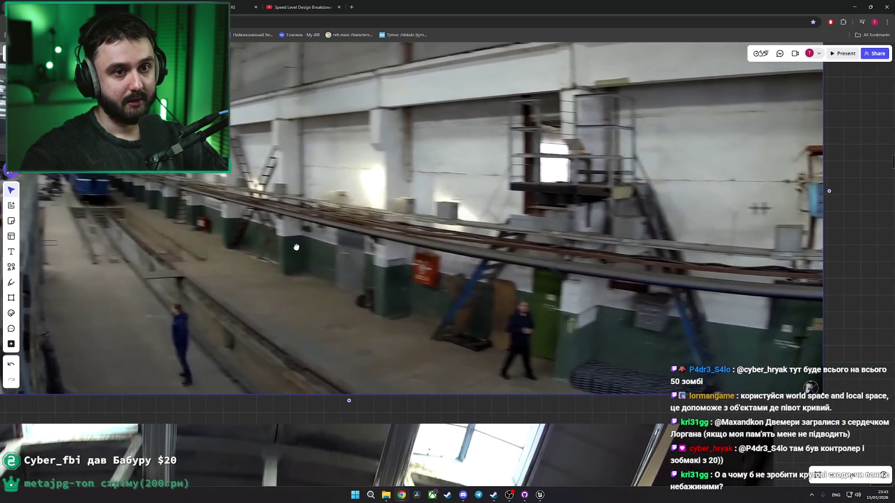
{"action": "left_click_drag", "start_coordinate": [558, 255], "coordinate": [488, 222]}
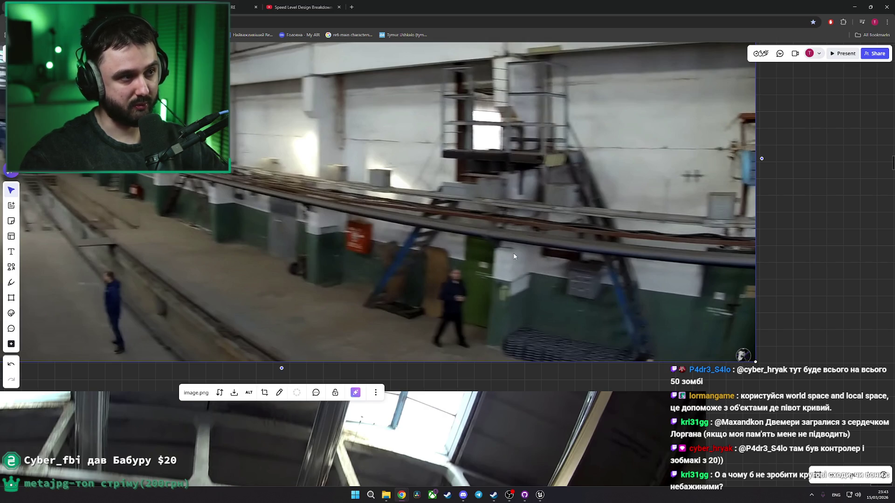
{"action": "left_click_drag", "start_coordinate": [507, 243], "coordinate": [529, 240]}
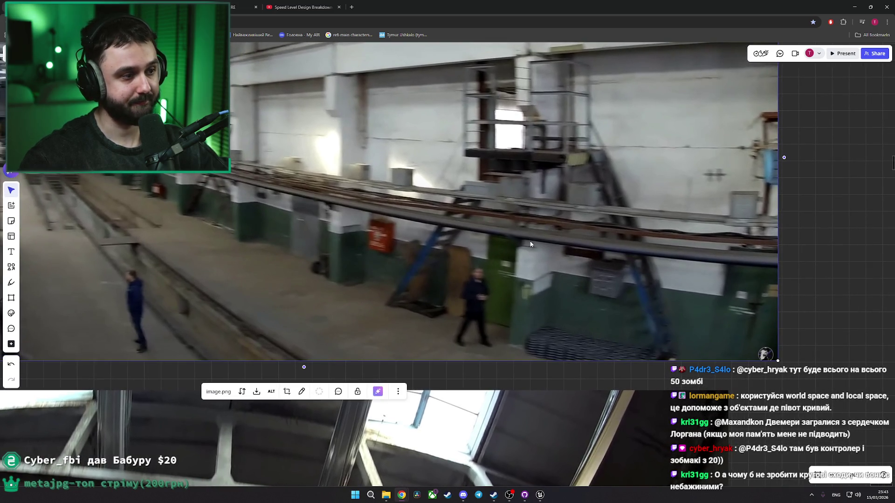
{"action": "scroll", "coordinate": [520, 231], "scroll_direction": "down", "scroll_amount": 2}
{"action": "scroll", "coordinate": [506, 236], "scroll_direction": "left", "scroll_amount": 3}
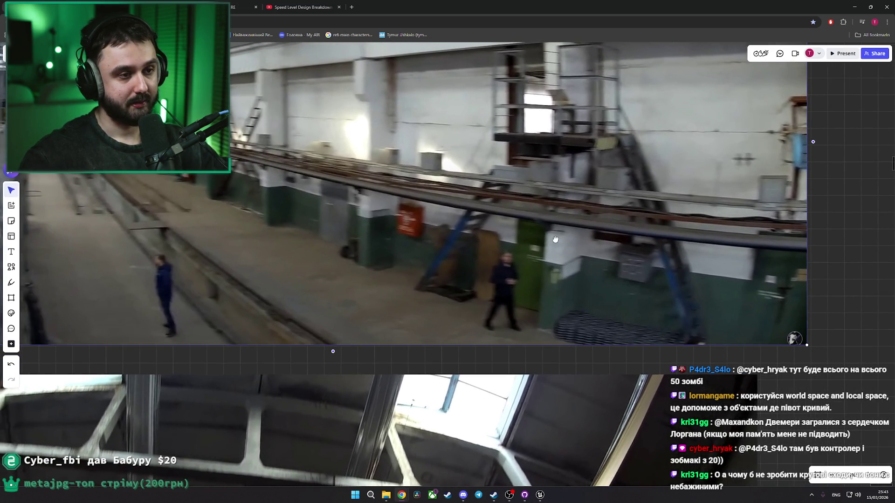
{"action": "scroll", "coordinate": [534, 264], "scroll_direction": "left", "scroll_amount": 3}
{"action": "scroll", "coordinate": [535, 263], "scroll_direction": "up", "scroll_amount": 2}
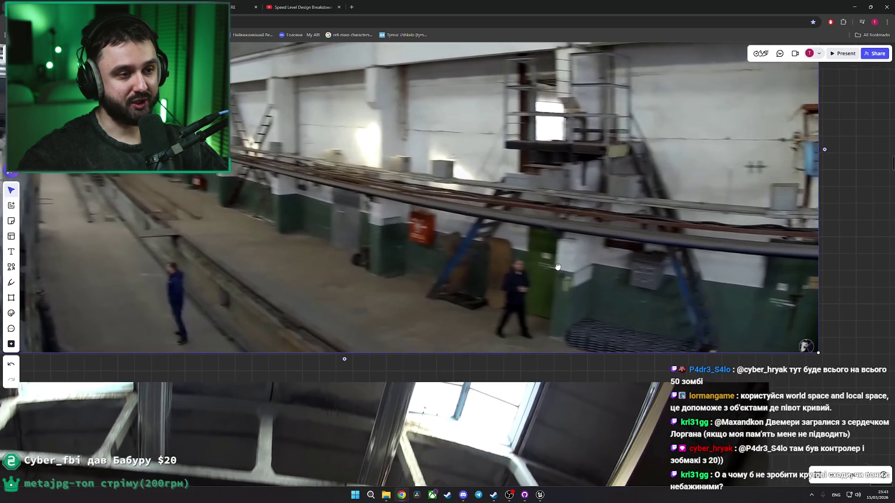
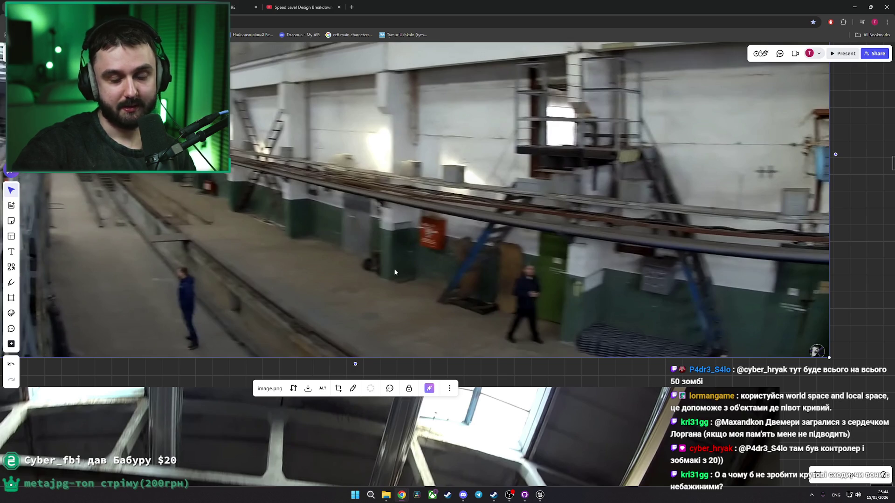
Step: Leave the depot reference photo and return to the Unreal level editor
{"action": "key", "text": "alt+Tab"}
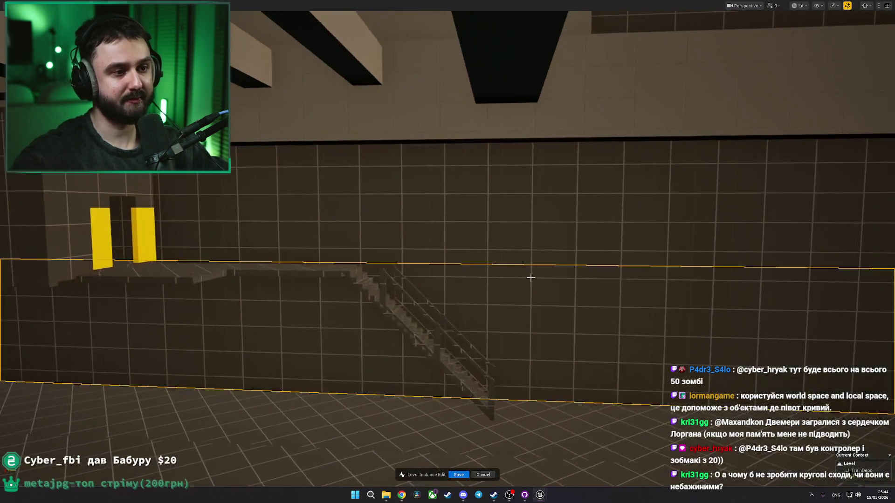
Step: Frame the long stairwell wall SM_Wall4x4m122 and restore the full editor layout showing its properties
{"action": "mouse_move", "coordinate": [531, 277]}
{"action": "left_mouse_down"}
{"action": "mouse_move", "coordinate": [452, 279]}
{"action": "mouse_move", "coordinate": [503, 276]}
{"action": "left_mouse_up"}
{"action": "scroll", "coordinate": [503, 276], "scroll_direction": "down", "scroll_amount": 6}
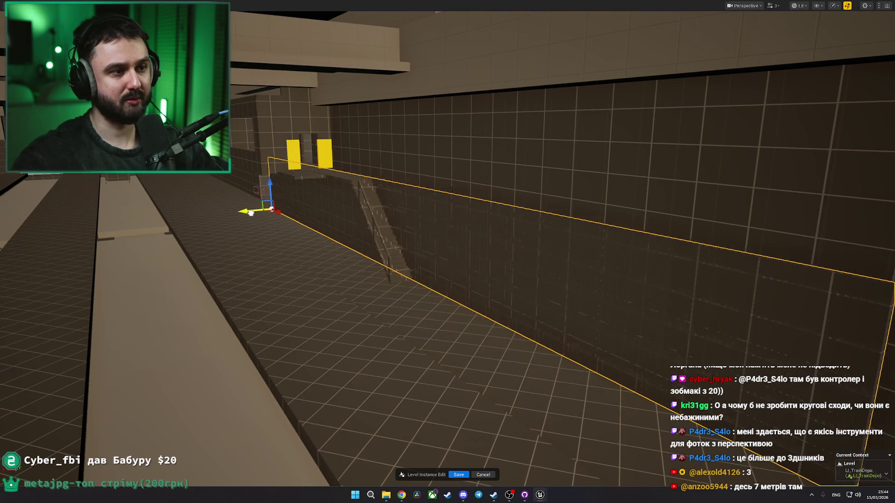
{"action": "left_click_drag", "start_coordinate": [264, 218], "coordinate": [299, 216]}
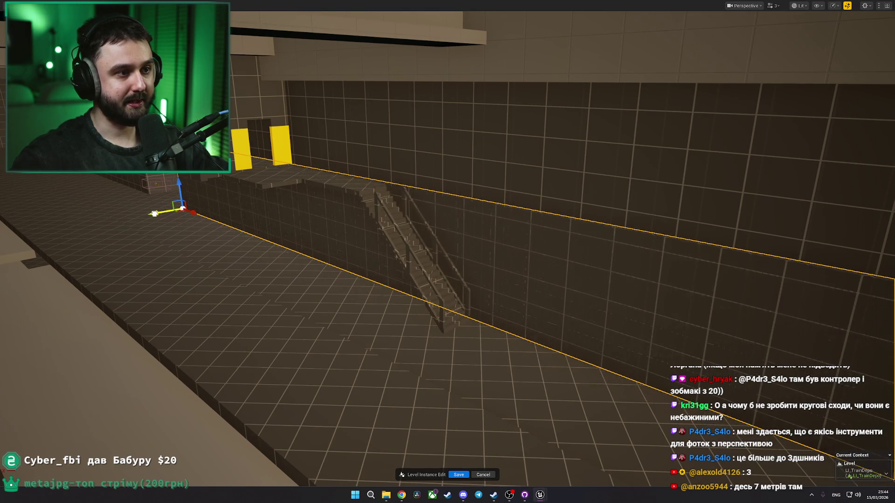
{"action": "key", "text": "f"}
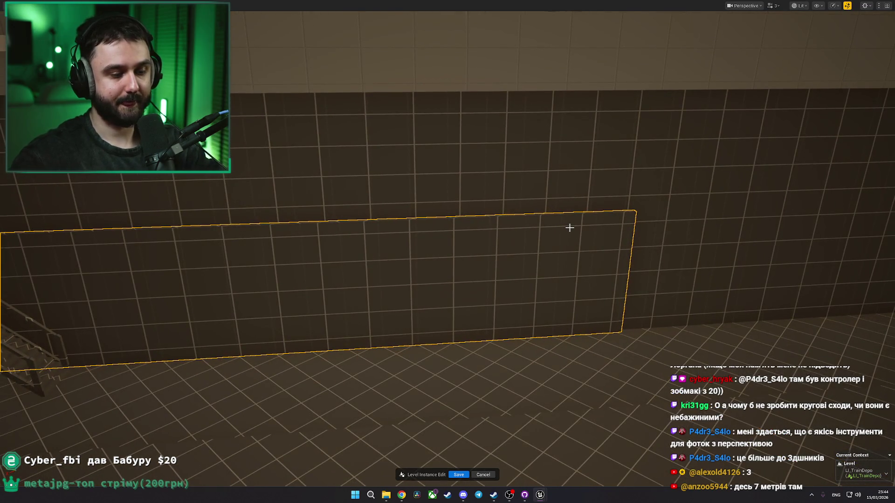
{"action": "key", "text": "F11"}
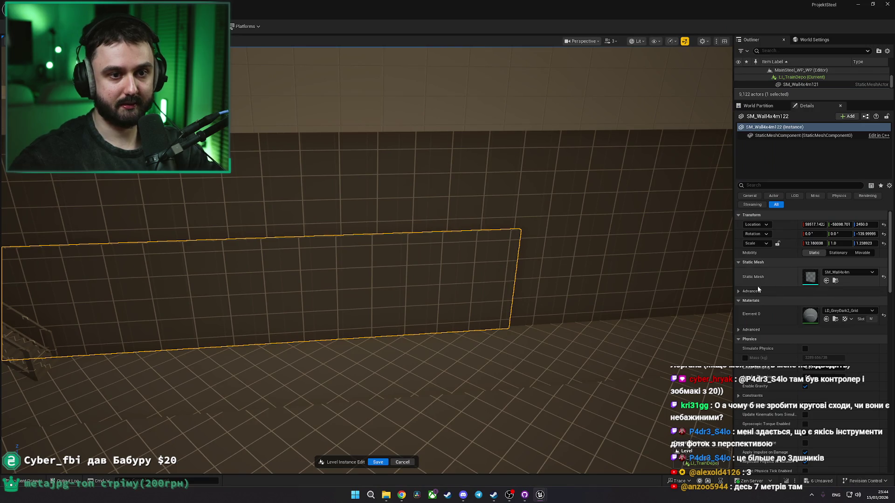
Step: Set the long wall's scale to 1.0 and slide the single panel toward the corner
{"action": "left_click", "coordinate": [822, 243]}
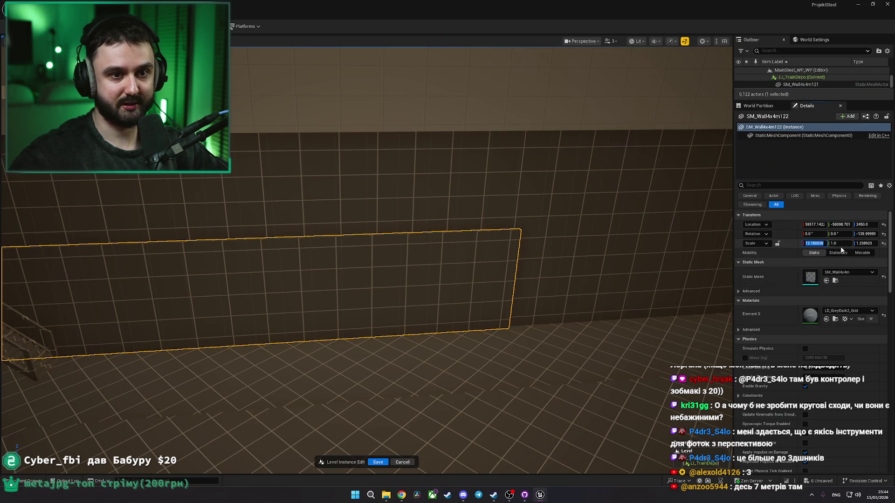
{"action": "type", "text": "1"}
{"action": "key", "text": "Return"}
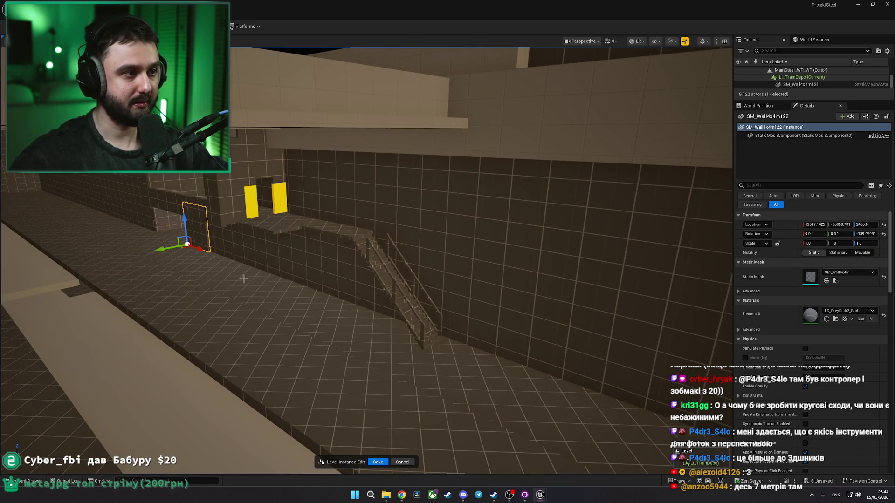
{"action": "mouse_move", "coordinate": [202, 250]}
{"action": "left_mouse_down"}
{"action": "mouse_move", "coordinate": [506, 326]}
{"action": "mouse_move", "coordinate": [394, 304]}
{"action": "mouse_move", "coordinate": [444, 308]}
{"action": "mouse_move", "coordinate": [375, 258]}
{"action": "left_mouse_up"}
{"action": "mouse_move", "coordinate": [330, 230]}
{"action": "left_mouse_down"}
{"action": "mouse_move", "coordinate": [508, 298]}
{"action": "mouse_move", "coordinate": [520, 289]}
{"action": "mouse_move", "coordinate": [406, 271]}
{"action": "mouse_move", "coordinate": [426, 276]}
{"action": "mouse_move", "coordinate": [420, 322]}
{"action": "mouse_move", "coordinate": [408, 298]}
{"action": "left_mouse_up"}
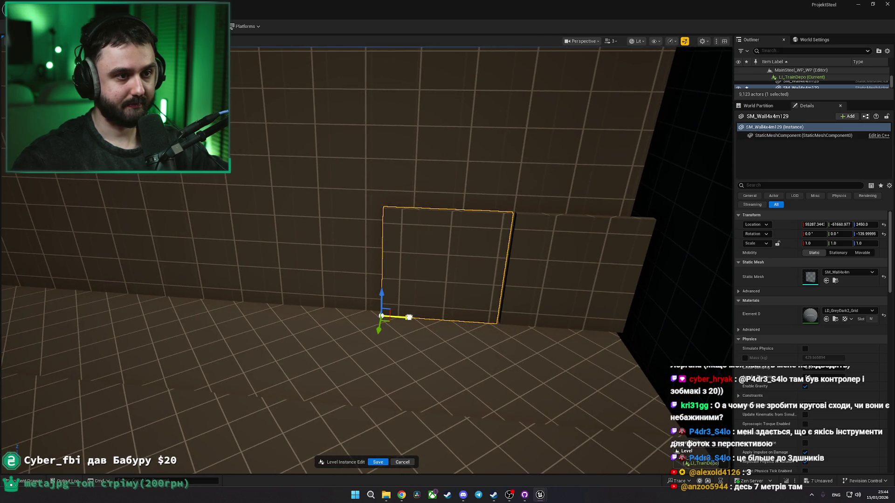
Step: Select the original wall panel, the tall corner section, the door-frame walls and the gable panels
{"action": "left_click", "coordinate": [583, 280]}
{"action": "left_click_drag", "start_coordinate": [466, 293], "coordinate": [498, 293]}
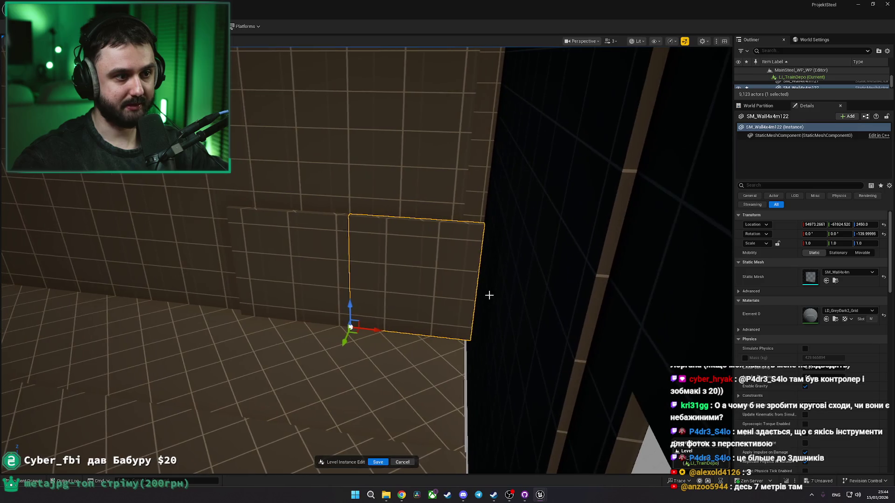
{"action": "left_click", "coordinate": [406, 314]}
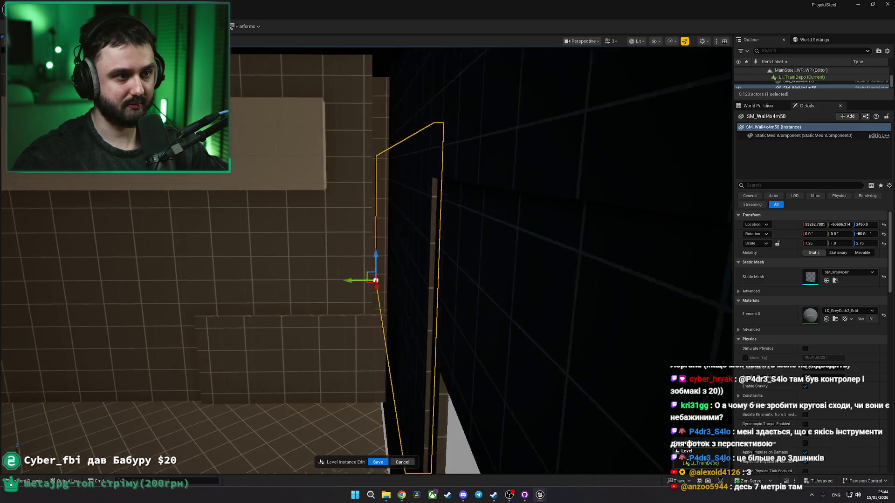
{"action": "left_click", "coordinate": [439, 158], "text": "ctrl"}
{"action": "key", "text": "f"}
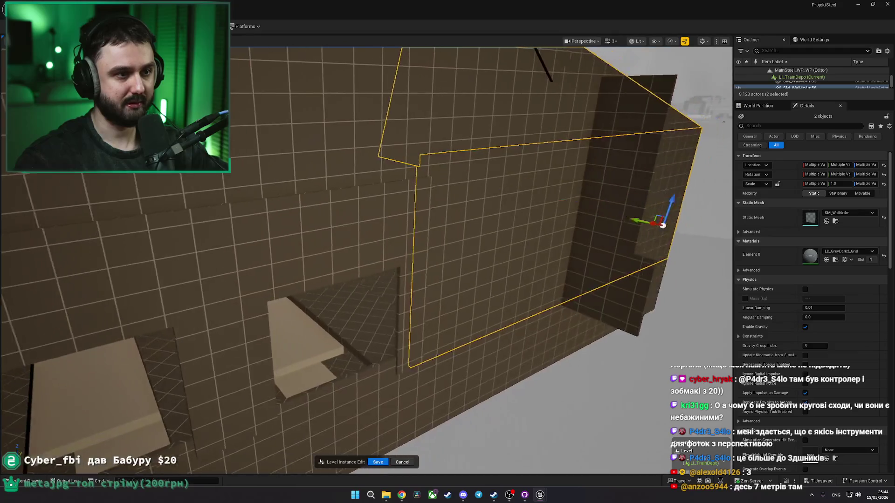
{"action": "left_click", "coordinate": [309, 176]}
{"action": "left_click", "coordinate": [496, 271], "text": "ctrl"}
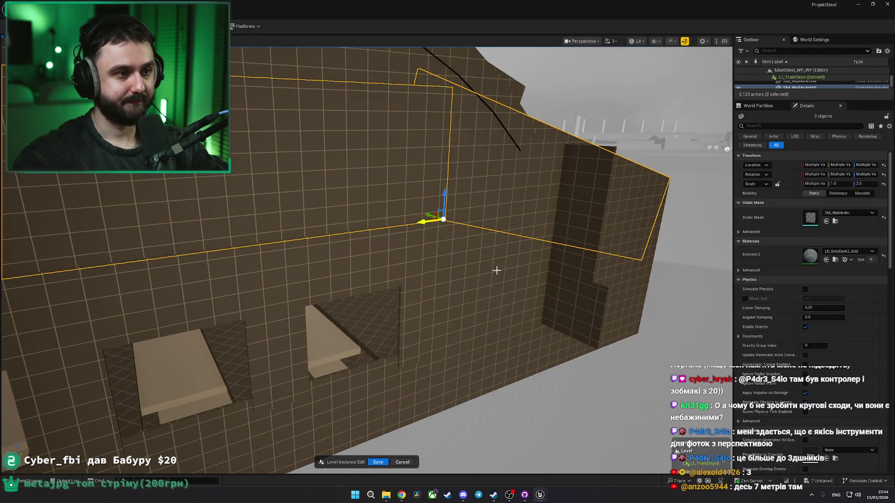
{"action": "left_click", "coordinate": [425, 295], "text": "ctrl"}
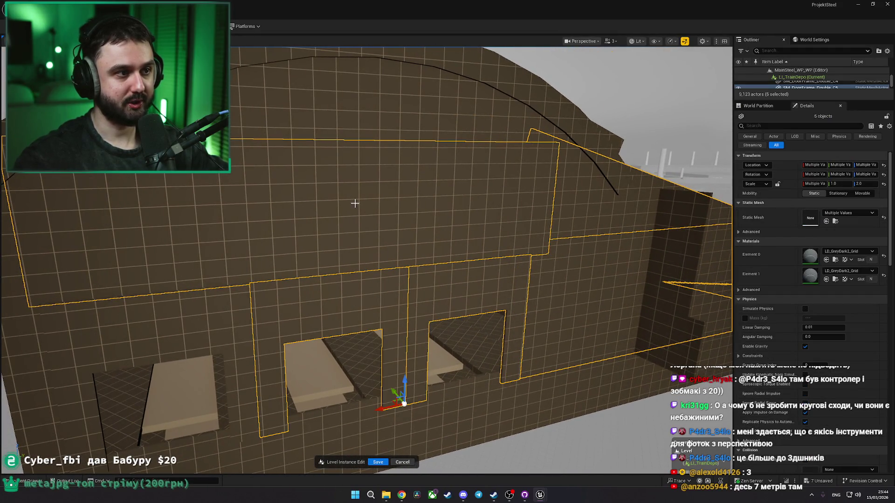
{"action": "left_click", "coordinate": [439, 174], "text": "ctrl"}
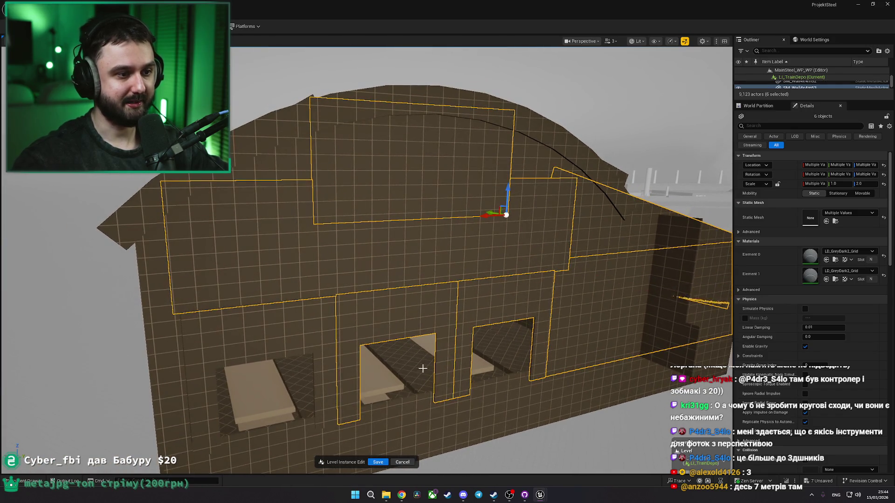
Step: Select the floor slabs and long floor strips along the wall, then save the level
{"action": "left_click", "coordinate": [423, 369]}
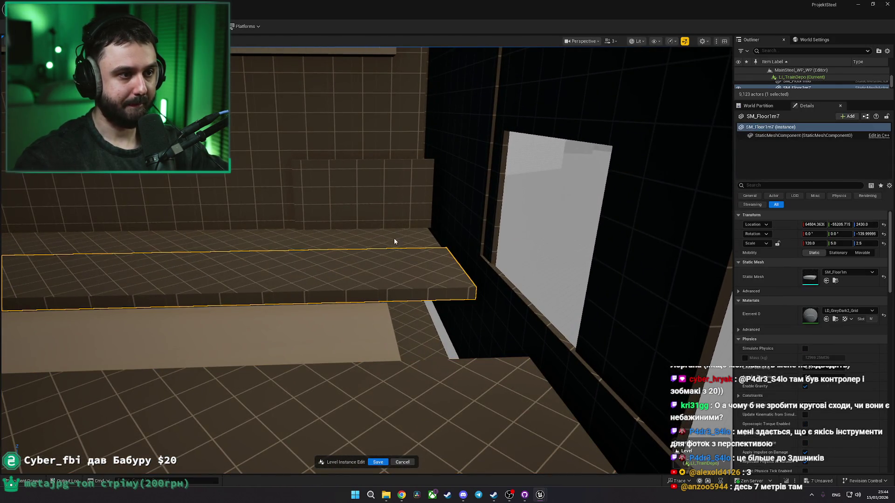
{"action": "left_click", "coordinate": [425, 278], "text": "ctrl"}
{"action": "key", "text": "f"}
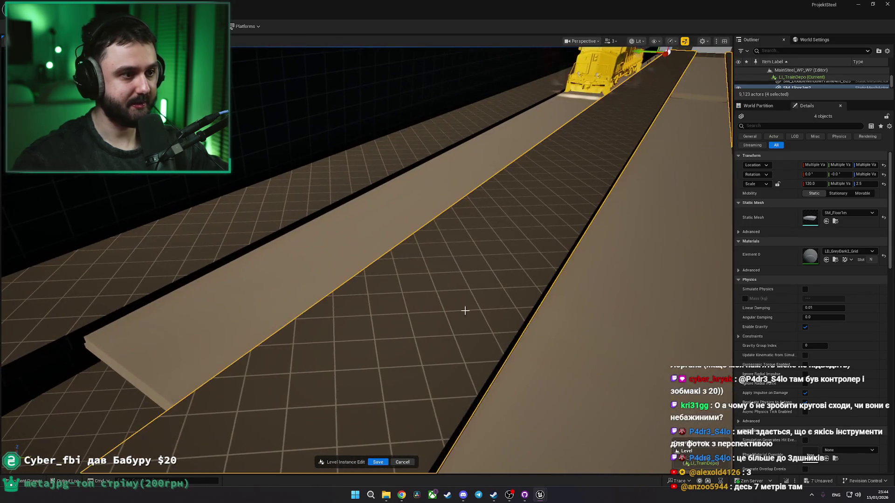
{"action": "left_click", "coordinate": [233, 238], "text": "ctrl"}
{"action": "key", "text": "f"}
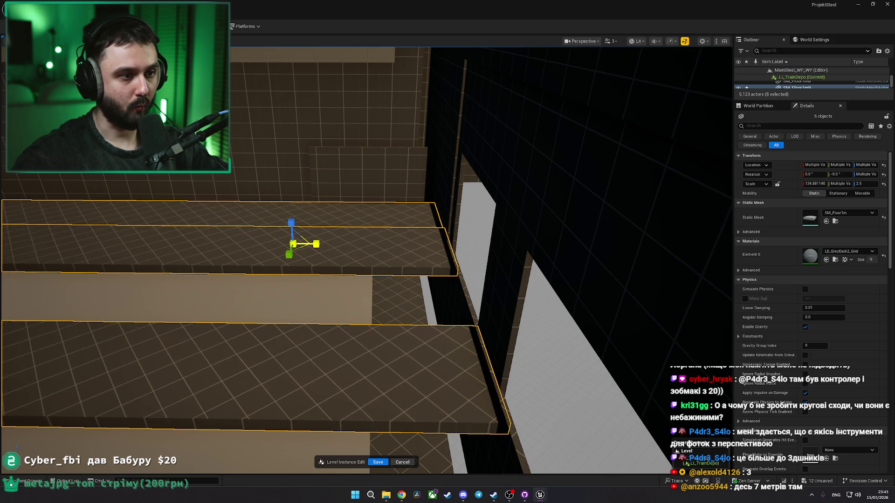
{"action": "key", "text": "ctrl+s"}
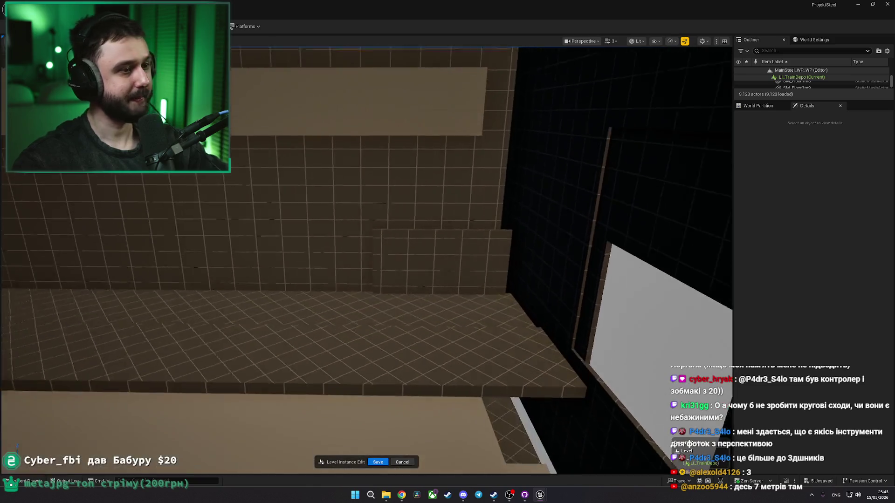
Step: Select the corner and lower back wall panels and check their context actions
{"action": "left_click", "coordinate": [434, 280]}
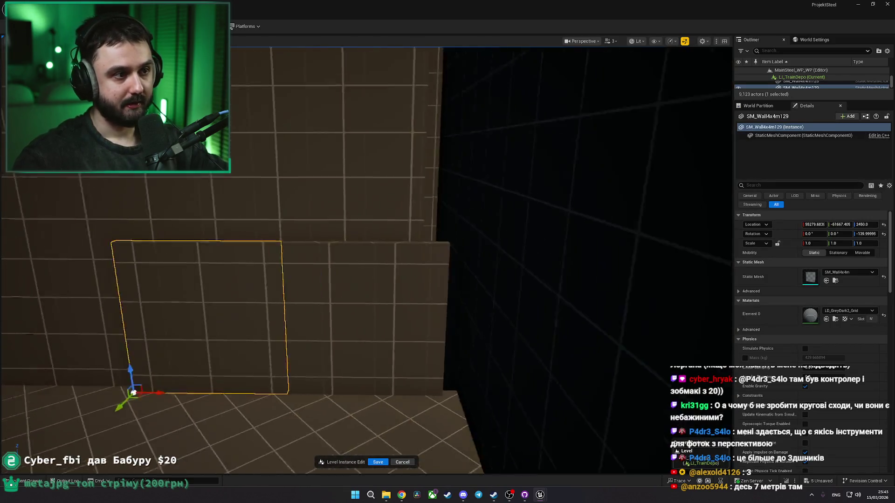
{"action": "left_click", "coordinate": [278, 246]}
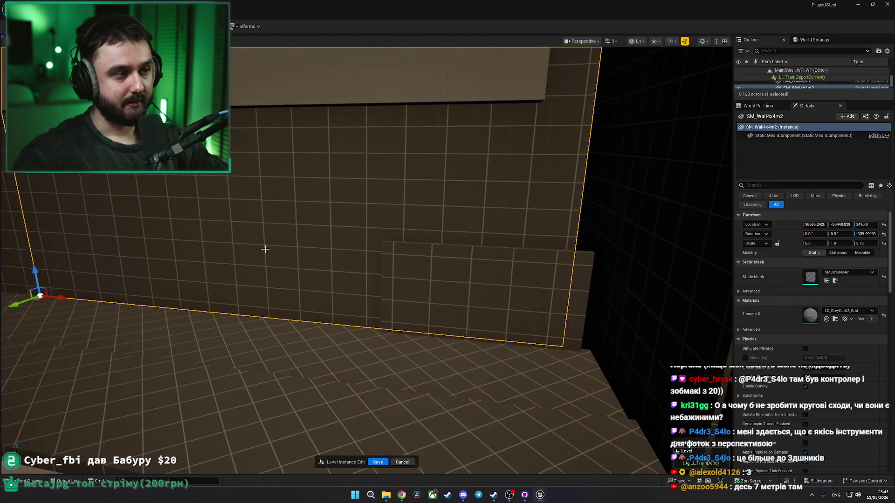
{"action": "key", "text": "Escape"}
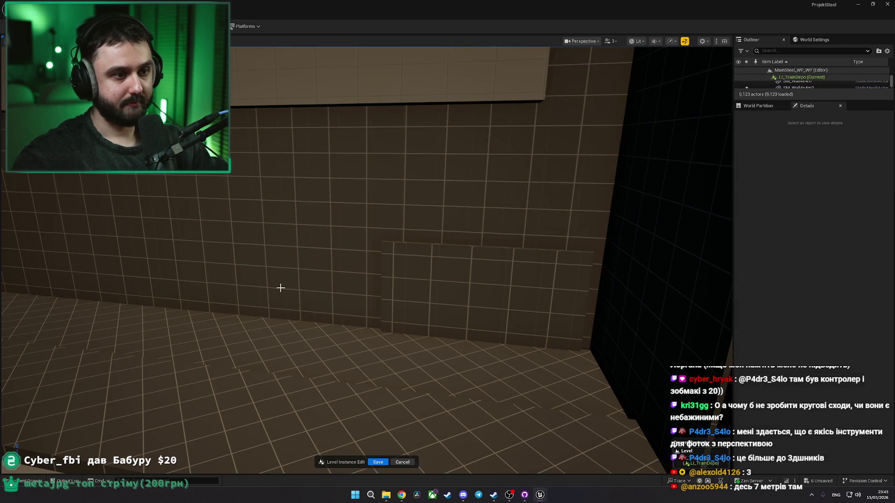
{"action": "key", "text": "Right"}
{"action": "left_click", "coordinate": [533, 300]}
{"action": "right_click", "coordinate": [533, 300]}
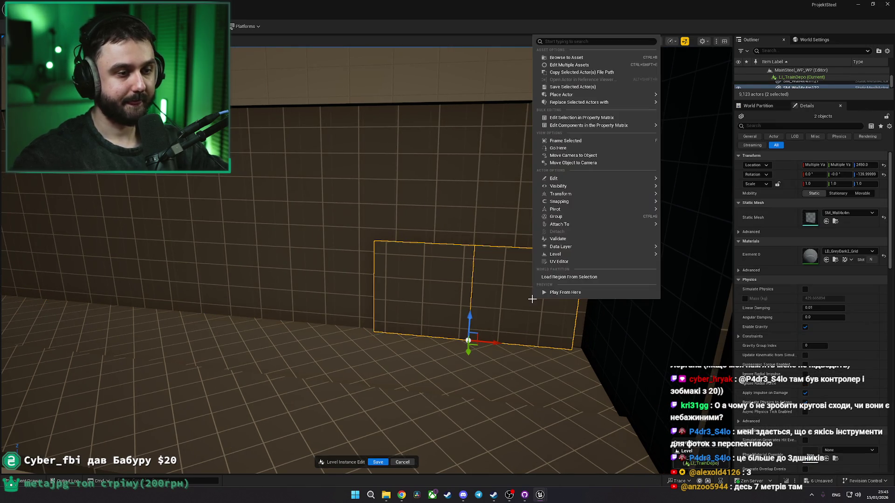
{"action": "left_click", "coordinate": [558, 61]}
Step: Place SM_PillarSimpleCube1x1x4 on the floor by the wall and compare it with the depot photo
{"action": "key", "text": "ctrl+space"}
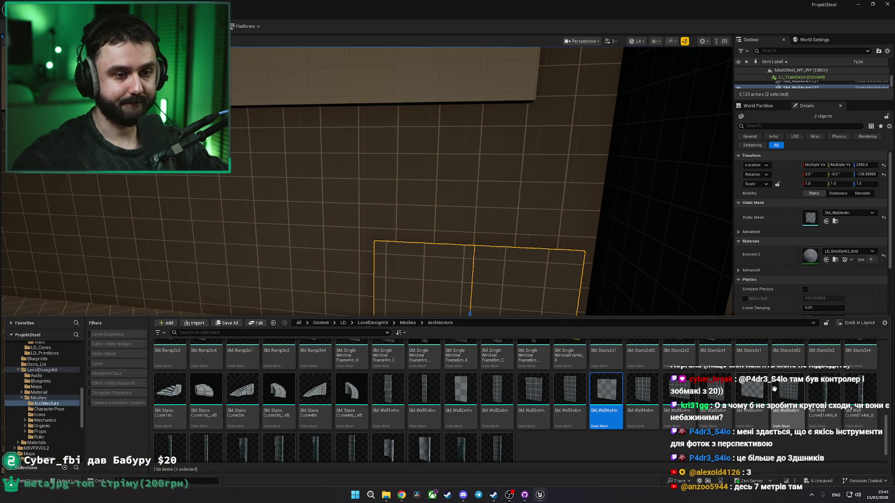
{"action": "scroll", "coordinate": [892, 411], "scroll_direction": "up", "scroll_amount": 2}
{"action": "scroll", "coordinate": [892, 410], "scroll_direction": "up", "scroll_amount": 2}
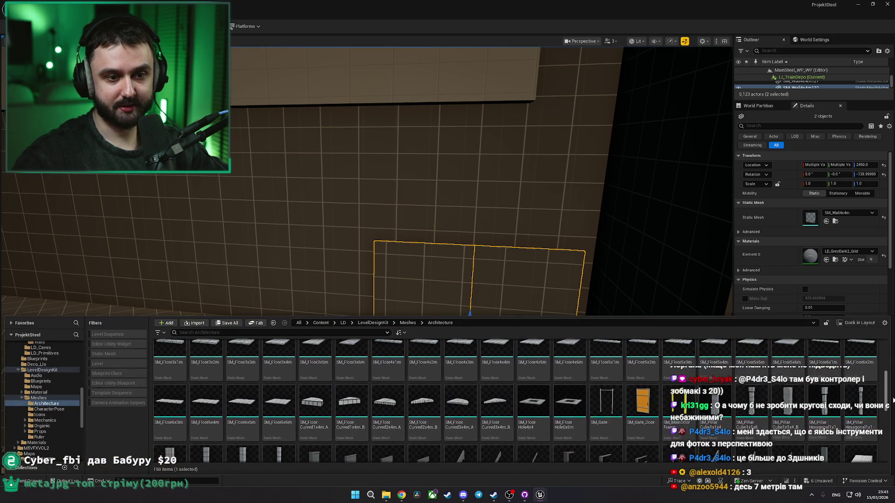
{"action": "scroll", "coordinate": [892, 410], "scroll_direction": "down", "scroll_amount": 1}
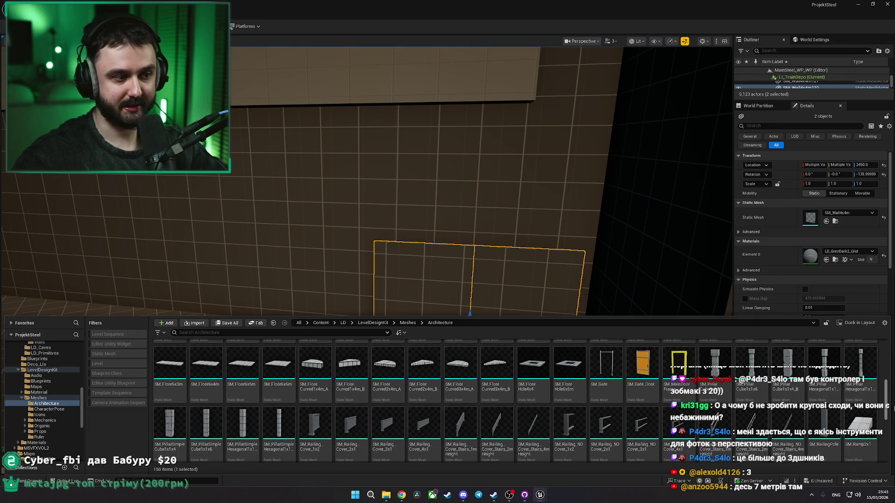
{"action": "scroll", "coordinate": [886, 406], "scroll_direction": "down", "scroll_amount": 1}
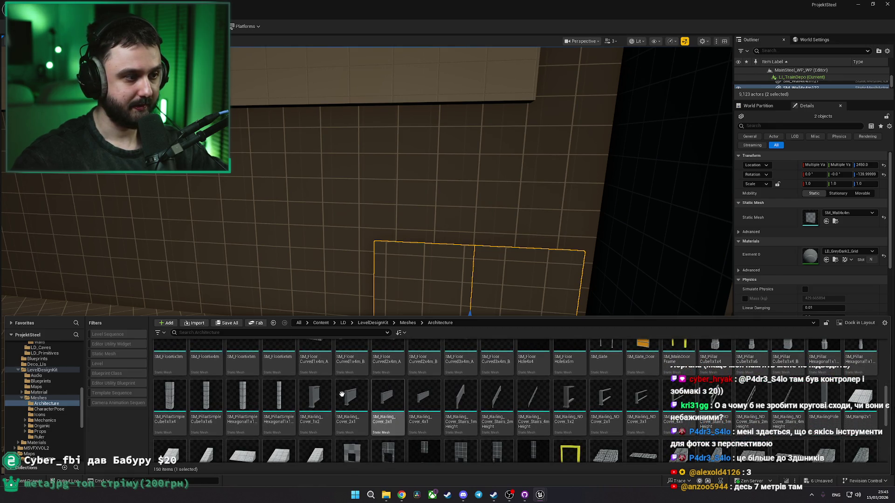
{"action": "mouse_move", "coordinate": [183, 391]}
{"action": "left_mouse_down"}
{"action": "mouse_move", "coordinate": [392, 296]}
{"action": "mouse_move", "coordinate": [466, 347]}
{"action": "left_mouse_up"}
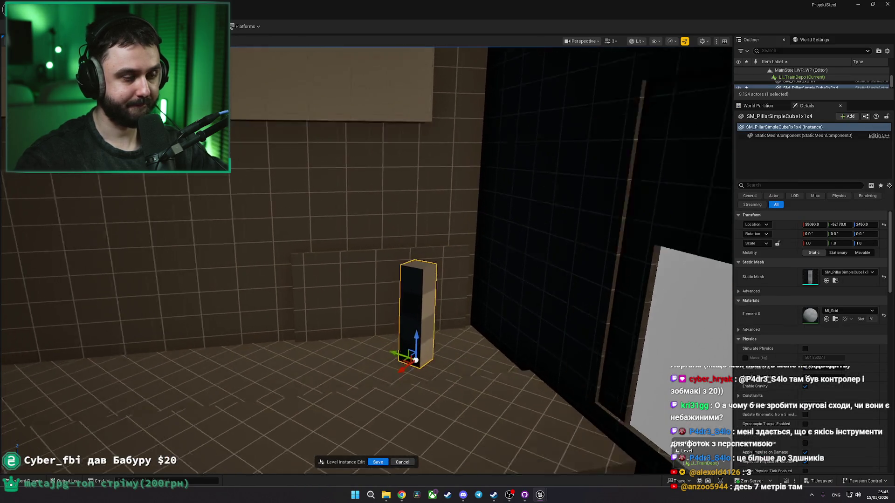
{"action": "key", "text": "alt+Tab"}
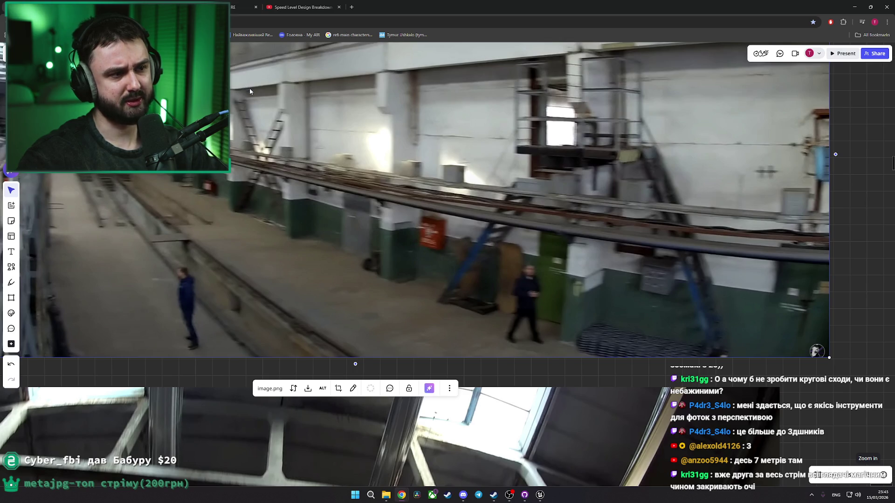
{"action": "key", "text": "alt+Tab"}
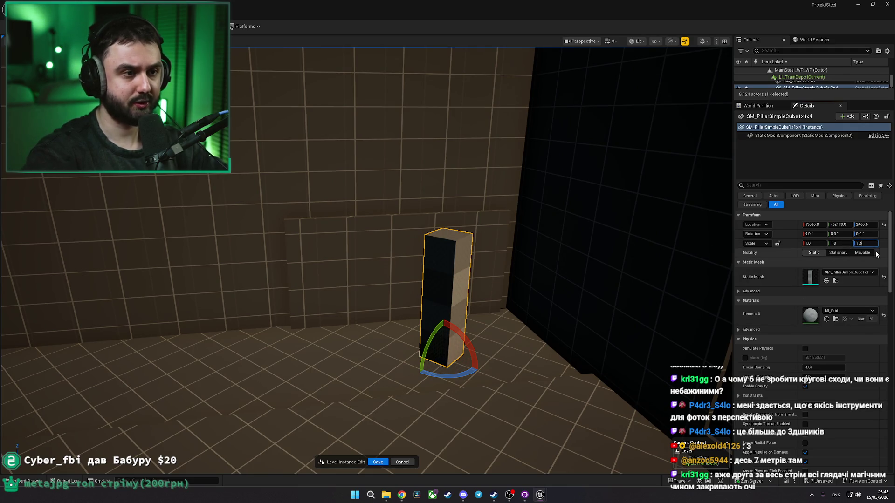
{"action": "key", "text": "Return"}
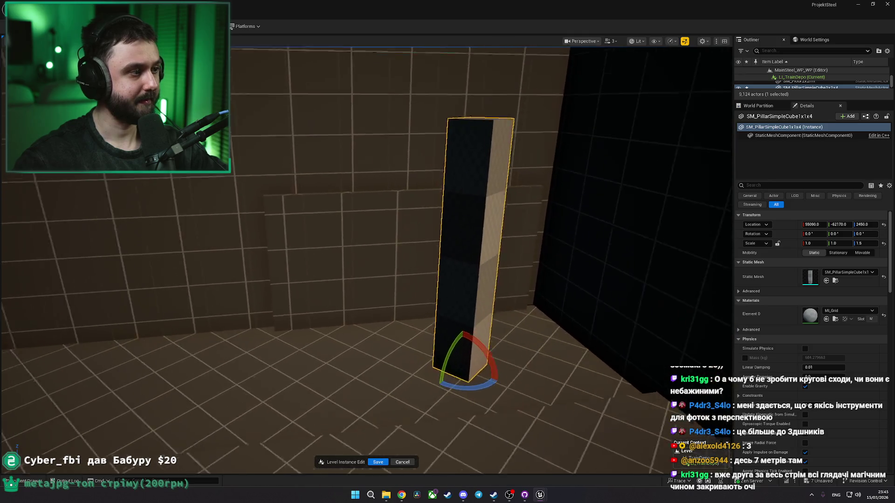
{"action": "scroll", "coordinate": [499, 256], "scroll_direction": "down", "scroll_amount": 3}
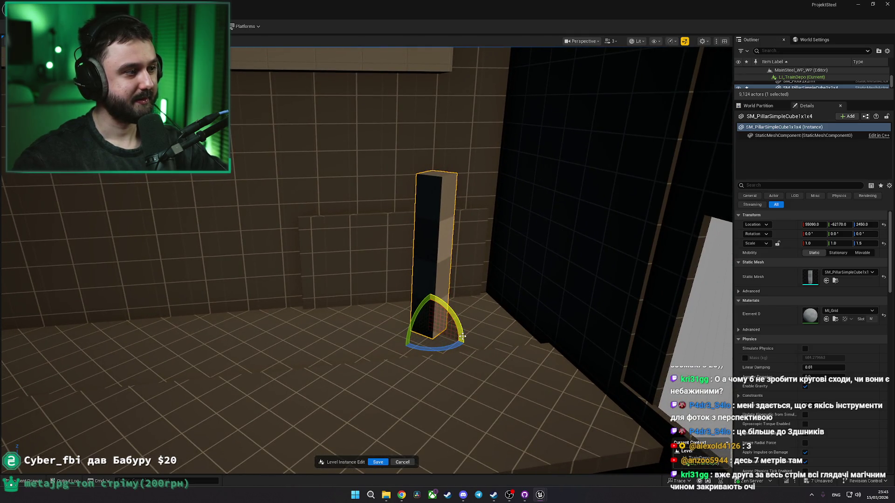
{"action": "mouse_move", "coordinate": [452, 344]}
{"action": "left_mouse_down"}
{"action": "mouse_move", "coordinate": [396, 339]}
{"action": "mouse_move", "coordinate": [434, 330]}
{"action": "mouse_move", "coordinate": [385, 333]}
{"action": "left_mouse_up"}
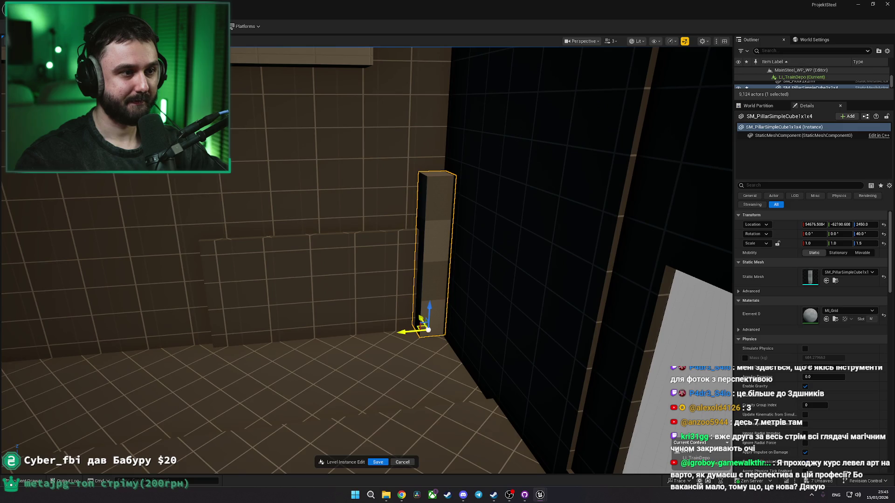
{"action": "key", "text": "alt+Tab"}
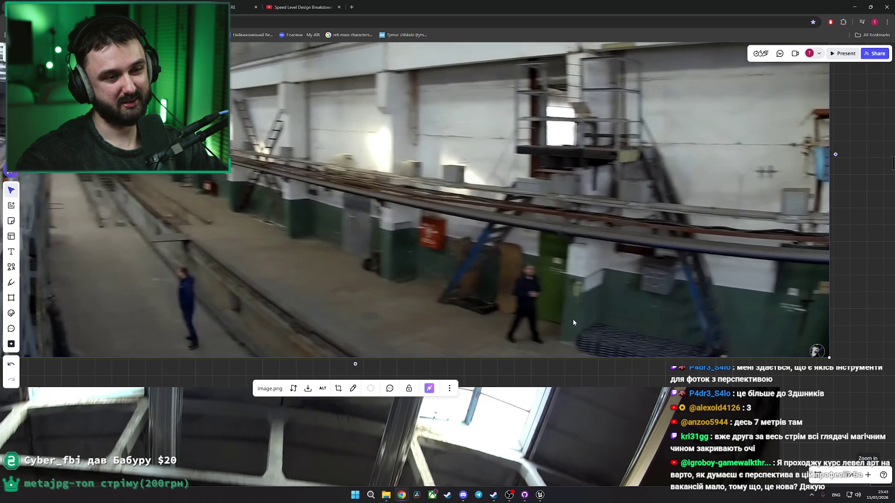
{"action": "key", "text": "alt+Tab"}
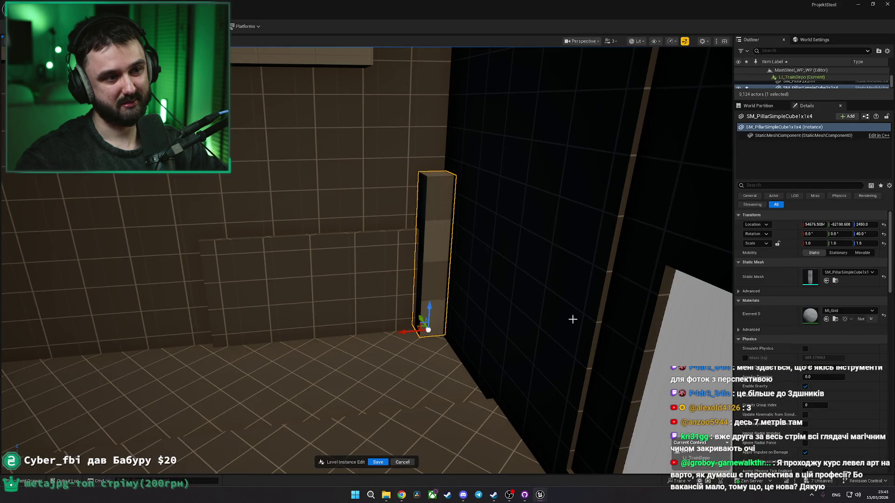
Step: Nudge the pillar, search the Content folder for 'man', and place then undo a silhouette
{"action": "left_click_drag", "start_coordinate": [416, 329], "coordinate": [415, 329]}
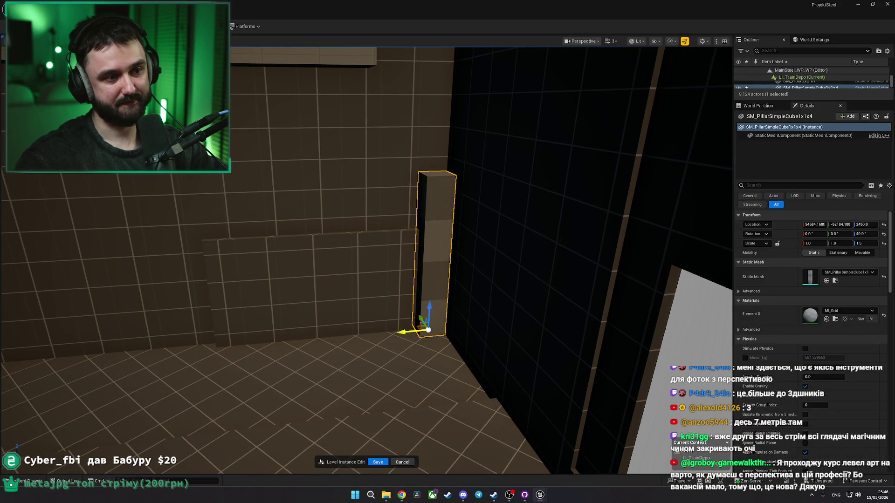
{"action": "left_click_drag", "start_coordinate": [434, 372], "coordinate": [434, 372]}
{"action": "left_click_drag", "start_coordinate": [448, 354], "coordinate": [448, 353]}
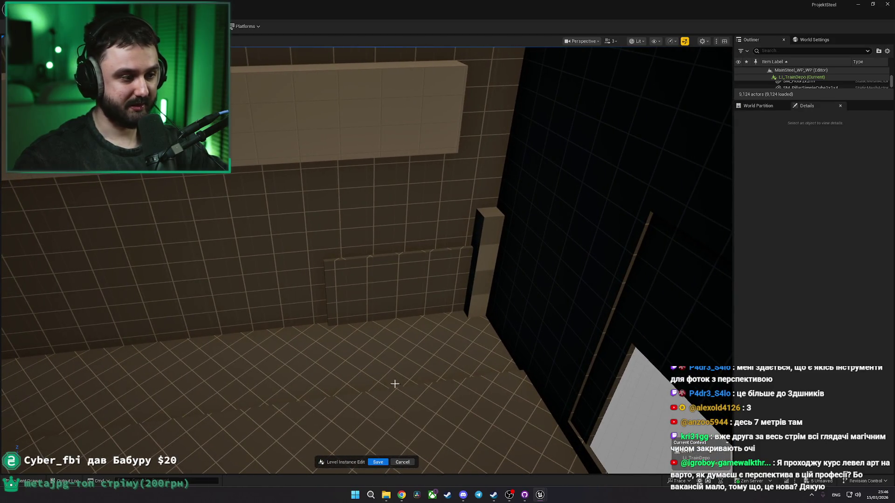
{"action": "key", "text": "ctrl+space"}
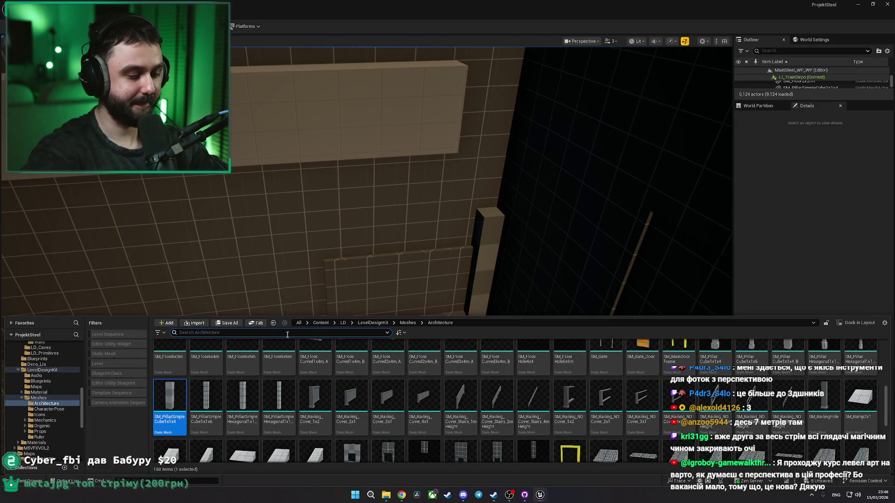
{"action": "type", "text": "mane"}
{"action": "left_click", "coordinate": [311, 323]}
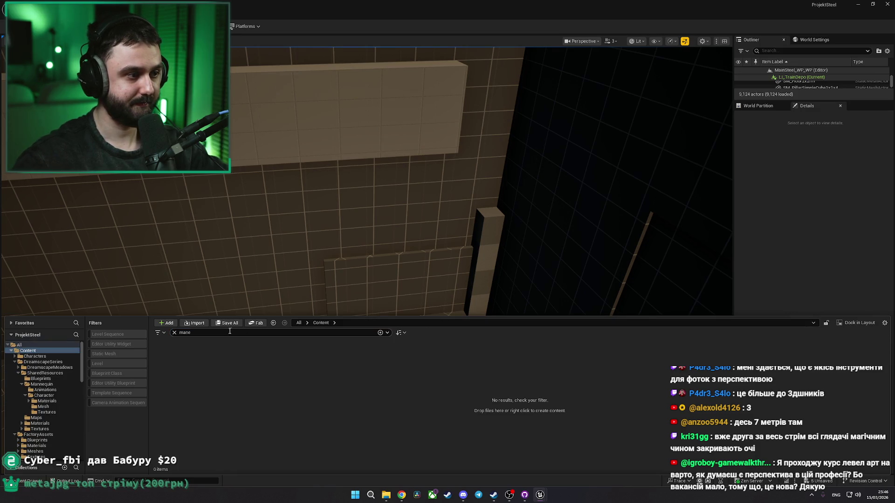
{"action": "key", "text": "BackSpace"}
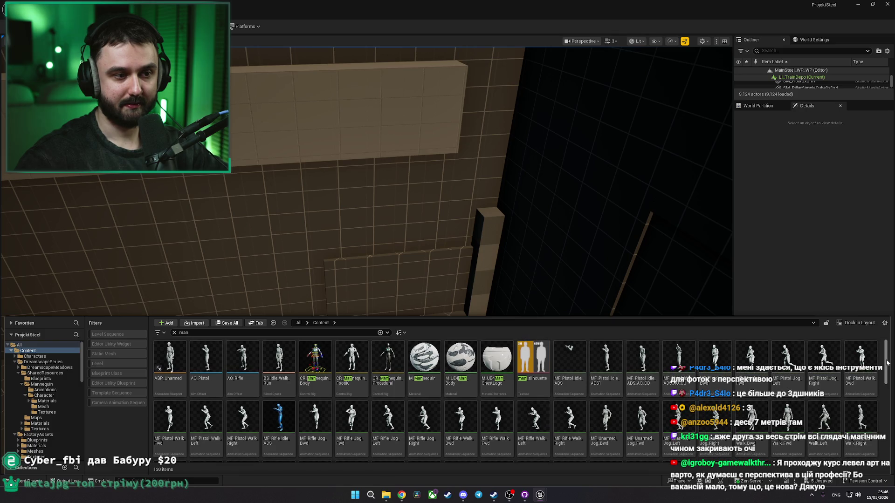
{"action": "mouse_move", "coordinate": [532, 357]}
{"action": "left_mouse_down"}
{"action": "mouse_move", "coordinate": [474, 280]}
{"action": "mouse_move", "coordinate": [499, 297]}
{"action": "left_mouse_up"}
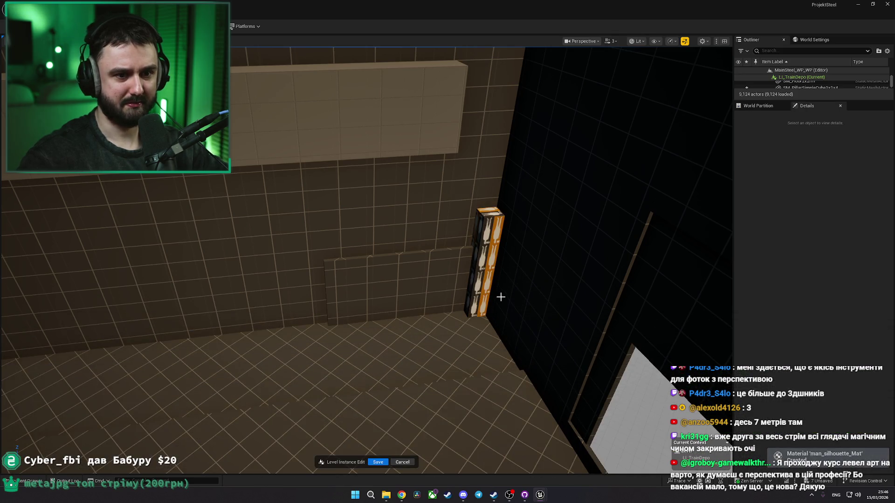
{"action": "key", "text": "ctrl+z"}
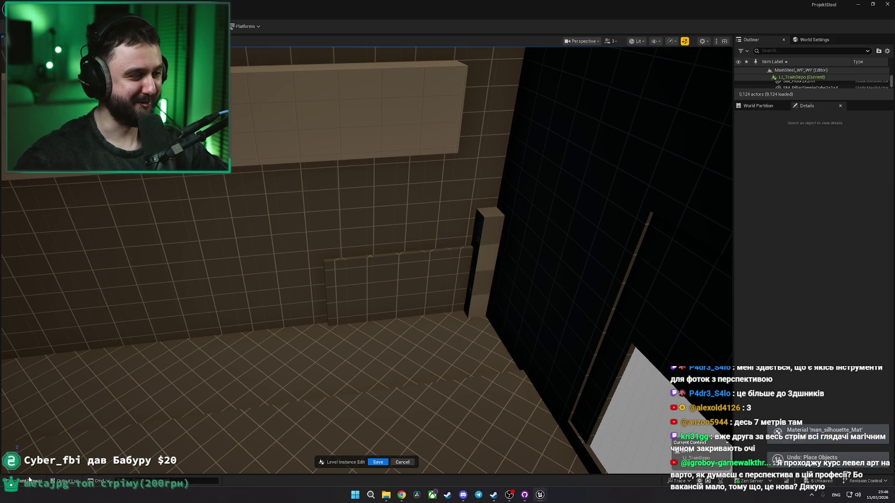
Step: Place the PA_Mannequin figure beside the pillar as a human scale reference
{"action": "left_click", "coordinate": [29, 480]}
{"action": "left_click_drag", "start_coordinate": [887, 363], "coordinate": [890, 451]}
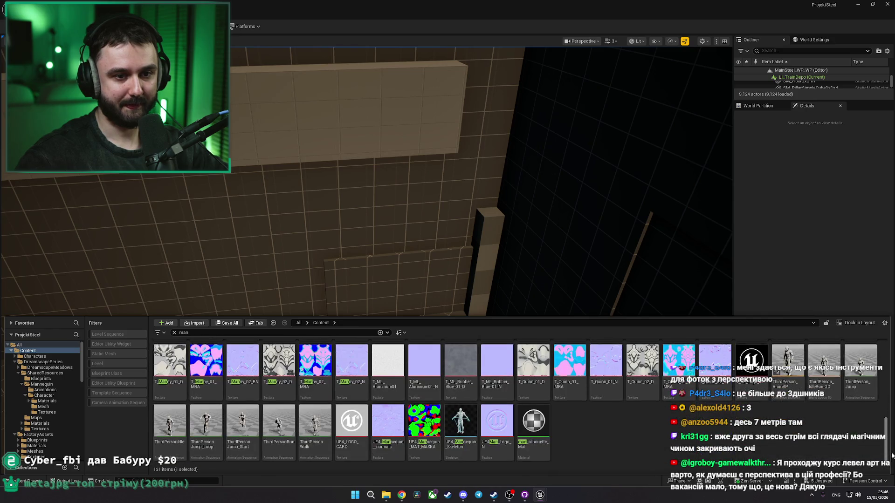
{"action": "scroll", "coordinate": [891, 451], "scroll_direction": "up", "scroll_amount": 5}
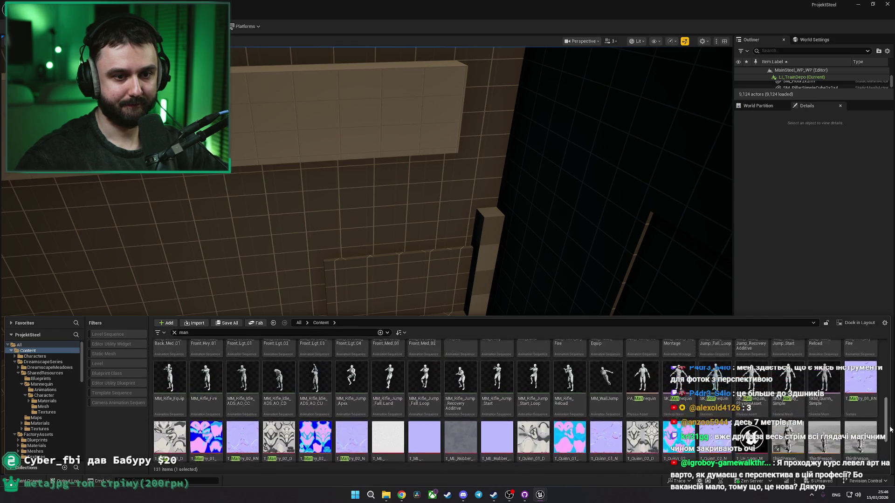
{"action": "mouse_move", "coordinate": [643, 422]}
{"action": "left_mouse_down"}
{"action": "mouse_move", "coordinate": [650, 410]}
{"action": "mouse_move", "coordinate": [460, 300]}
{"action": "left_mouse_up"}
Step: Rotate the mannequin 40 degrees to face along the wall
{"action": "key", "text": "f"}
{"action": "key", "text": "e"}
{"action": "left_click_drag", "start_coordinate": [407, 364], "coordinate": [434, 391]}
Step: Slim the pillar's X scale to about 0.58 and push it back against the wall
{"action": "left_click", "coordinate": [440, 234]}
{"action": "key", "text": "f"}
{"action": "key", "text": "r"}
{"action": "left_click_drag", "start_coordinate": [387, 264], "coordinate": [387, 261]}
{"action": "key", "text": "w"}
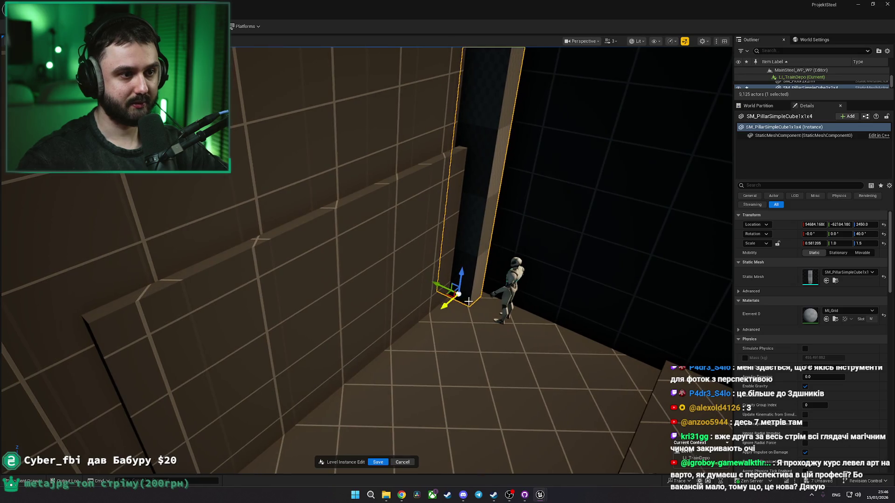
{"action": "left_click_drag", "start_coordinate": [435, 284], "coordinate": [444, 288]}
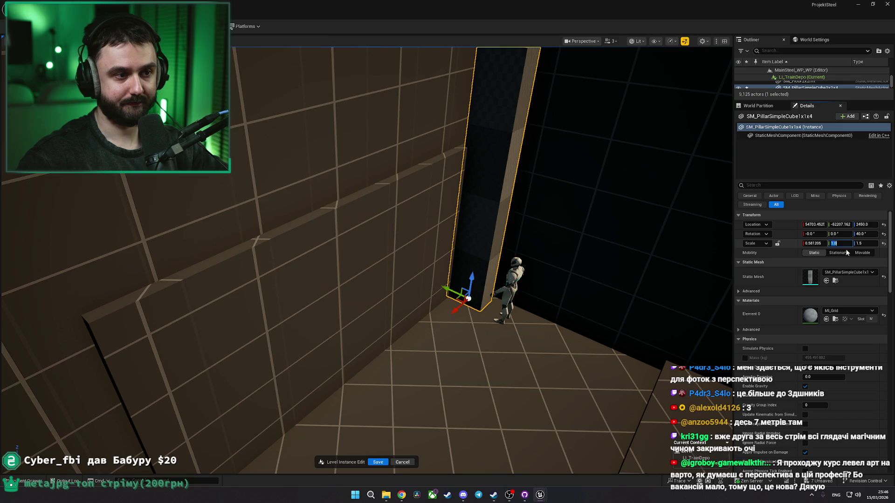
{"action": "type", "text": "2"}
{"action": "key", "text": "Return"}
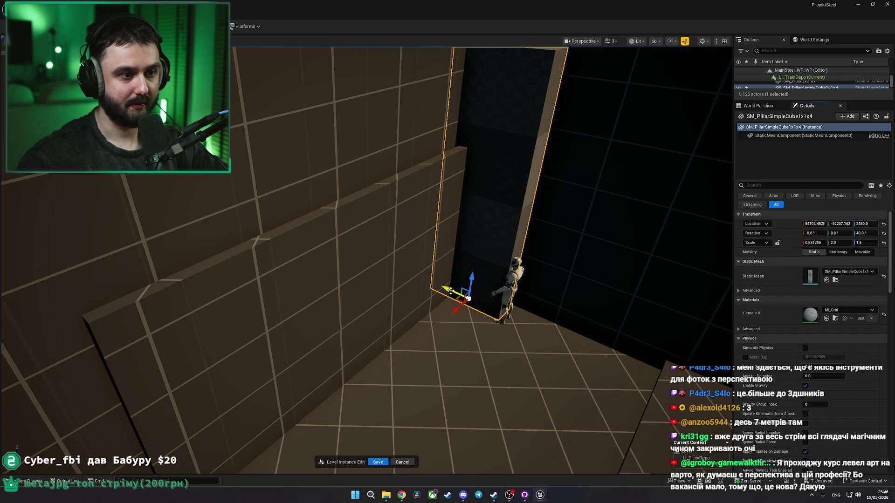
{"action": "left_click_drag", "start_coordinate": [450, 290], "coordinate": [453, 292]}
{"action": "key", "text": "ctrl+z"}
Step: Set the pillar's Y scale to 1.5, nudge it beside the mannequin, and compare with the reference photo
{"action": "left_click", "coordinate": [841, 243]}
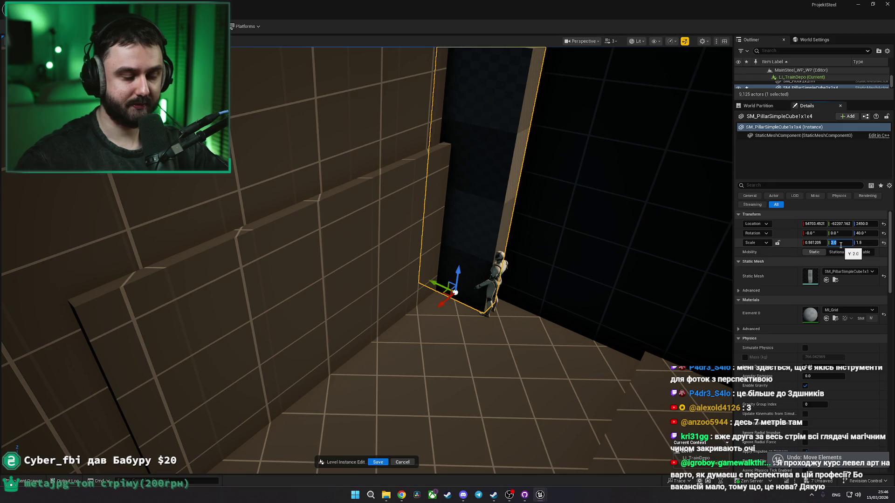
{"action": "type", "text": "1.5"}
{"action": "key", "text": "Return"}
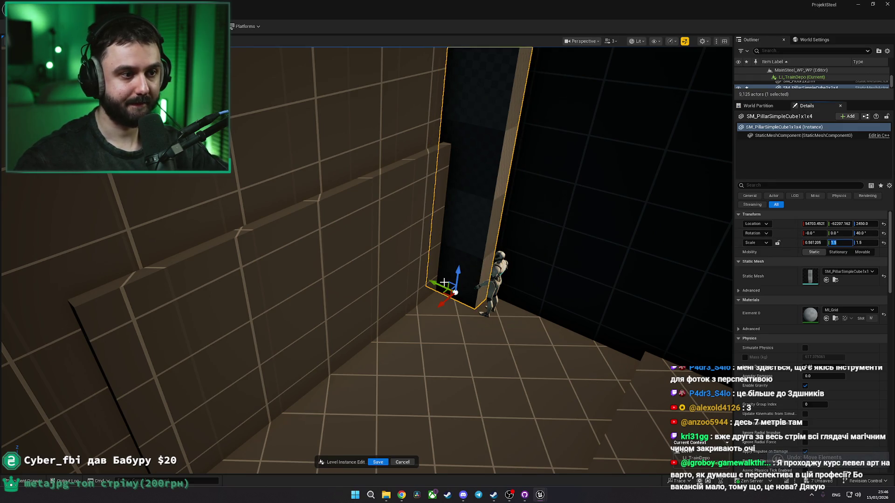
{"action": "left_click_drag", "start_coordinate": [444, 282], "coordinate": [448, 288]}
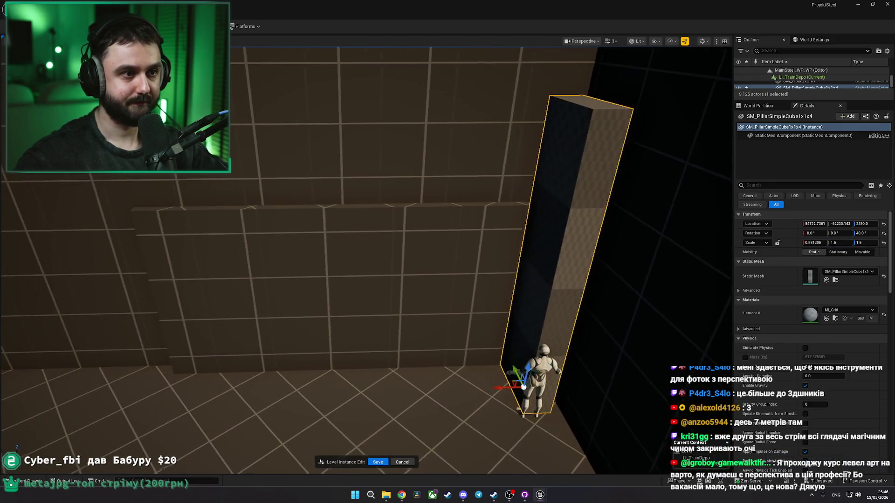
{"action": "key", "text": "alt+Tab"}
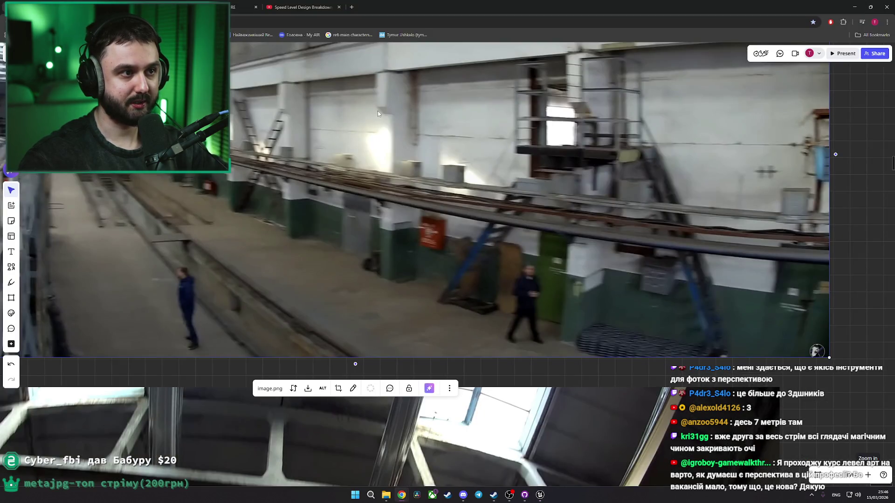
{"action": "key", "text": "alt+Tab"}
{"action": "key", "text": "alt+Tab"}
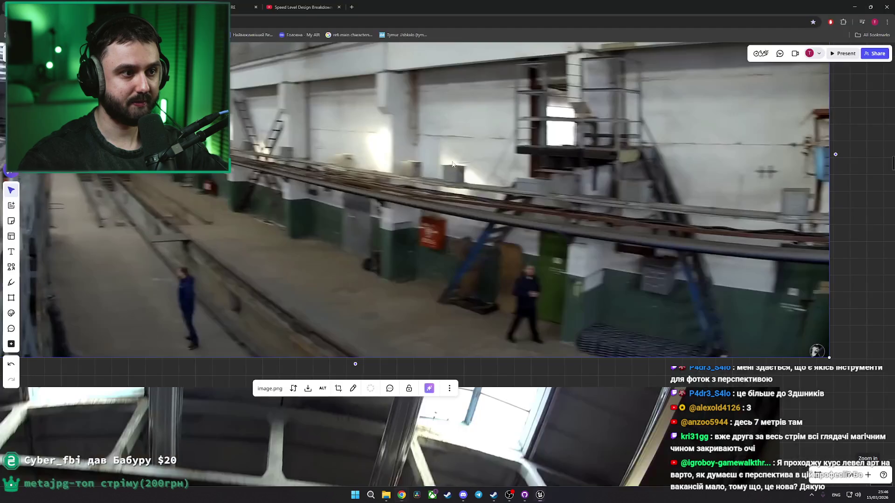
{"action": "key", "text": "alt+Tab"}
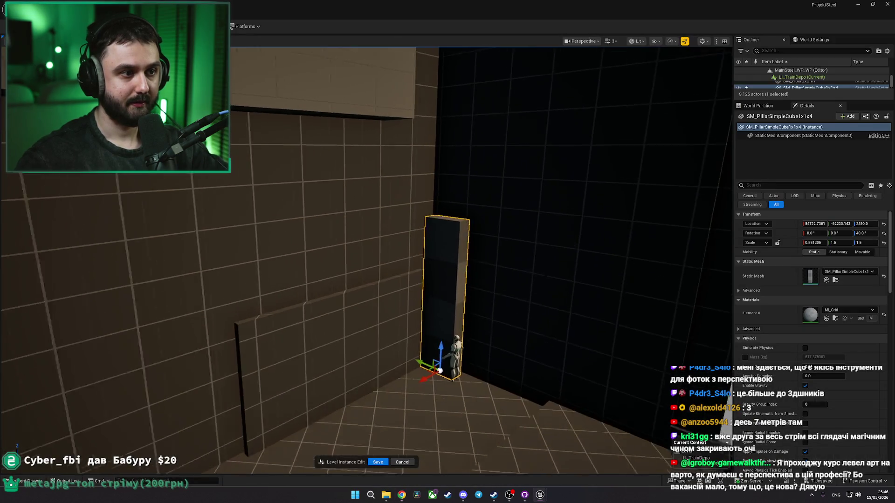
Step: Duplicate the pillar upward and squash the copy into a short cap block on top
{"action": "mouse_move", "coordinate": [446, 326]}
{"action": "left_mouse_down", "text": "alt"}
{"action": "mouse_move", "coordinate": [421, 189]}
{"action": "mouse_move", "coordinate": [453, 205]}
{"action": "mouse_move", "coordinate": [453, 219]}
{"action": "left_mouse_up", "text": "alt"}
{"action": "key", "text": "r"}
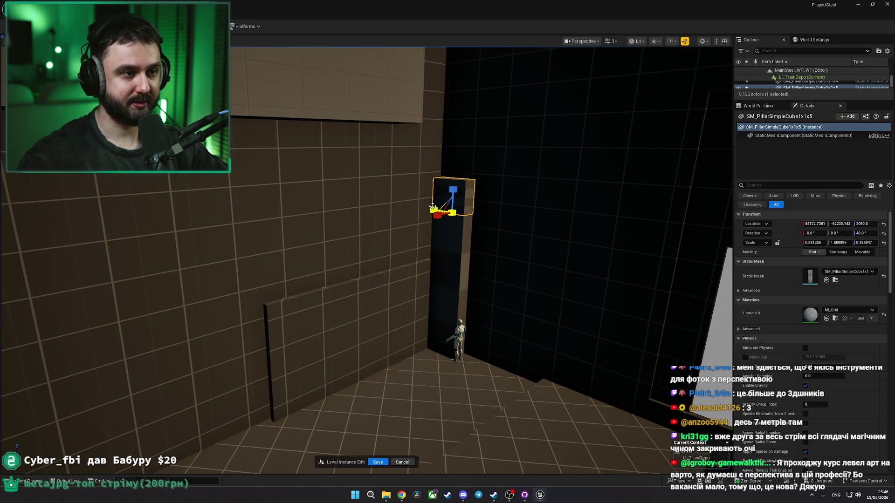
{"action": "key", "text": "Escape"}
{"action": "left_click", "coordinate": [429, 269]}
{"action": "key", "text": "w"}
{"action": "key", "text": "f"}
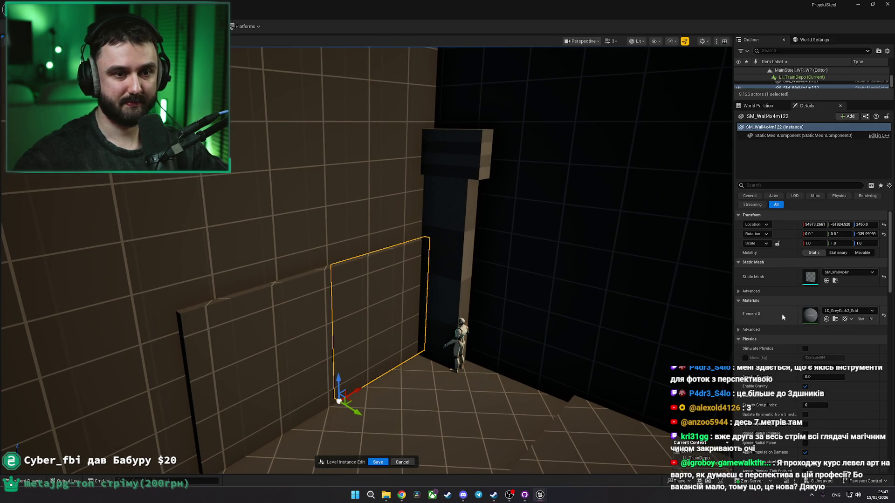
{"action": "key", "text": "ctrl+z"}
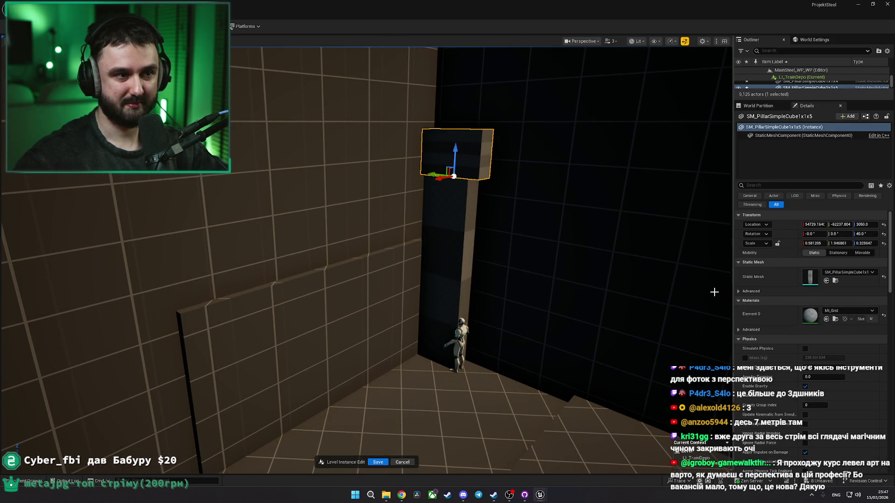
{"action": "key", "text": "ctrl+z"}
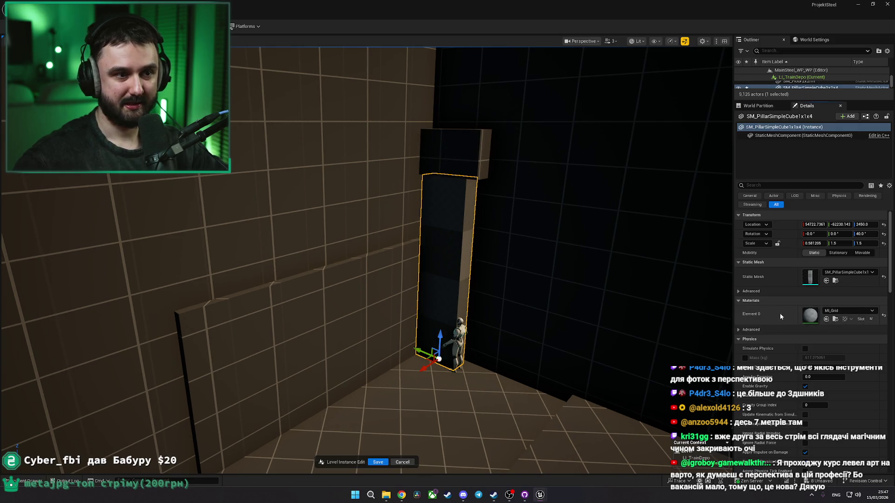
{"action": "key", "text": "Delete"}
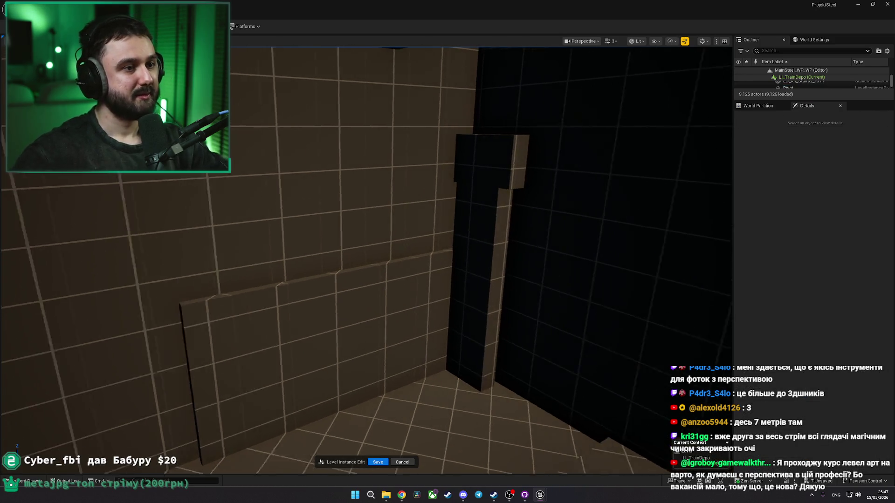
Step: Shift the pillar and its cap slightly sideways together
{"action": "left_click", "coordinate": [399, 180]}
{"action": "left_click", "coordinate": [392, 373], "text": "ctrl"}
{"action": "left_click_drag", "start_coordinate": [390, 365], "coordinate": [386, 362]}
{"action": "left_click", "coordinate": [391, 366]}
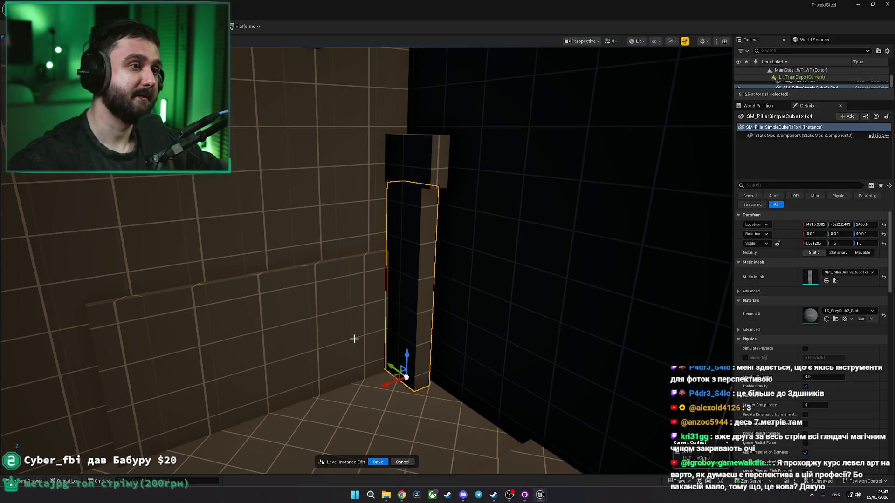
Step: Select the cap, pillar and low wall panels, try copying them left, then undo
{"action": "left_click_drag", "start_coordinate": [416, 264], "coordinate": [417, 247]}
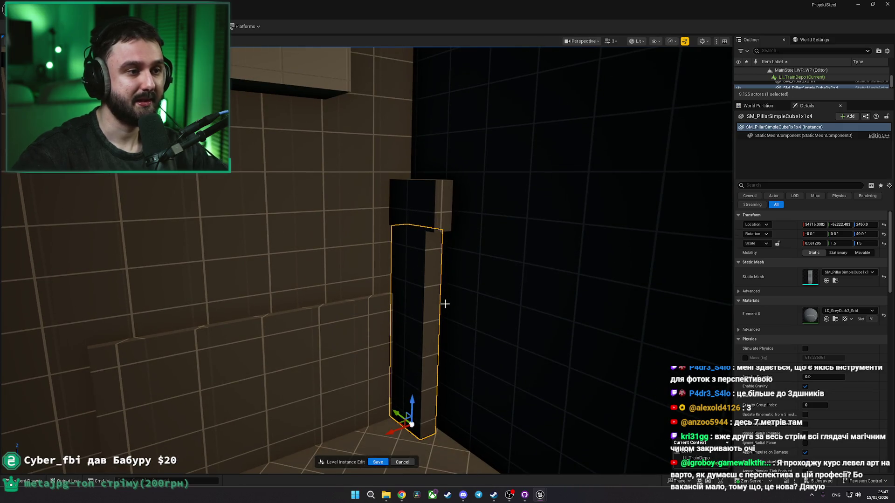
{"action": "left_click", "coordinate": [434, 243]}
{"action": "left_click", "coordinate": [429, 227]}
{"action": "left_click", "coordinate": [429, 228]}
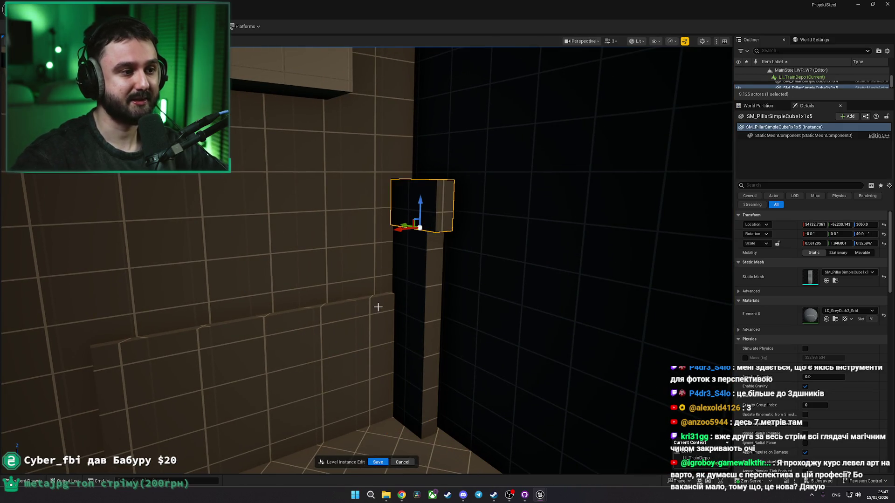
{"action": "left_click", "coordinate": [376, 308], "text": "ctrl"}
{"action": "left_click", "coordinate": [250, 372], "text": "ctrl"}
{"action": "mouse_move", "coordinate": [251, 372]}
{"action": "left_mouse_down"}
{"action": "mouse_move", "coordinate": [327, 317]}
{"action": "mouse_move", "coordinate": [170, 337]}
{"action": "left_mouse_up"}
{"action": "key", "text": "ctrl+z"}
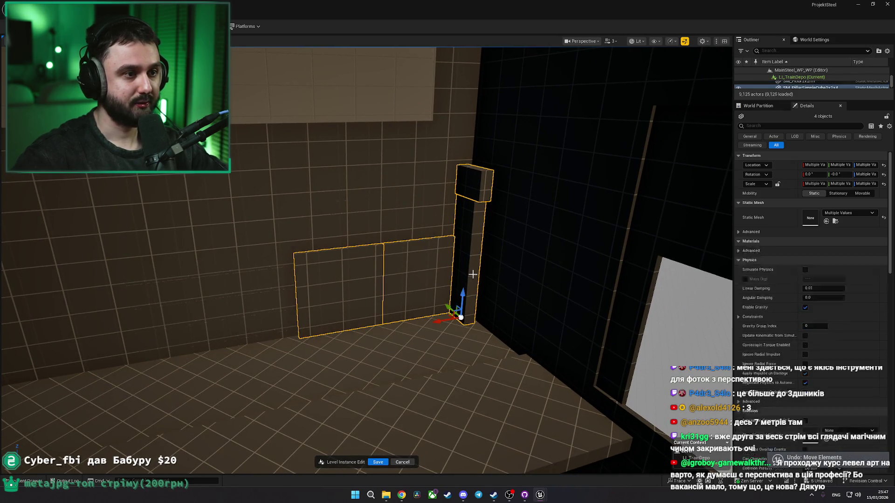
Step: Duplicate the four-piece wall-panel and capped-pillar group twice further left beside the stairs
{"action": "left_click", "coordinate": [473, 274], "text": "ctrl"}
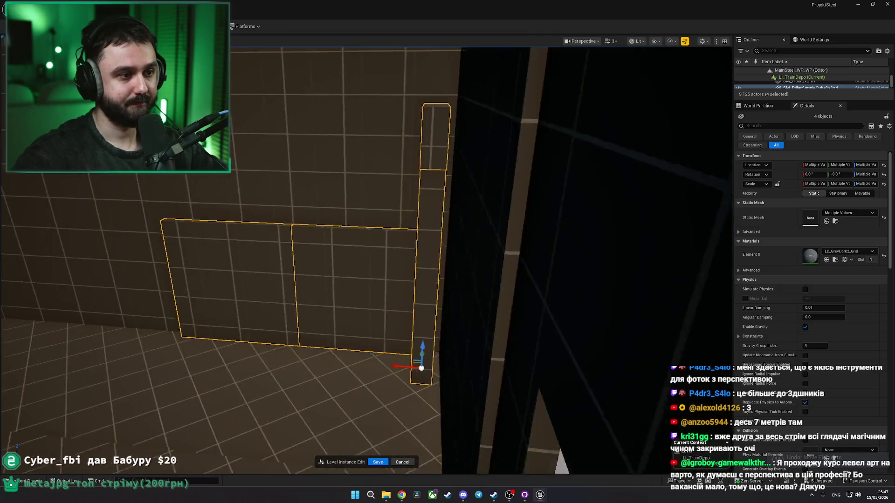
{"action": "mouse_move", "coordinate": [461, 352]}
{"action": "left_mouse_down"}
{"action": "mouse_move", "coordinate": [430, 352]}
{"action": "mouse_move", "coordinate": [428, 362]}
{"action": "mouse_move", "coordinate": [448, 335]}
{"action": "left_mouse_up"}
{"action": "mouse_move", "coordinate": [500, 302]}
{"action": "left_mouse_down"}
{"action": "mouse_move", "coordinate": [356, 306]}
{"action": "mouse_move", "coordinate": [252, 295]}
{"action": "mouse_move", "coordinate": [272, 307]}
{"action": "mouse_move", "coordinate": [329, 288]}
{"action": "left_mouse_up"}
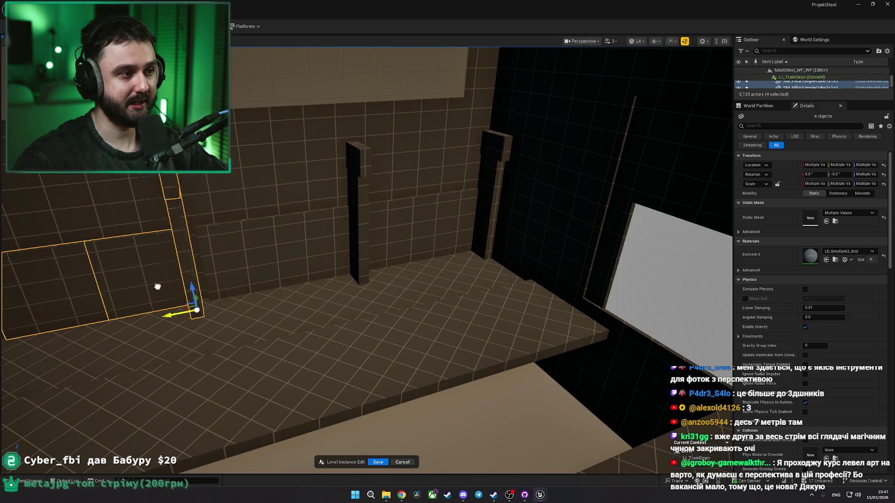
{"action": "key", "text": "f"}
{"action": "mouse_move", "coordinate": [454, 297]}
{"action": "left_mouse_down"}
{"action": "mouse_move", "coordinate": [471, 296]}
{"action": "mouse_move", "coordinate": [313, 295]}
{"action": "left_mouse_up"}
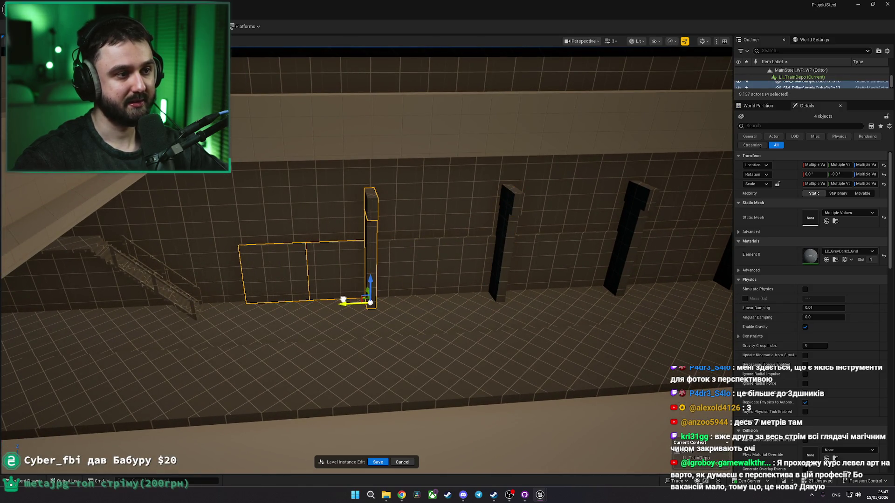
Step: Select the row of capped pillars along the wall, then undo the last change
{"action": "scroll", "coordinate": [343, 299], "scroll_direction": "up", "scroll_amount": 5}
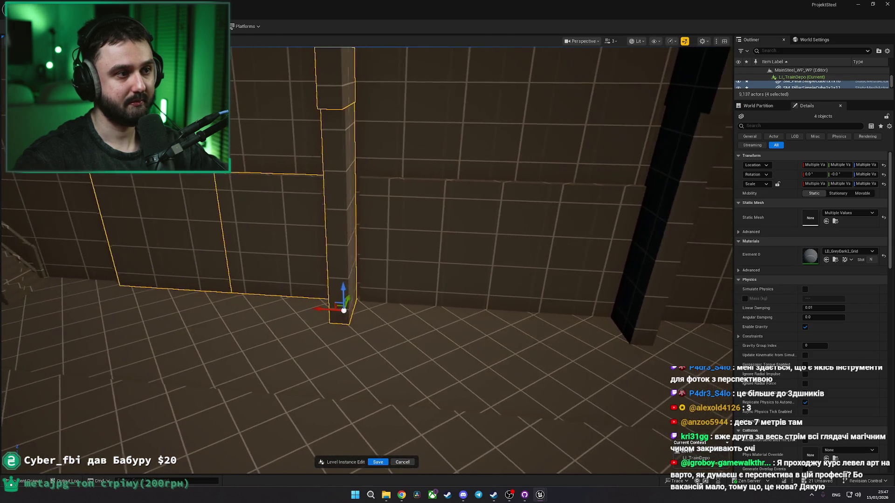
{"action": "mouse_move", "coordinate": [345, 310]}
{"action": "left_mouse_down"}
{"action": "mouse_move", "coordinate": [355, 308]}
{"action": "mouse_move", "coordinate": [308, 303]}
{"action": "mouse_move", "coordinate": [437, 298]}
{"action": "left_mouse_up"}
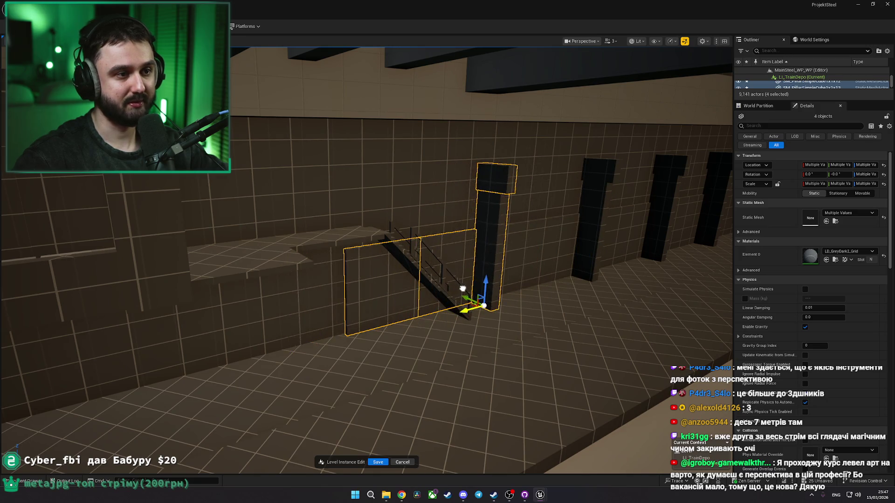
{"action": "mouse_move", "coordinate": [464, 287]}
{"action": "left_mouse_down"}
{"action": "mouse_move", "coordinate": [429, 299]}
{"action": "mouse_move", "coordinate": [401, 254]}
{"action": "mouse_move", "coordinate": [373, 249]}
{"action": "mouse_move", "coordinate": [456, 282]}
{"action": "left_mouse_up"}
{"action": "left_click", "coordinate": [396, 279]}
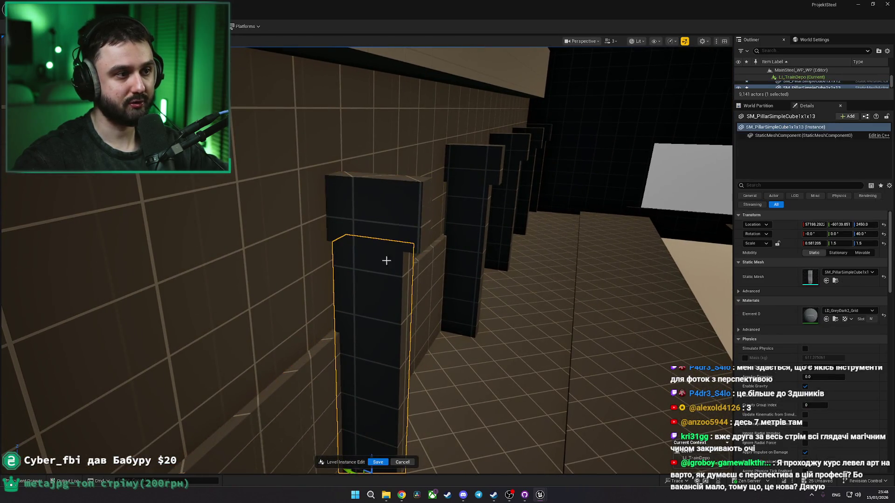
{"action": "left_click", "coordinate": [481, 209], "text": "ctrl"}
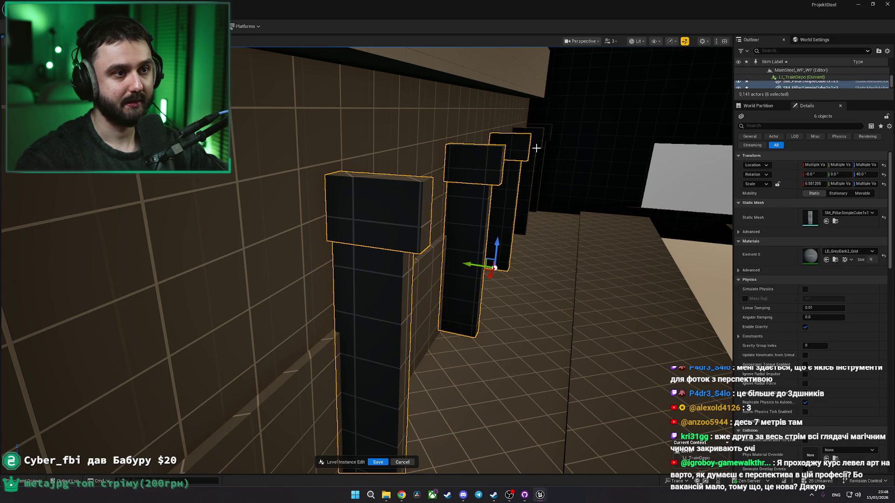
{"action": "left_click", "coordinate": [544, 146], "text": "ctrl"}
{"action": "left_click", "coordinate": [543, 136], "text": "ctrl"}
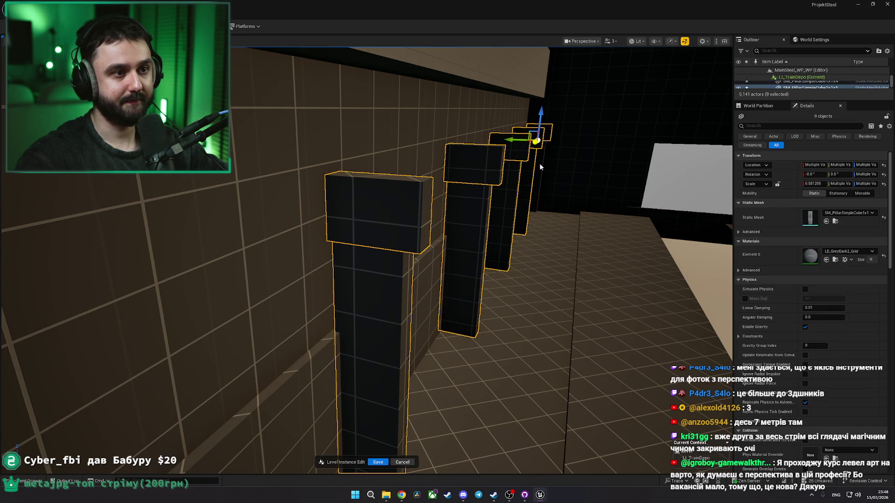
{"action": "mouse_move", "coordinate": [500, 227]}
{"action": "left_mouse_down"}
{"action": "mouse_move", "coordinate": [513, 261]}
{"action": "mouse_move", "coordinate": [504, 231]}
{"action": "left_mouse_up"}
{"action": "key", "text": "ctrl+z"}
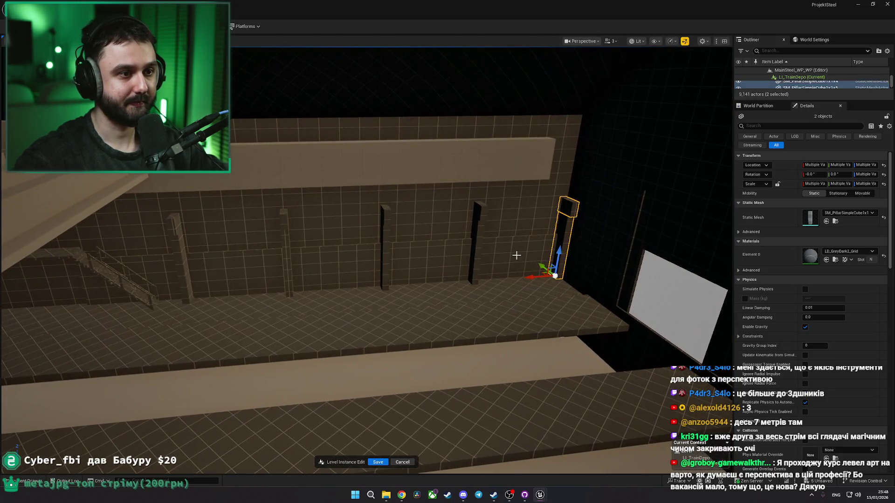
Step: Select every low wall panel and capped pillar in the fence row
{"action": "left_click", "coordinate": [515, 256], "text": "ctrl"}
{"action": "left_click", "coordinate": [480, 212], "text": "ctrl"}
{"action": "left_click", "coordinate": [479, 210], "text": "ctrl"}
{"action": "left_click", "coordinate": [538, 252], "text": "ctrl"}
{"action": "left_click", "coordinate": [451, 252], "text": "ctrl"}
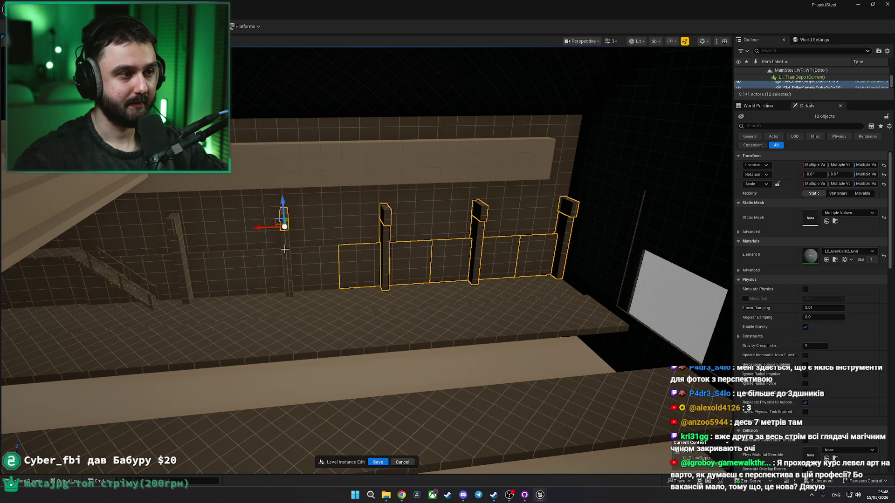
{"action": "left_click", "coordinate": [285, 248], "text": "ctrl"}
{"action": "left_click", "coordinate": [264, 262], "text": "ctrl"}
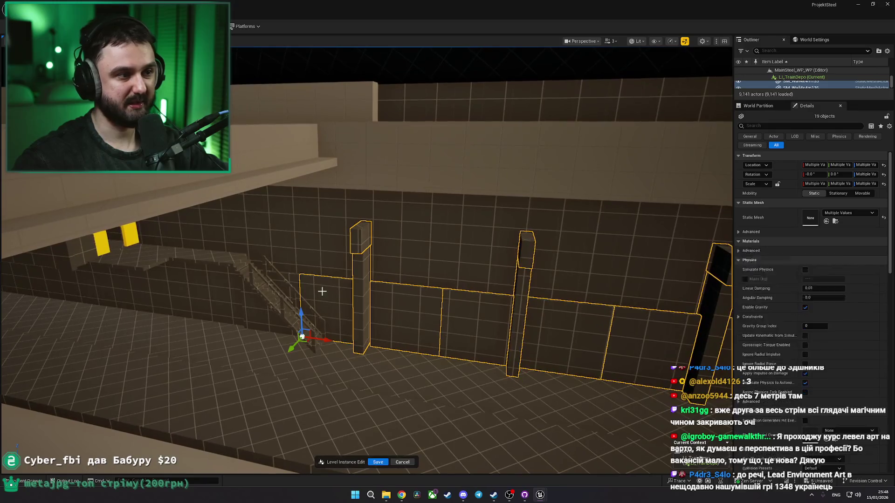
{"action": "left_click", "coordinate": [264, 313], "text": "ctrl"}
{"action": "left_click_drag", "start_coordinate": [268, 327], "coordinate": [298, 318]}
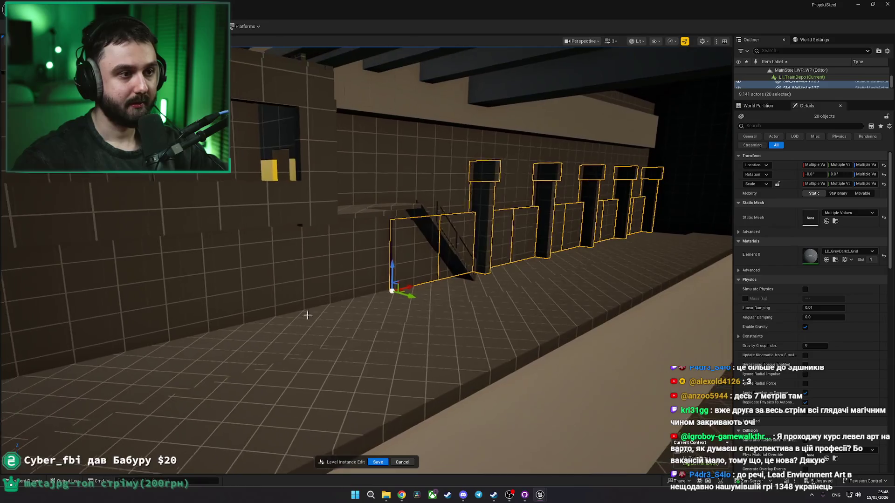
Step: Duplicate the fence row and slide the copy further along the depot wall
{"action": "mouse_move", "coordinate": [401, 288]}
{"action": "left_mouse_down", "text": "alt"}
{"action": "mouse_move", "coordinate": [234, 310]}
{"action": "mouse_move", "coordinate": [158, 303]}
{"action": "left_mouse_up", "text": "alt"}
{"action": "mouse_move", "coordinate": [240, 244]}
{"action": "left_mouse_down"}
{"action": "mouse_move", "coordinate": [208, 229]}
{"action": "mouse_move", "coordinate": [229, 213]}
{"action": "mouse_move", "coordinate": [213, 229]}
{"action": "left_mouse_up"}
{"action": "left_click_drag", "start_coordinate": [73, 247], "coordinate": [63, 246]}
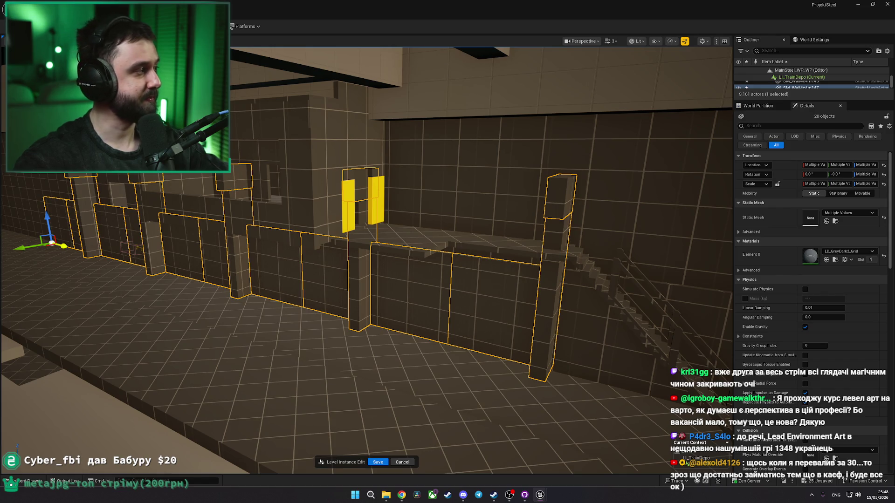
{"action": "left_click_drag", "start_coordinate": [64, 246], "coordinate": [63, 246]}
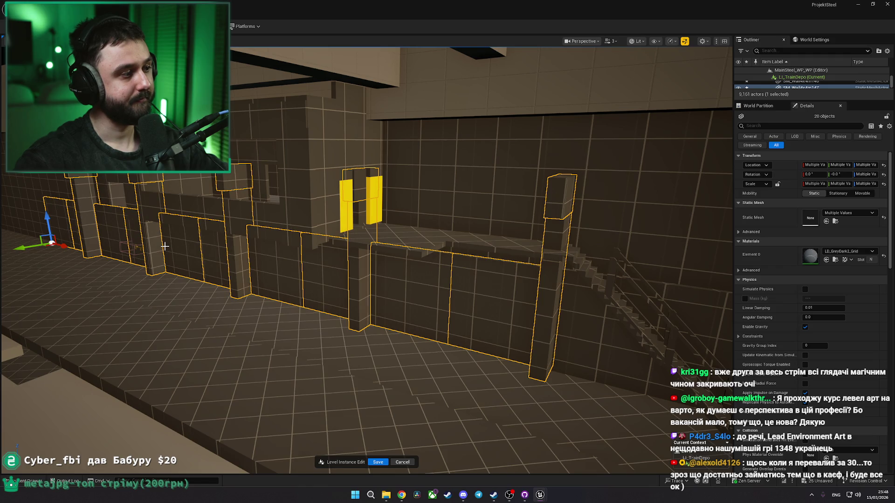
Step: Fly along the wall to check the gaps, then select landing slab SM_Floor2x2m6
{"action": "mouse_move", "coordinate": [176, 250]}
{"action": "left_mouse_down"}
{"action": "mouse_move", "coordinate": [176, 236]}
{"action": "mouse_move", "coordinate": [172, 268]}
{"action": "mouse_move", "coordinate": [156, 266]}
{"action": "mouse_move", "coordinate": [156, 242]}
{"action": "mouse_move", "coordinate": [264, 275]}
{"action": "left_mouse_up"}
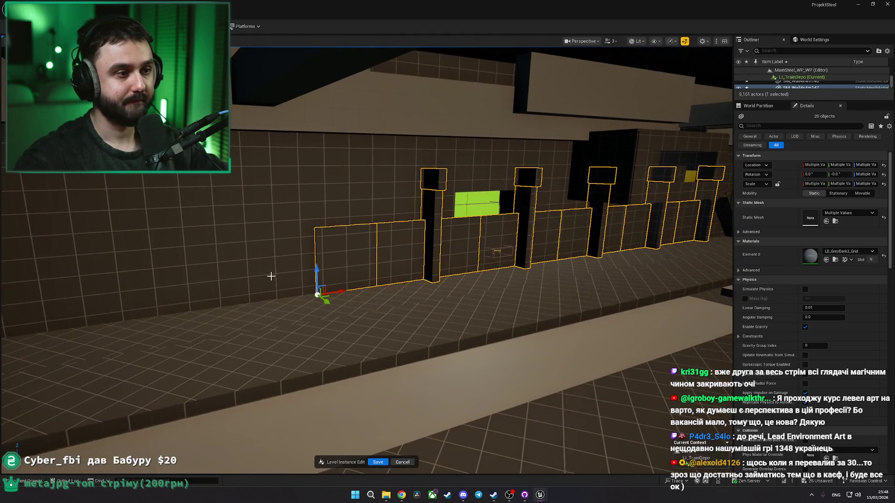
{"action": "mouse_move", "coordinate": [342, 290]}
{"action": "left_mouse_down"}
{"action": "mouse_move", "coordinate": [303, 279]}
{"action": "mouse_move", "coordinate": [412, 284]}
{"action": "left_mouse_up"}
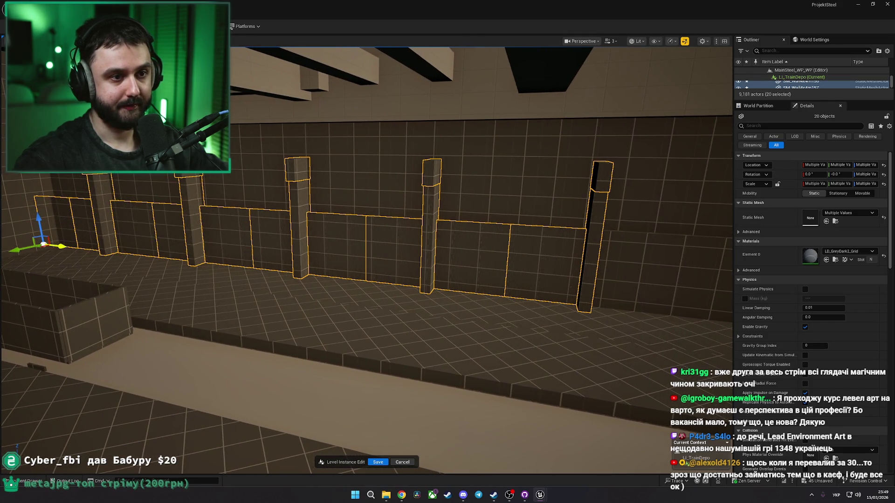
{"action": "mouse_move", "coordinate": [312, 283]}
{"action": "left_mouse_down"}
{"action": "mouse_move", "coordinate": [303, 280]}
{"action": "mouse_move", "coordinate": [313, 284]}
{"action": "left_mouse_up"}
{"action": "mouse_move", "coordinate": [420, 280]}
{"action": "left_mouse_down"}
{"action": "mouse_move", "coordinate": [410, 282]}
{"action": "mouse_move", "coordinate": [421, 283]}
{"action": "left_mouse_up"}
{"action": "left_click", "coordinate": [421, 283]}
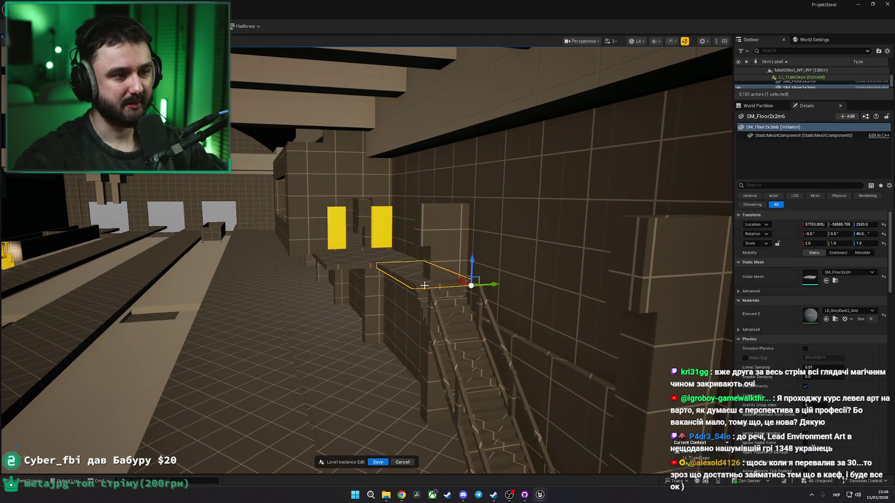
Step: Move the landing slab and both stair flights sideways along the wall, save, and deselect
{"action": "left_click", "coordinate": [448, 325], "text": "ctrl"}
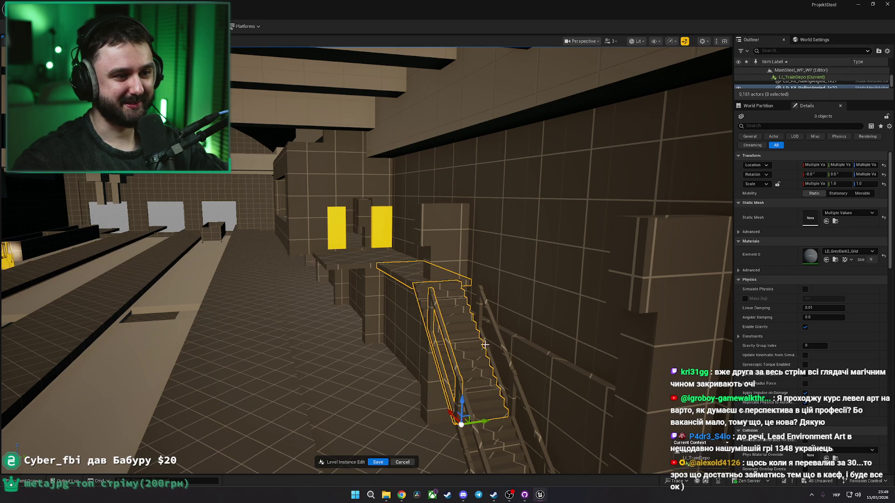
{"action": "left_click_drag", "start_coordinate": [492, 320], "coordinate": [474, 330]}
{"action": "left_click", "coordinate": [451, 311], "text": "ctrl"}
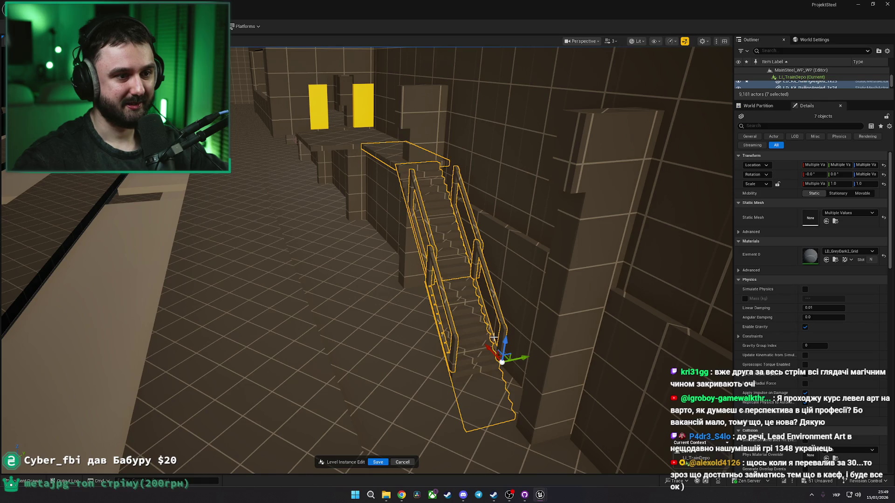
{"action": "mouse_move", "coordinate": [526, 356]}
{"action": "left_mouse_down"}
{"action": "mouse_move", "coordinate": [467, 362]}
{"action": "mouse_move", "coordinate": [415, 383]}
{"action": "mouse_move", "coordinate": [426, 384]}
{"action": "left_mouse_up"}
{"action": "key", "text": "ctrl+s"}
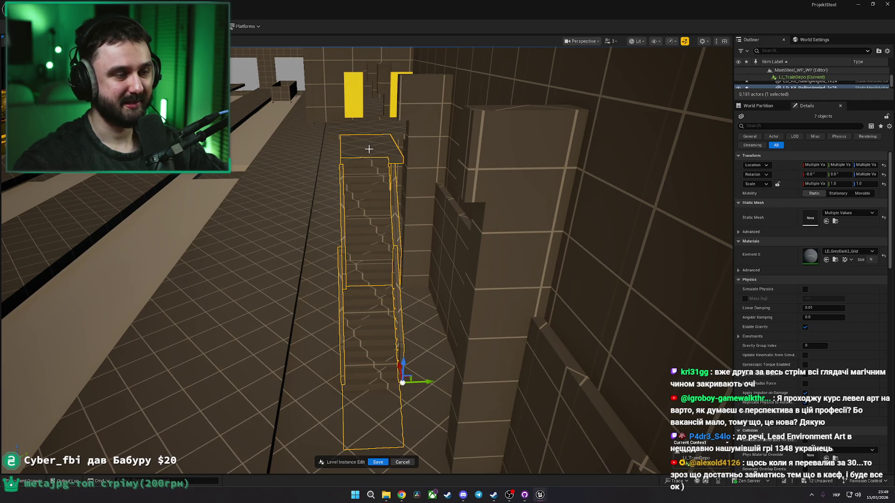
{"action": "left_click", "coordinate": [389, 163]}
{"action": "mouse_move", "coordinate": [418, 208]}
{"action": "left_mouse_down"}
{"action": "mouse_move", "coordinate": [466, 204]}
{"action": "mouse_move", "coordinate": [380, 252]}
{"action": "mouse_move", "coordinate": [445, 245]}
{"action": "mouse_move", "coordinate": [457, 231]}
{"action": "mouse_move", "coordinate": [457, 241]}
{"action": "left_mouse_up"}
{"action": "key", "text": "Escape"}
Step: Review the depot reference footage on the Miro board, then return to Unreal and fly toward the stairs
{"action": "key", "text": "alt+Tab"}
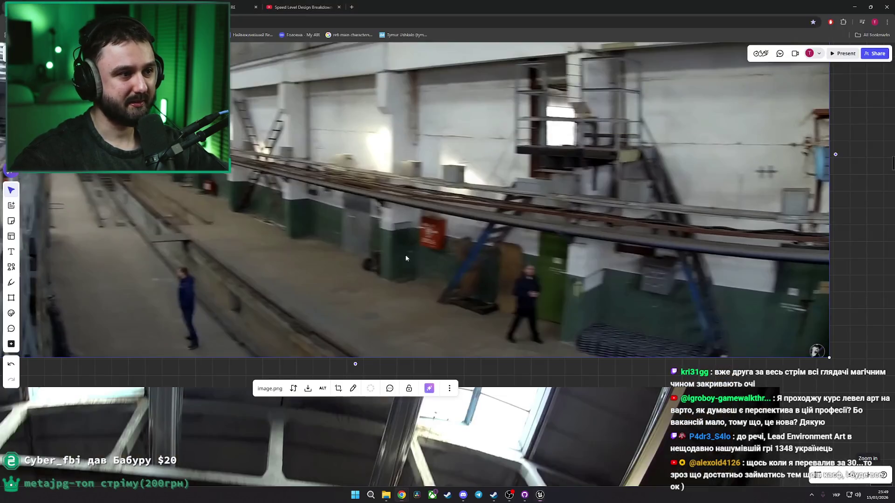
{"action": "scroll", "coordinate": [513, 224], "scroll_direction": "right", "scroll_amount": 4}
{"action": "scroll", "coordinate": [513, 224], "scroll_direction": "up", "scroll_amount": 2}
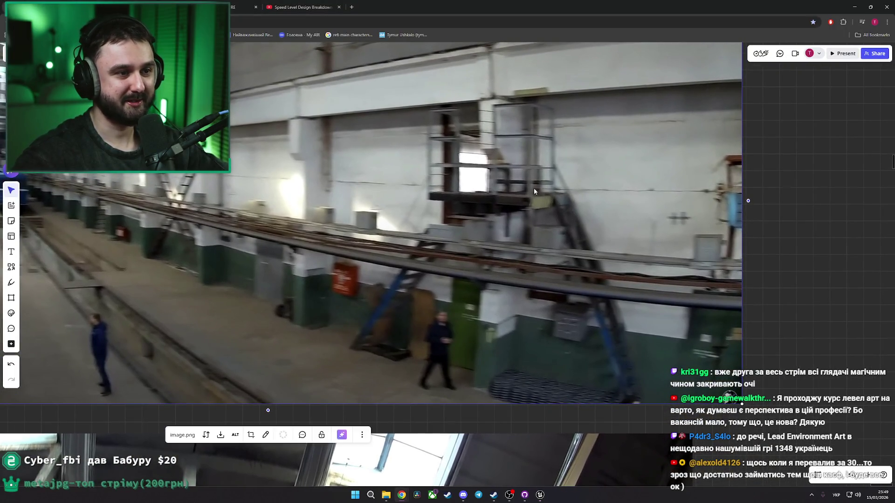
{"action": "scroll", "coordinate": [550, 250], "scroll_direction": "up", "scroll_amount": 1}
{"action": "scroll", "coordinate": [531, 201], "scroll_direction": "right", "scroll_amount": 2}
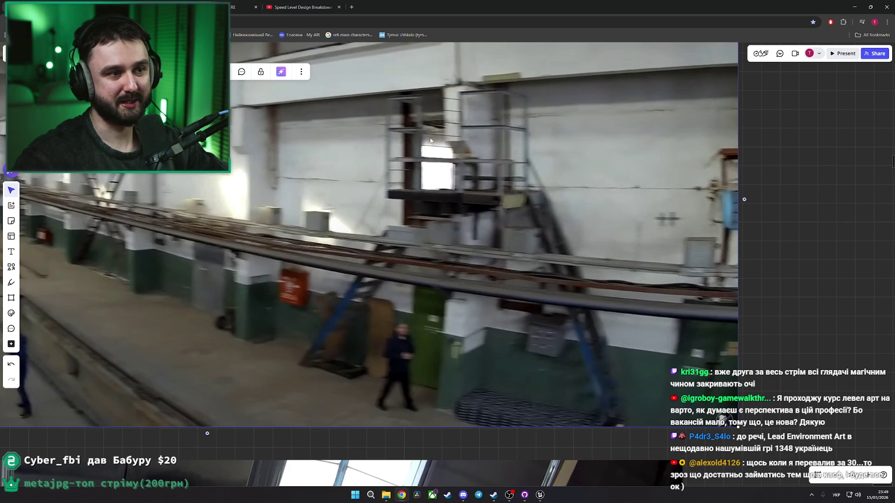
{"action": "key", "text": "alt+Tab"}
{"action": "key", "text": "w"}
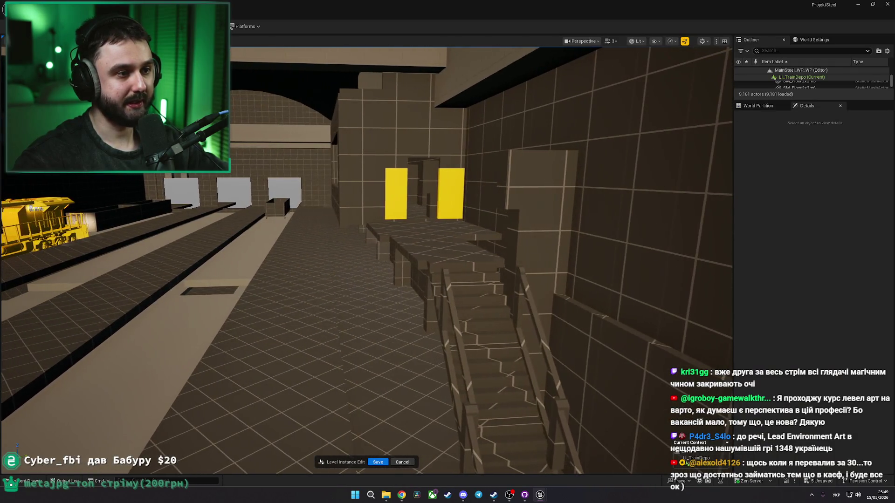
Step: Nudge the SM_Floor2x2m6 landing floor slab slightly
{"action": "left_click", "coordinate": [507, 283]}
{"action": "left_click_drag", "start_coordinate": [523, 267], "coordinate": [537, 280]}
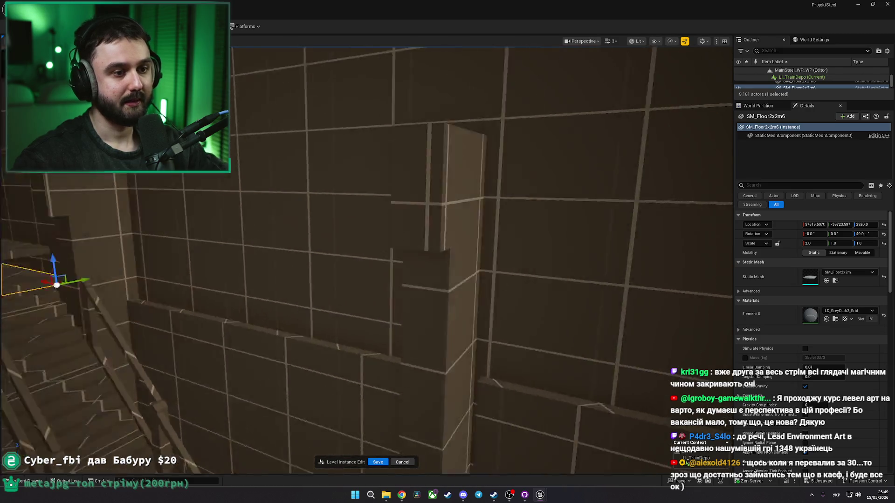
{"action": "key", "text": "w"}
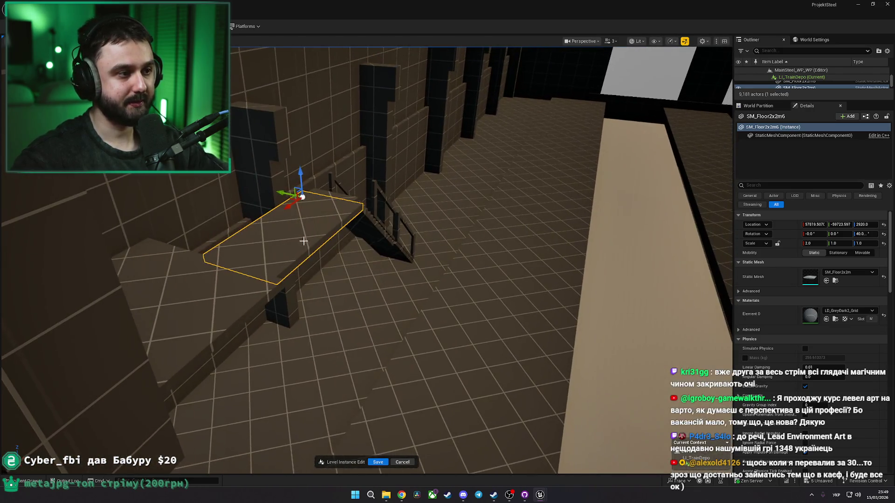
Step: Play from the landing slab, walk the mannequin toward the pillars, then return to the Miro reference
{"action": "right_click", "coordinate": [293, 241]}
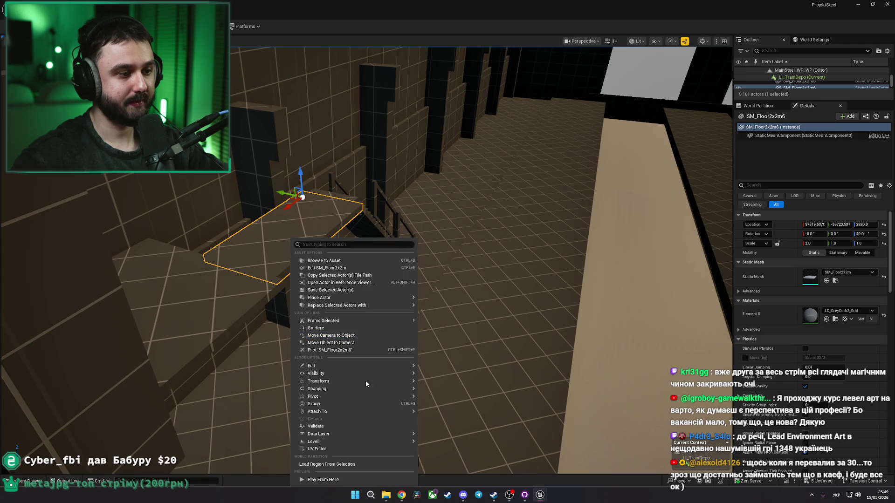
{"action": "left_click", "coordinate": [323, 479]}
{"action": "key", "text": "w"}
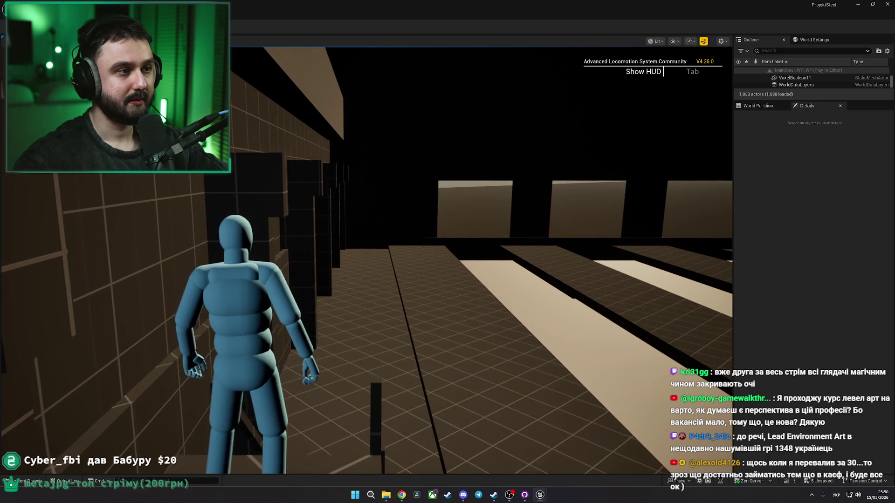
{"action": "key", "text": "w"}
{"action": "key", "text": "w"}
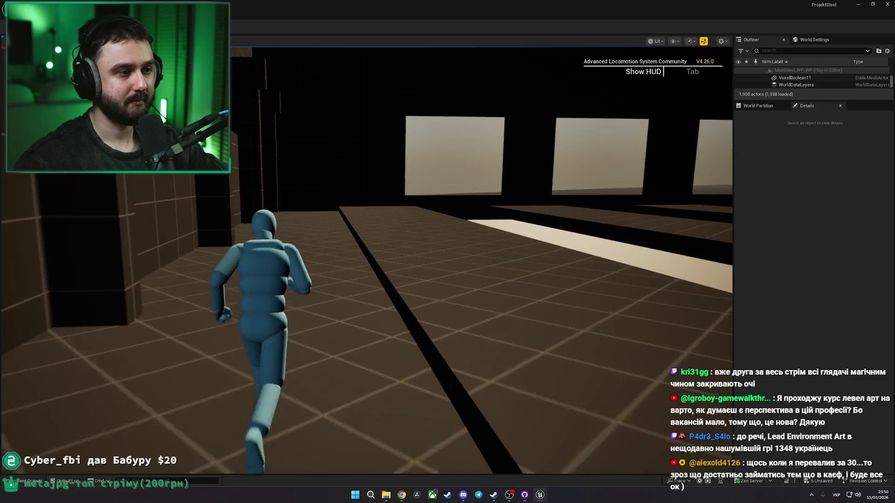
{"action": "key", "text": "Escape"}
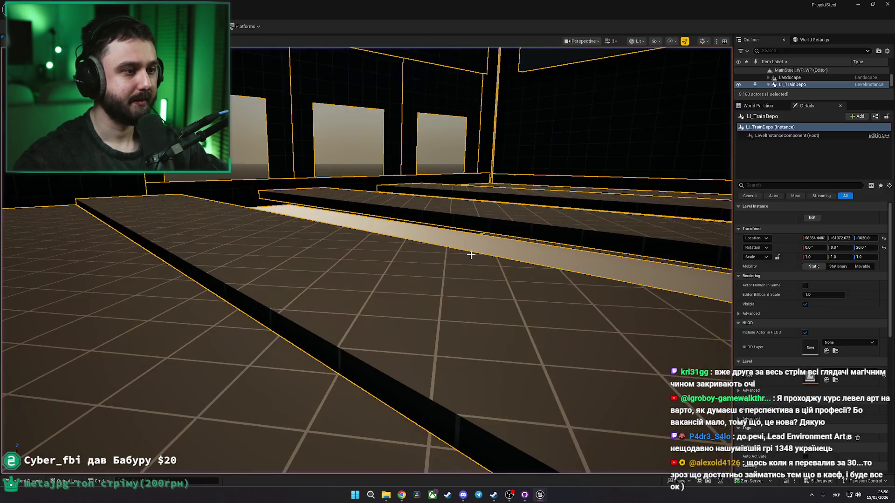
{"action": "key", "text": "alt+Tab"}
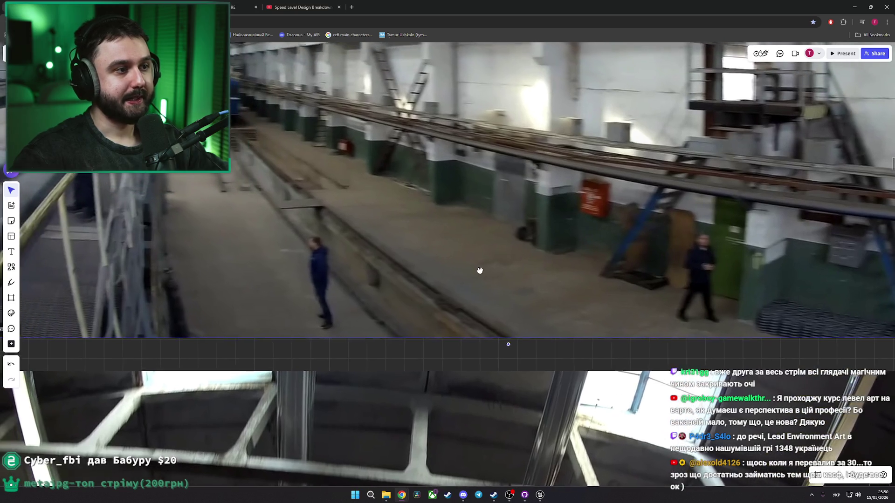
{"action": "left_click", "coordinate": [480, 270]}
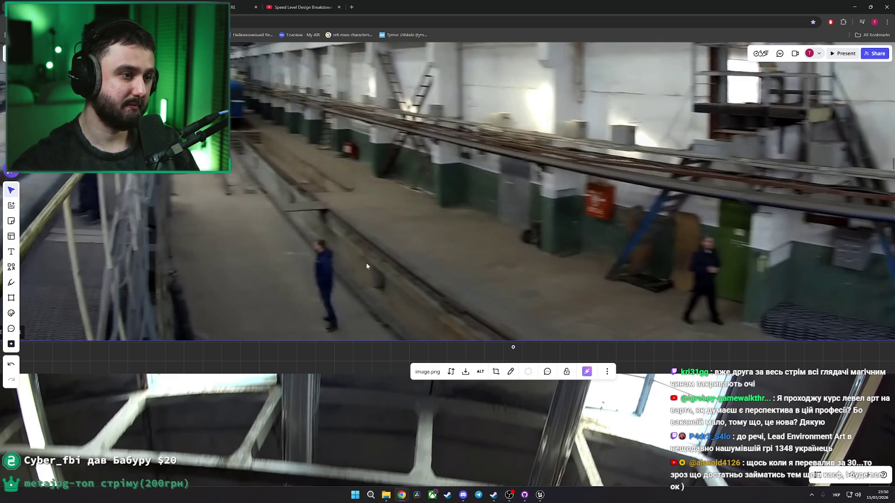
{"action": "key", "text": "alt+Tab"}
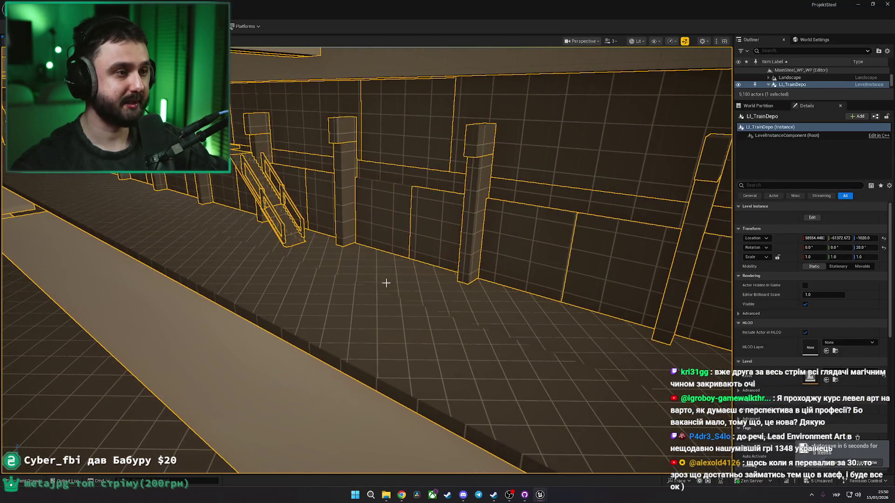
Step: Enter Level Instance Edit mode on LI_TrainDepo and look along the rail pits
{"action": "right_click", "coordinate": [387, 281]}
{"action": "left_click", "coordinate": [373, 269]}
{"action": "left_click_drag", "start_coordinate": [317, 292], "coordinate": [291, 295]}
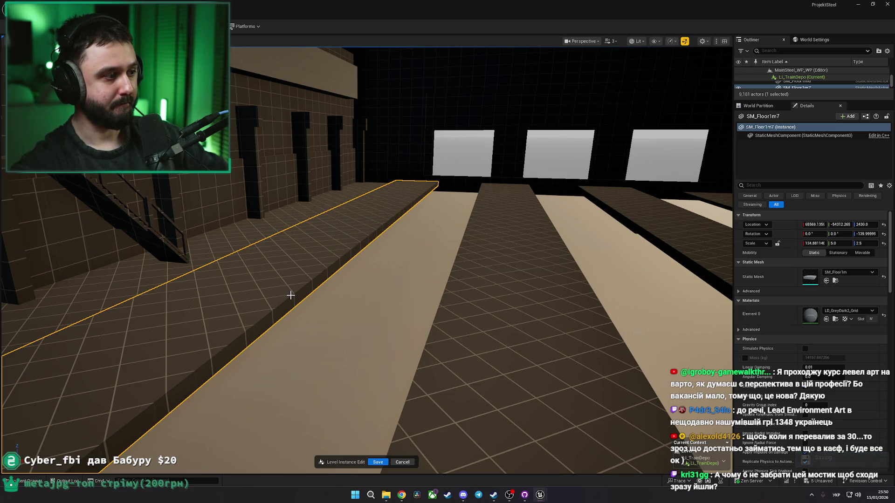
Step: Delete the landing floor slab by the stair wall
{"action": "left_click_drag", "start_coordinate": [291, 296], "coordinate": [291, 295]}
{"action": "left_click_drag", "start_coordinate": [429, 242], "coordinate": [430, 242]}
{"action": "left_click", "coordinate": [429, 242]}
{"action": "key", "text": "Delete"}
Step: Select the upper and lower stair flights with their railings, then deselect them
{"action": "left_click", "coordinate": [582, 326]}
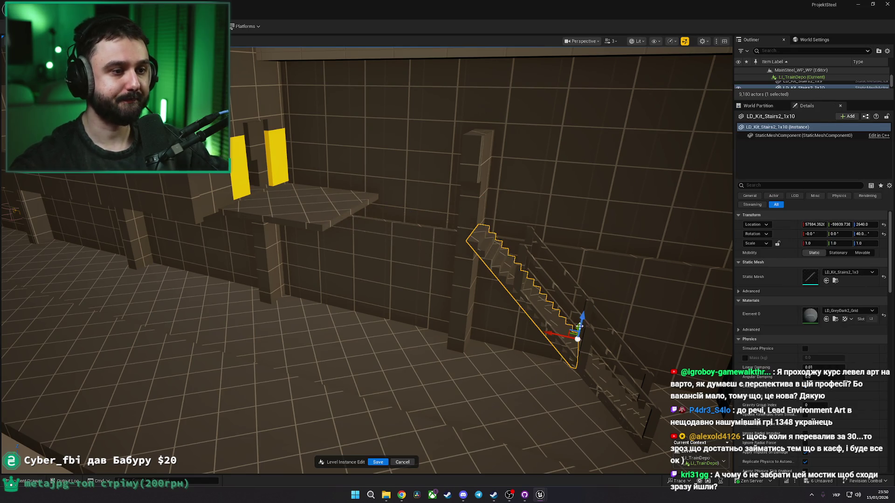
{"action": "left_click", "coordinate": [553, 286], "text": "ctrl"}
{"action": "left_click", "coordinate": [578, 285], "text": "ctrl"}
{"action": "left_click", "coordinate": [617, 363], "text": "ctrl"}
{"action": "left_click", "coordinate": [605, 373], "text": "ctrl"}
{"action": "left_click", "coordinate": [604, 376], "text": "ctrl"}
{"action": "scroll", "coordinate": [610, 413], "scroll_direction": "down", "scroll_amount": 5}
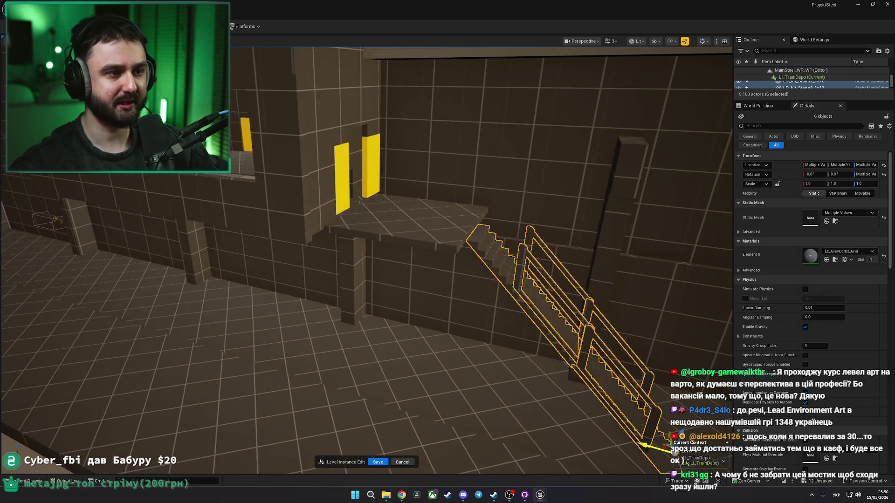
{"action": "key", "text": "Escape"}
Step: Orbit and fly around the landing to check the railed staircase
{"action": "left_click_drag", "start_coordinate": [611, 414], "coordinate": [666, 404]}
{"action": "scroll", "coordinate": [340, 241], "scroll_direction": "down", "scroll_amount": 3}
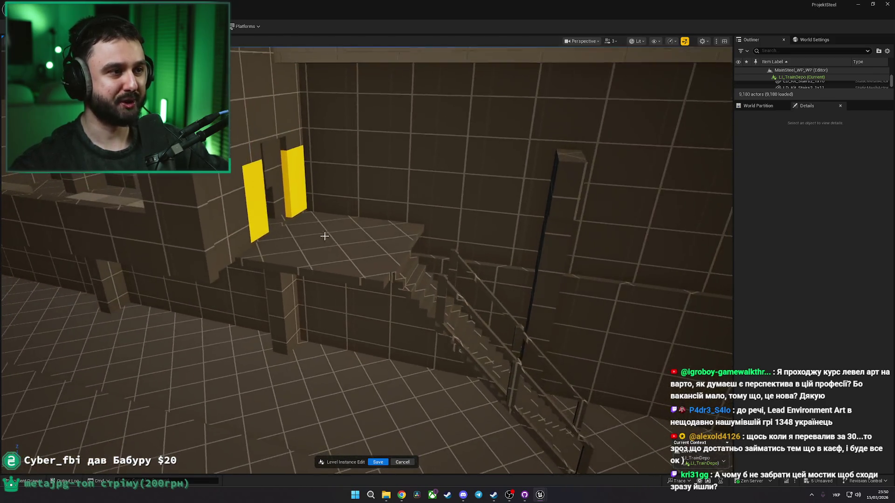
{"action": "scroll", "coordinate": [371, 260], "scroll_direction": "up", "scroll_amount": 5}
{"action": "left_click_drag", "start_coordinate": [415, 288], "coordinate": [414, 289]}
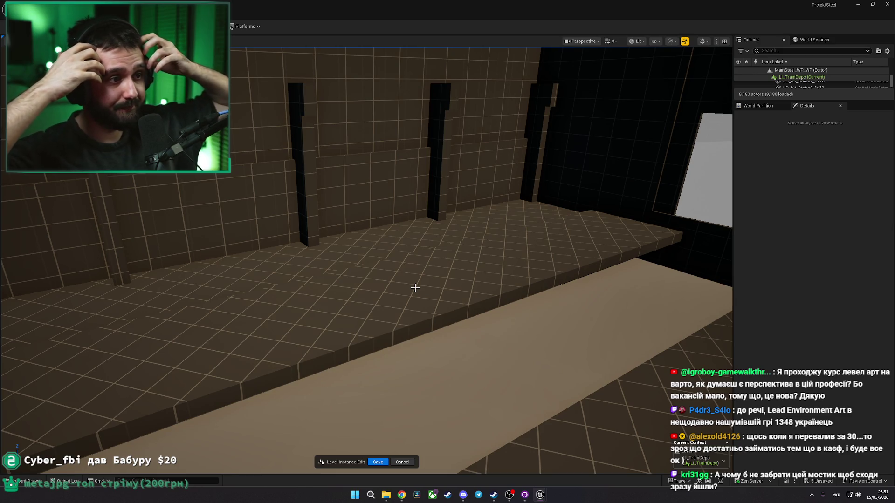
Step: Duplicate the SM_Floor1m7 slab beside the tracks and lift the copy
{"action": "mouse_move", "coordinate": [398, 287]}
{"action": "left_mouse_down"}
{"action": "mouse_move", "coordinate": [415, 363]}
{"action": "mouse_move", "coordinate": [378, 368]}
{"action": "mouse_move", "coordinate": [403, 311]}
{"action": "left_mouse_up"}
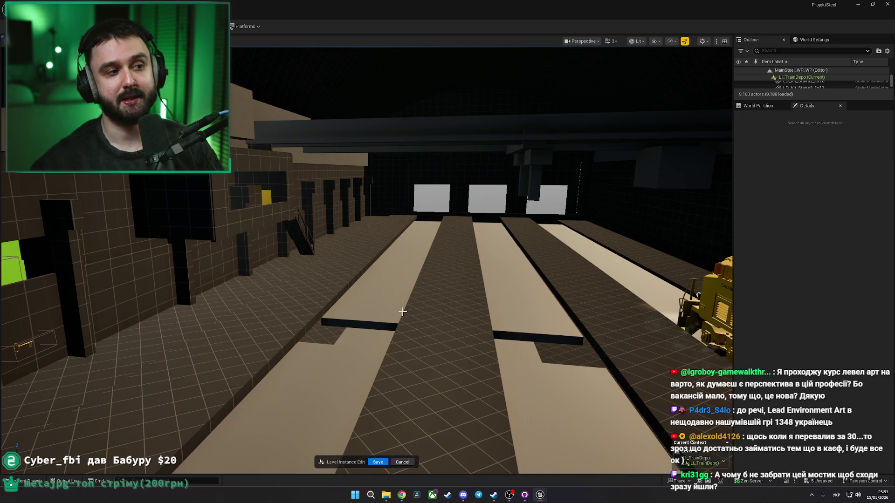
{"action": "left_click", "coordinate": [335, 258]}
{"action": "key", "text": "f"}
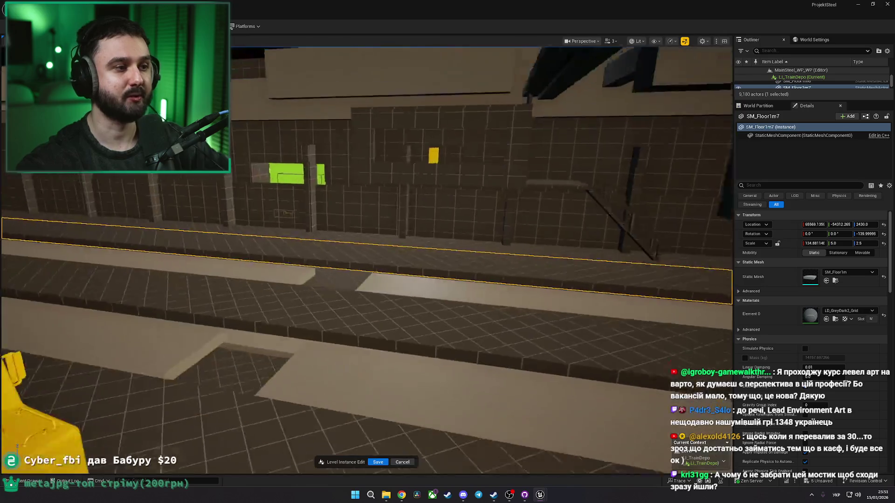
{"action": "left_click_drag", "start_coordinate": [286, 180], "coordinate": [285, 172]}
{"action": "key", "text": "f"}
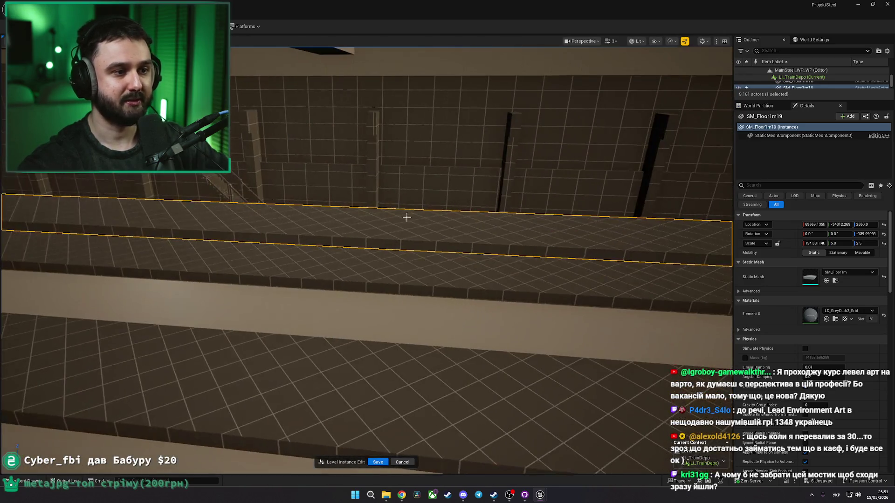
Step: Set the copy's Scale X and Y to 1, turning it into a tall block
{"action": "double_click", "coordinate": [814, 244]}
{"action": "type", "text": "1"}
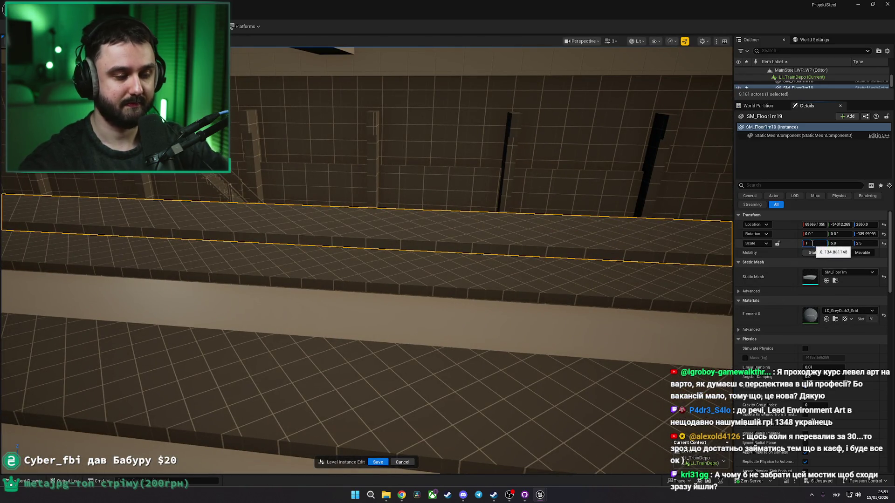
{"action": "key", "text": "Return"}
{"action": "left_click_drag", "start_coordinate": [683, 270], "coordinate": [684, 270]}
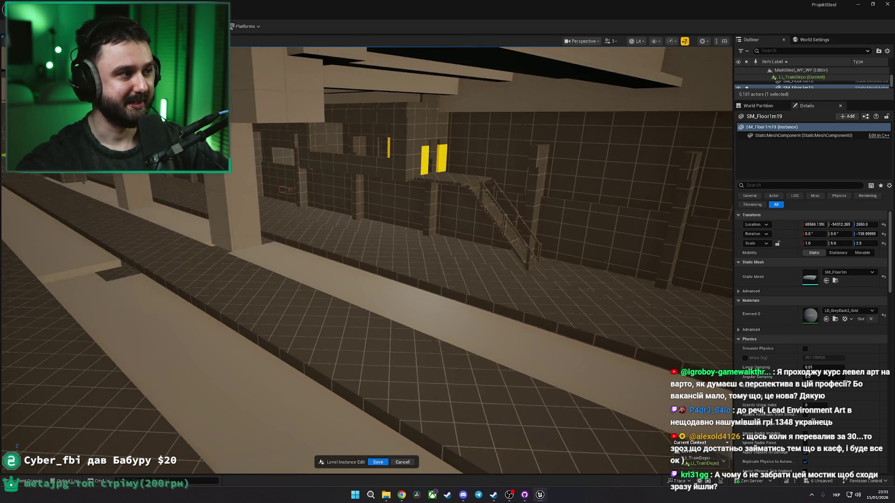
{"action": "left_click_drag", "start_coordinate": [396, 235], "coordinate": [410, 238]}
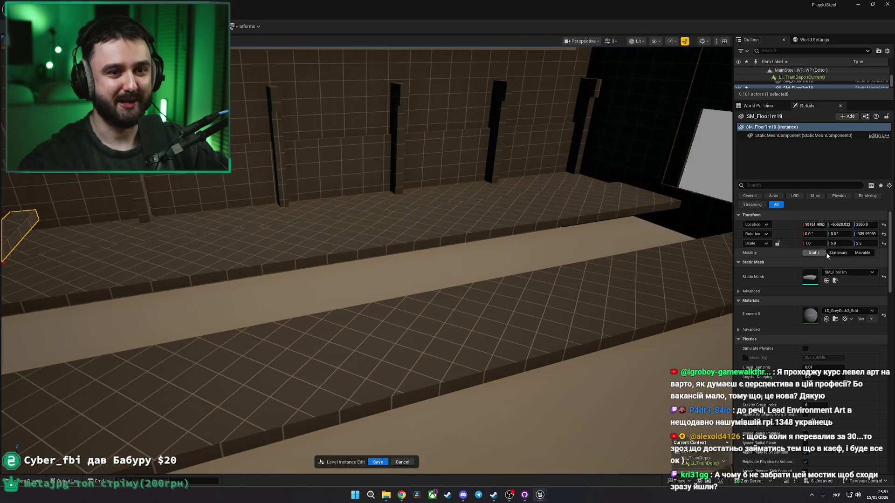
{"action": "double_click", "coordinate": [840, 243]}
{"action": "type", "text": "1"}
{"action": "key", "text": "Return"}
Step: Move the box block down onto the depot floor before the stairs and rotate it
{"action": "mouse_move", "coordinate": [340, 241]}
{"action": "left_mouse_down"}
{"action": "mouse_move", "coordinate": [372, 214]}
{"action": "mouse_move", "coordinate": [337, 205]}
{"action": "mouse_move", "coordinate": [333, 324]}
{"action": "mouse_move", "coordinate": [334, 268]}
{"action": "mouse_move", "coordinate": [370, 290]}
{"action": "left_mouse_up"}
{"action": "key", "text": "w"}
{"action": "key", "text": "e"}
{"action": "key", "text": "Escape"}
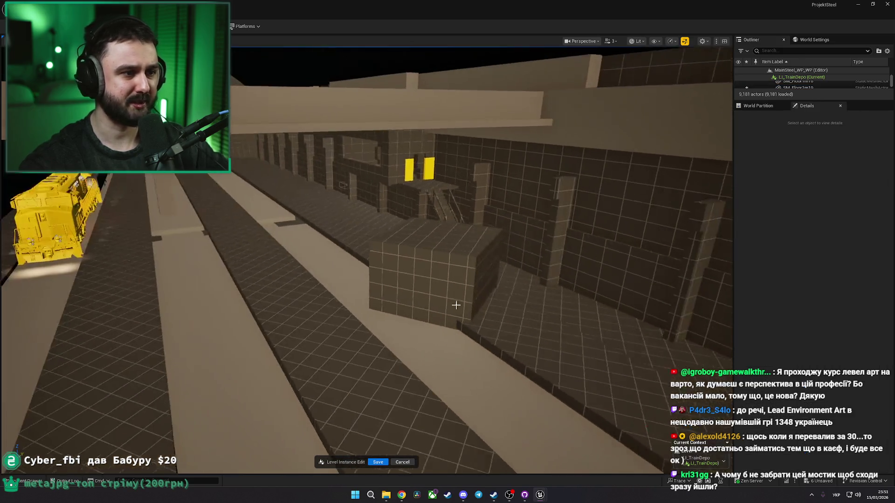
Step: Duplicate the box block and rotate the copy about -35°
{"action": "left_click", "coordinate": [428, 298]}
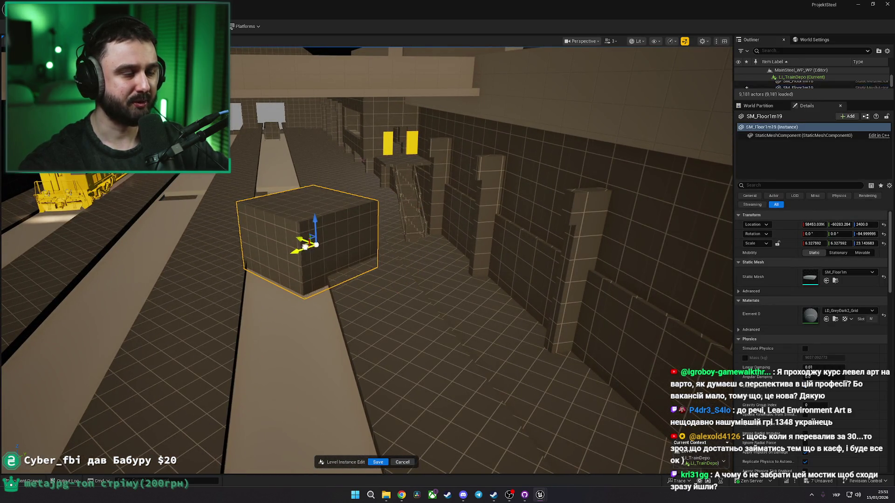
{"action": "left_click_drag", "start_coordinate": [305, 246], "coordinate": [225, 309]}
{"action": "key", "text": "e"}
{"action": "mouse_move", "coordinate": [322, 278]}
{"action": "left_mouse_down"}
{"action": "mouse_move", "coordinate": [298, 278]}
{"action": "mouse_move", "coordinate": [310, 267]}
{"action": "mouse_move", "coordinate": [300, 310]}
{"action": "mouse_move", "coordinate": [353, 334]}
{"action": "left_mouse_up"}
{"action": "key", "text": "w"}
{"action": "key", "text": "Escape"}
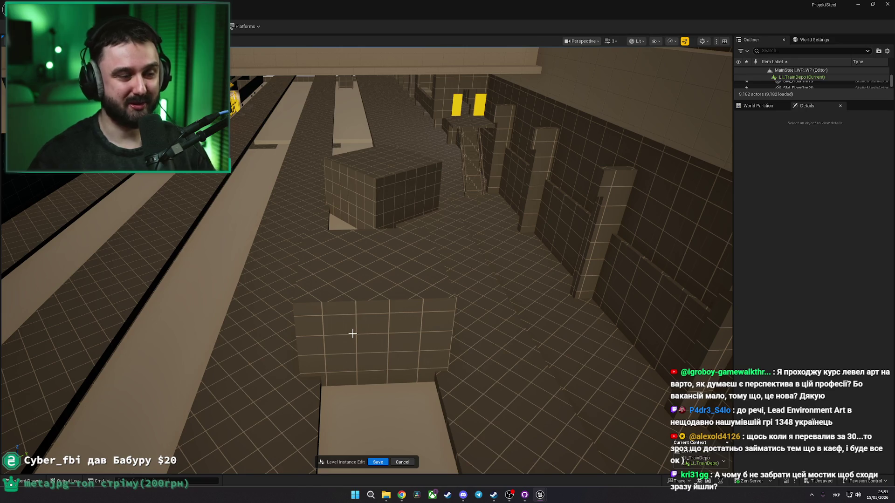
Step: Delete the trial box blocks and switch to the Miro reference board in Chrome
{"action": "left_click", "coordinate": [360, 318]}
{"action": "key", "text": "Delete"}
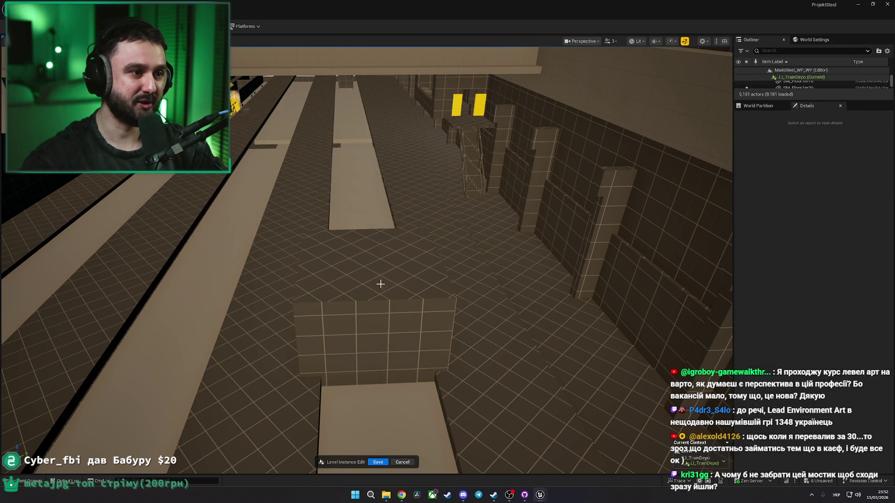
{"action": "scroll", "coordinate": [386, 296], "scroll_direction": "down", "scroll_amount": 5}
{"action": "left_click_drag", "start_coordinate": [386, 296], "coordinate": [539, 487]}
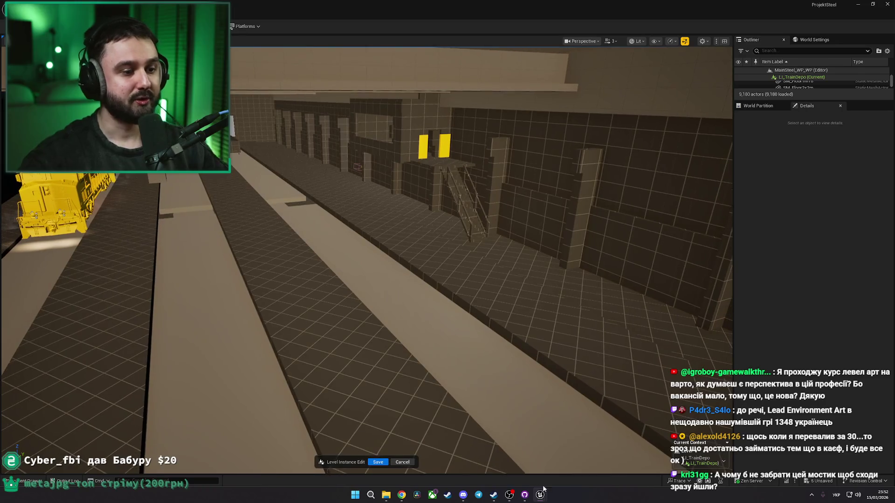
{"action": "mouse_move", "coordinate": [544, 496]}
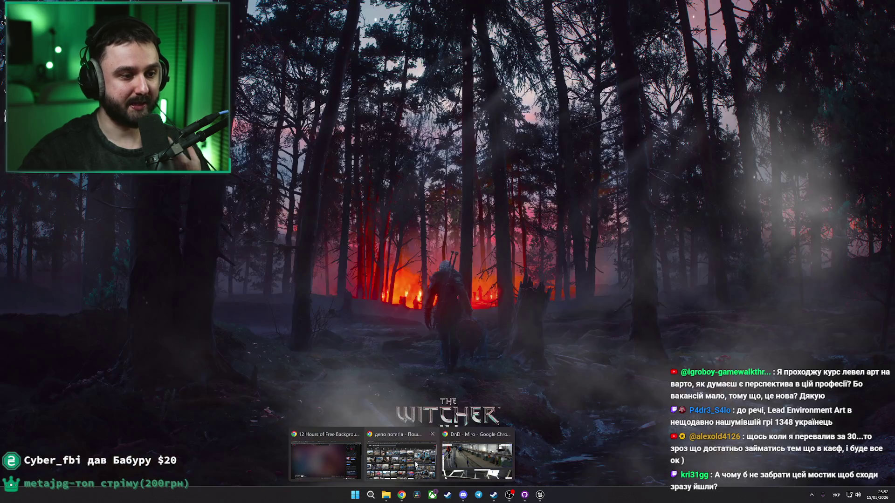
{"action": "left_click", "coordinate": [470, 464]}
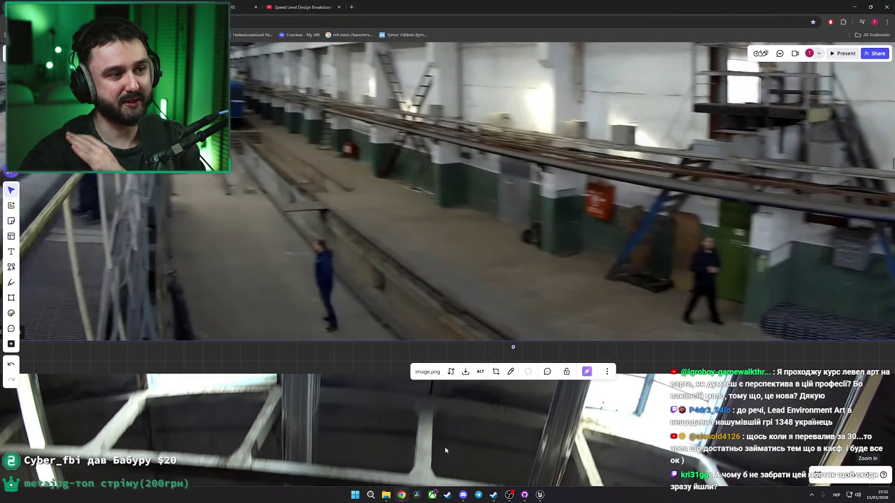
Step: Zoom over the depot reference photo in Miro, then return to the Unreal Editor
{"action": "scroll", "coordinate": [441, 329], "scroll_direction": "up", "scroll_amount": 2}
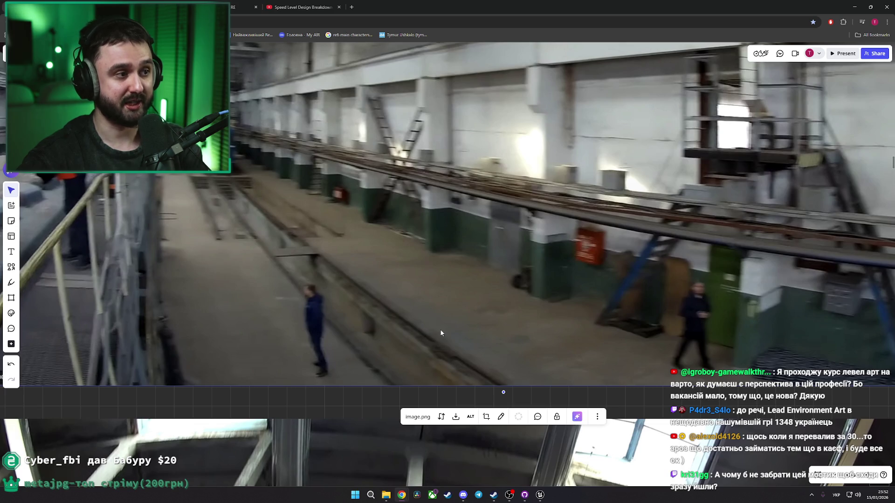
{"action": "scroll", "coordinate": [441, 333], "scroll_direction": "up", "scroll_amount": 1}
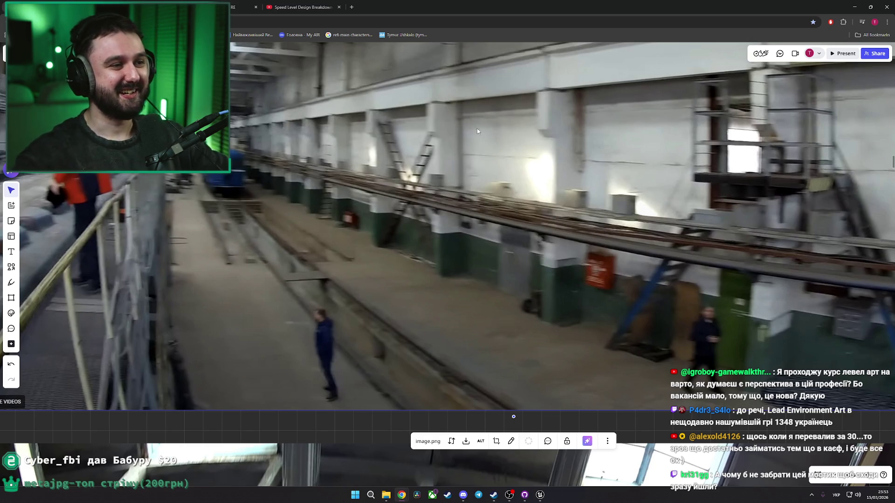
{"action": "left_click", "coordinate": [539, 496]}
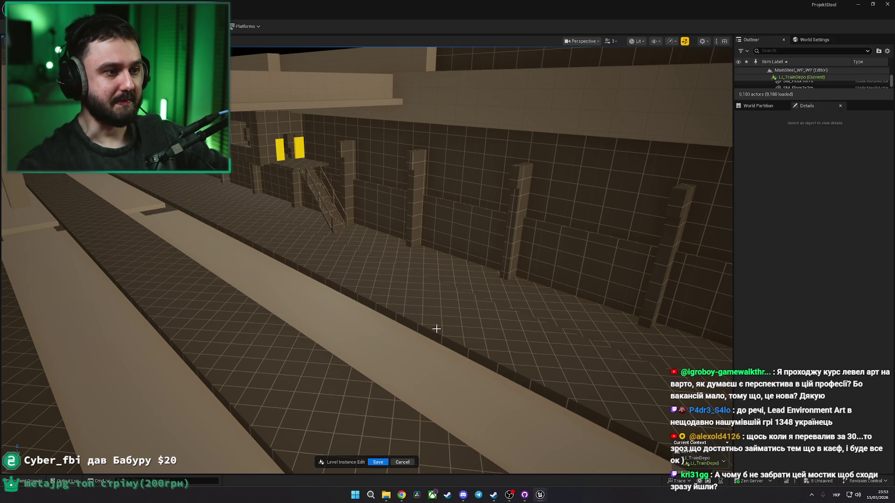
Step: Frame the long floor strip's end and compare it with the depot reference photo
{"action": "left_click", "coordinate": [373, 298]}
{"action": "key", "text": "f"}
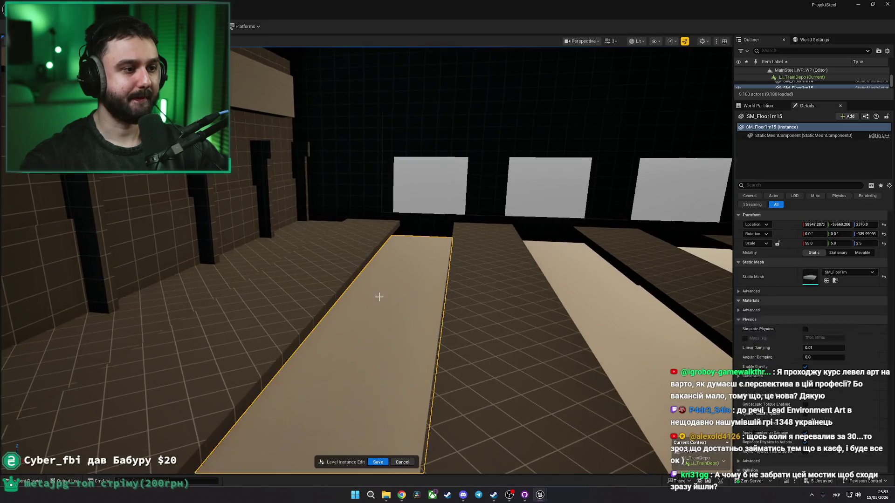
{"action": "left_click_drag", "start_coordinate": [400, 306], "coordinate": [420, 382]}
{"action": "key", "text": "f"}
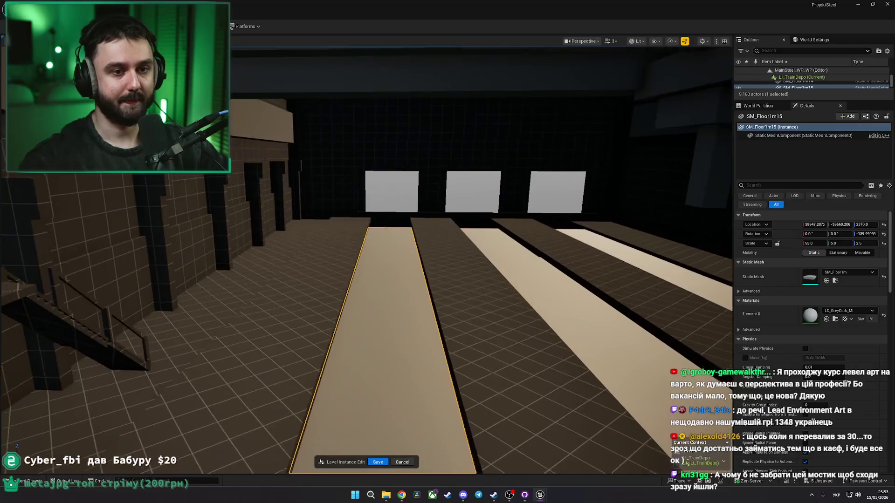
{"action": "left_click_drag", "start_coordinate": [387, 326], "coordinate": [412, 305]}
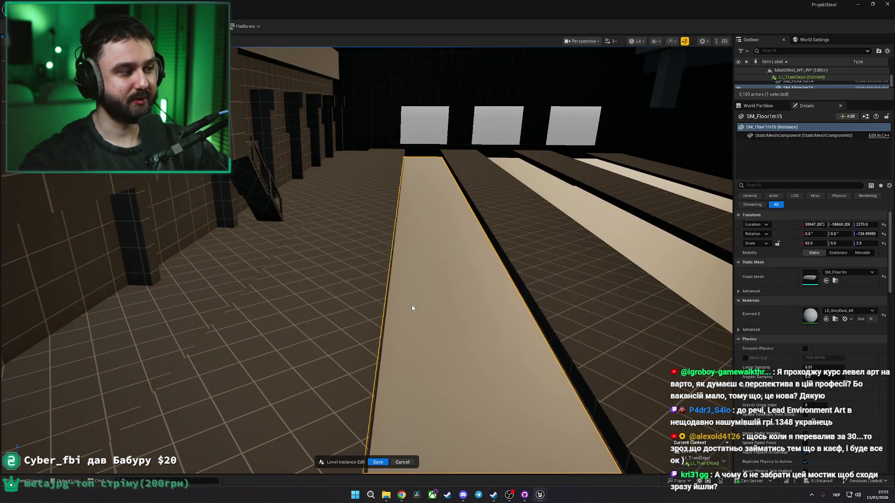
{"action": "key", "text": "alt+Tab"}
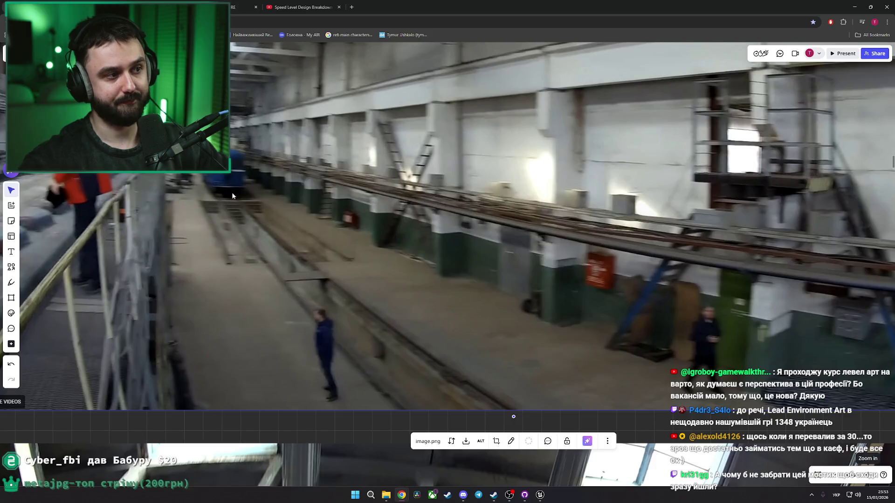
{"action": "key", "text": "alt+Tab"}
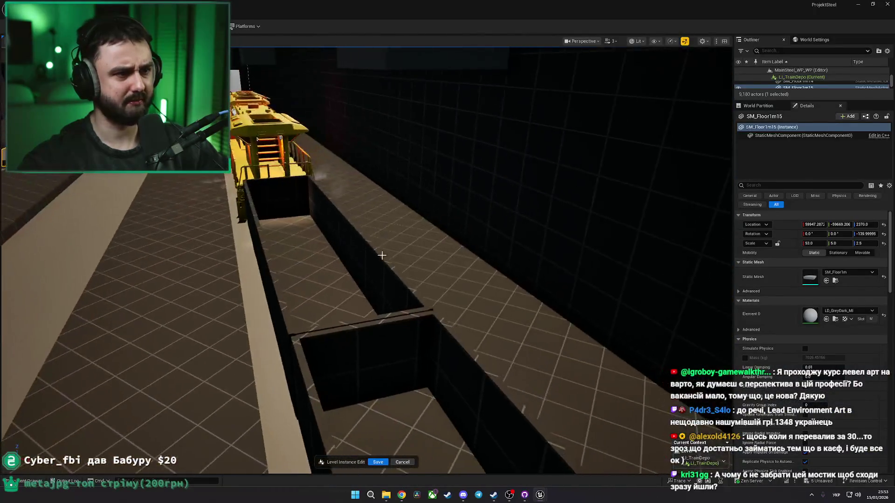
Step: Adjust the heights of Cart3_LI49 and BP_Train9 slightly
{"action": "key", "text": "w"}
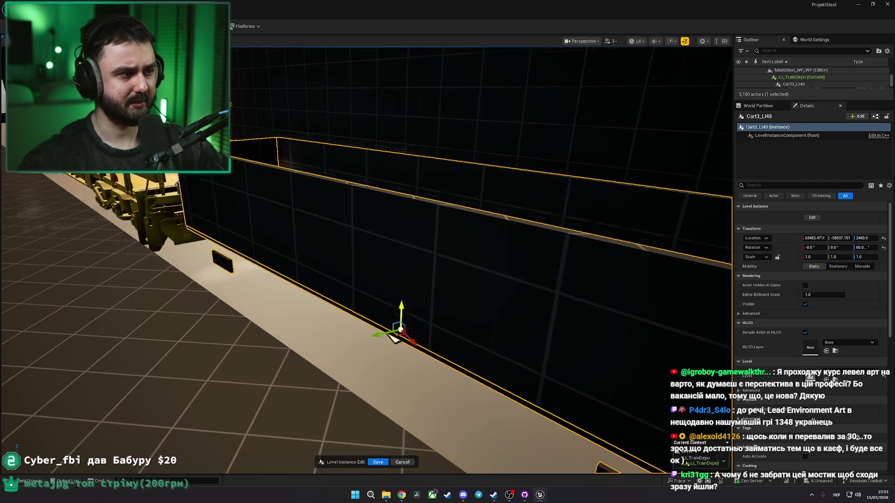
{"action": "key", "text": "s"}
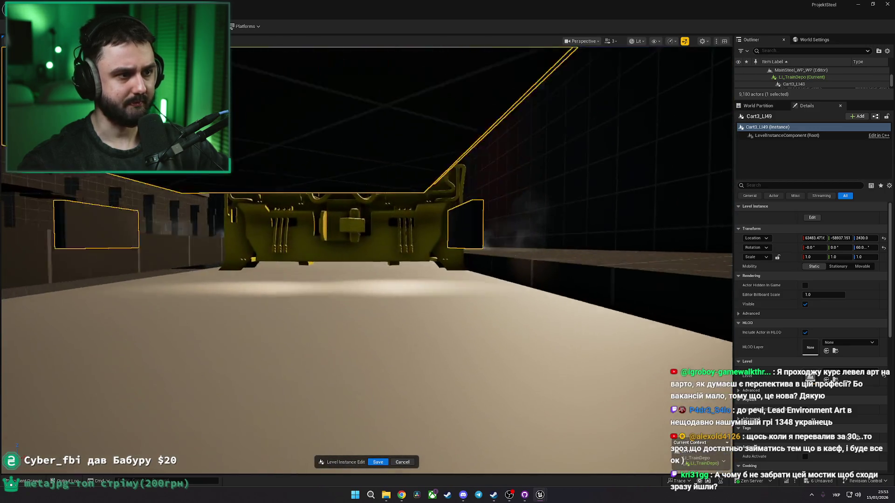
{"action": "key", "text": "s"}
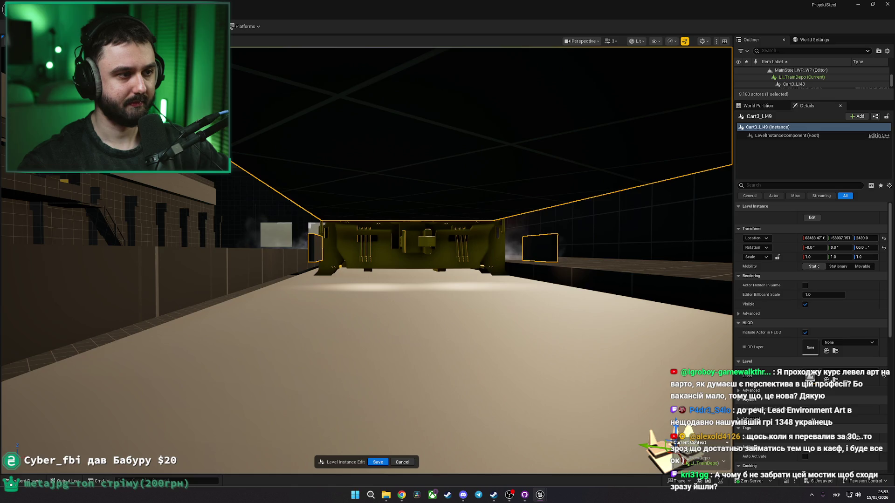
{"action": "key", "text": "w"}
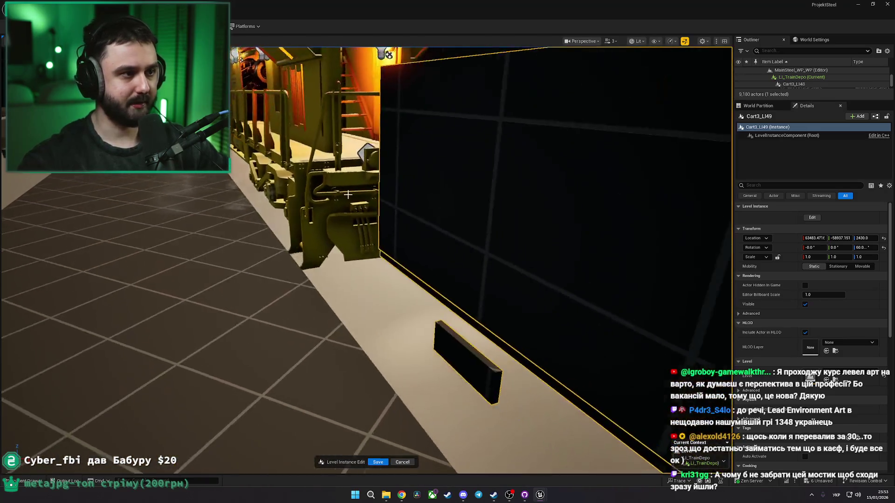
{"action": "left_click", "coordinate": [347, 194]}
{"action": "key", "text": "s"}
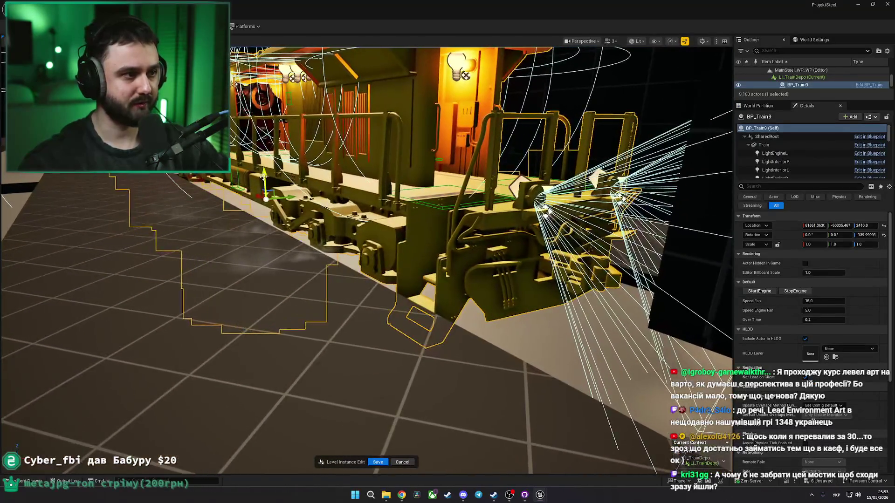
{"action": "left_click_drag", "start_coordinate": [264, 173], "coordinate": [264, 176]}
{"action": "scroll", "coordinate": [259, 182], "scroll_direction": "up", "scroll_amount": 3}
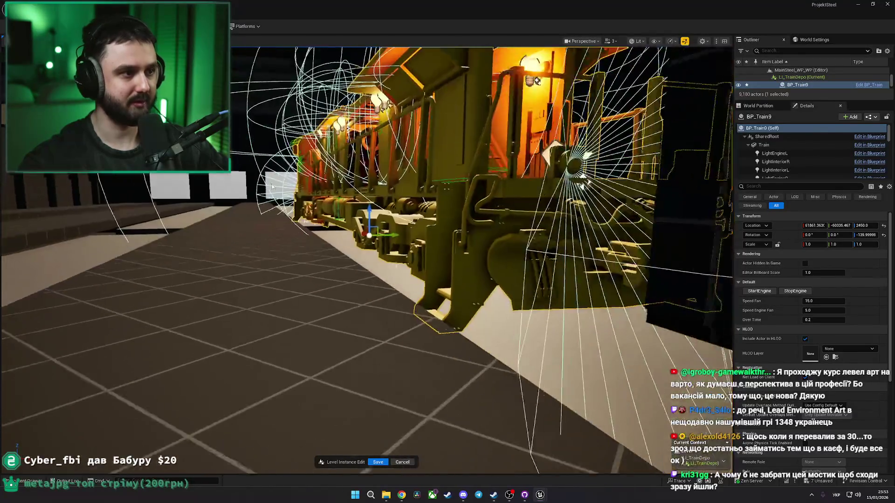
Step: Narrow SM_Floor1m17 under the train's nose, raise it to 2460 and shift it along the track
{"action": "left_click", "coordinate": [345, 254]}
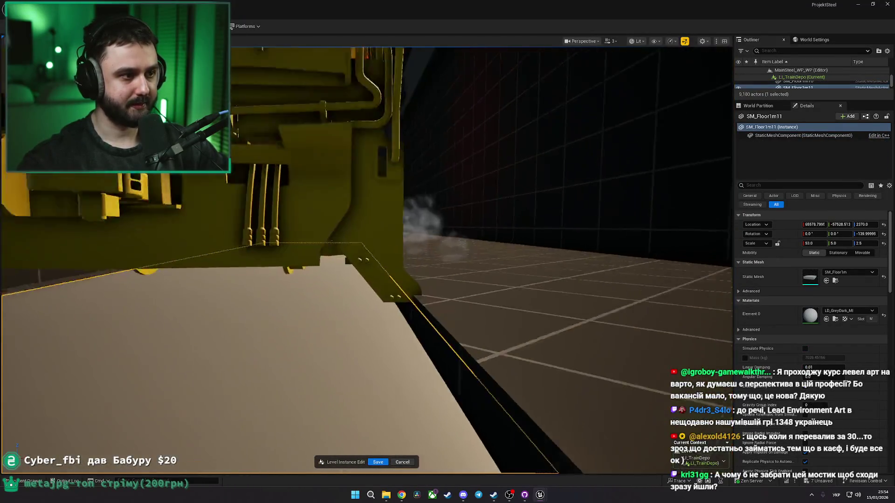
{"action": "left_click_drag", "start_coordinate": [486, 54], "coordinate": [486, 55]}
{"action": "left_click", "coordinate": [354, 327]}
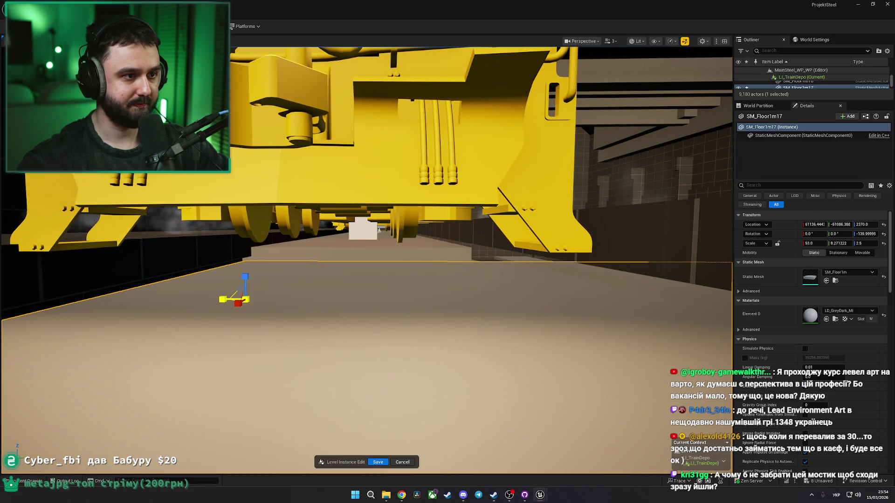
{"action": "left_click_drag", "start_coordinate": [841, 243], "coordinate": [821, 243]}
{"action": "left_click_drag", "start_coordinate": [233, 288], "coordinate": [233, 288]}
{"action": "left_click_drag", "start_coordinate": [285, 301], "coordinate": [303, 307]}
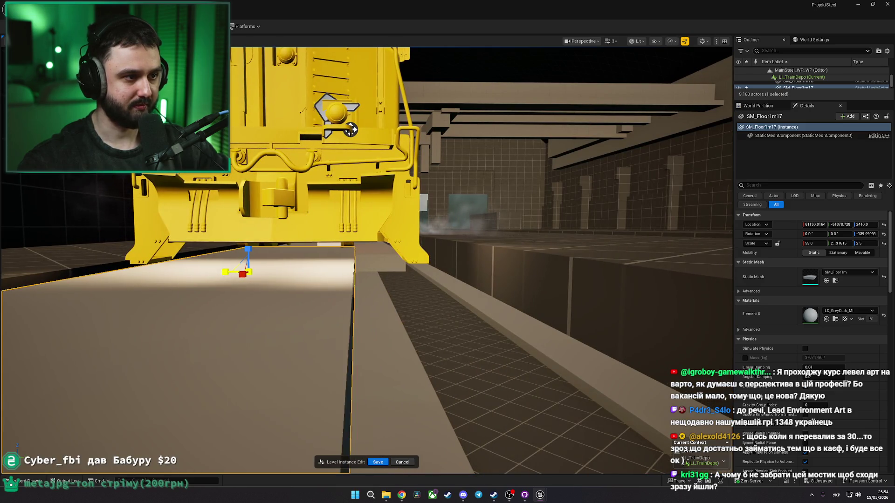
{"action": "left_click_drag", "start_coordinate": [242, 274], "coordinate": [248, 265]}
{"action": "left_click_drag", "start_coordinate": [307, 257], "coordinate": [307, 256]}
{"action": "mouse_move", "coordinate": [360, 243]}
{"action": "left_mouse_down"}
{"action": "mouse_move", "coordinate": [513, 279]}
{"action": "mouse_move", "coordinate": [664, 301]}
{"action": "mouse_move", "coordinate": [387, 271]}
{"action": "left_mouse_up"}
{"action": "right_click", "coordinate": [382, 270]}
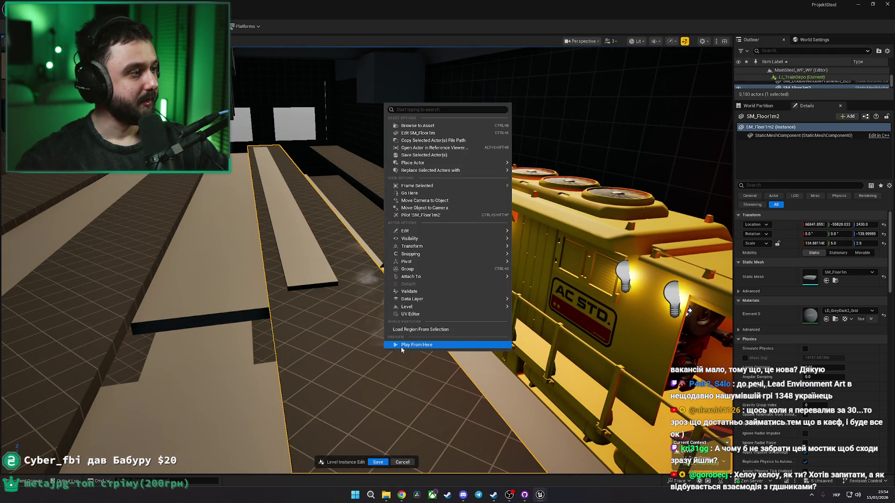
Step: Play-test a short walk along the platforms, then re-enter editing of the depot level instance
{"action": "left_click", "coordinate": [399, 347]}
{"action": "key", "text": "w"}
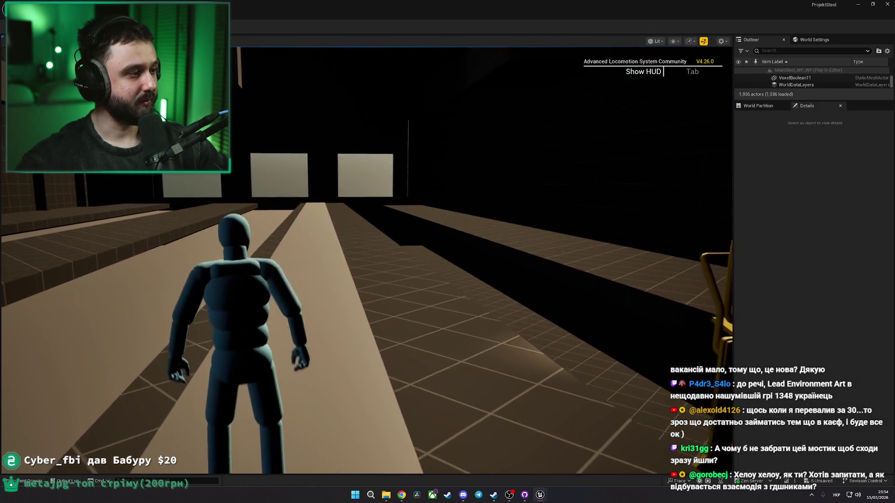
{"action": "key", "text": "s"}
{"action": "key", "text": "Escape"}
{"action": "double_click", "coordinate": [337, 254]}
{"action": "mouse_move", "coordinate": [337, 255]}
{"action": "left_mouse_down"}
{"action": "mouse_move", "coordinate": [343, 259]}
{"action": "mouse_move", "coordinate": [336, 254]}
{"action": "left_mouse_up"}
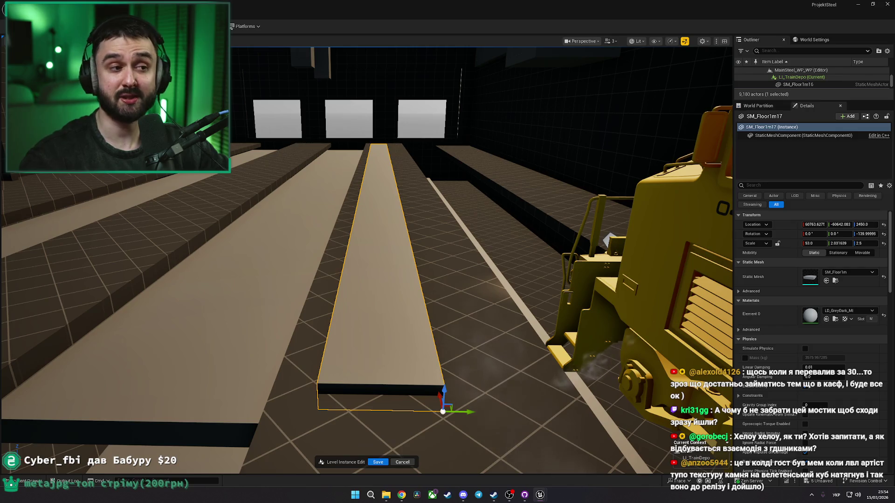
Step: Delete the long raised SM_Floor1m15 floor strip beside the rail pit
{"action": "left_click_drag", "start_coordinate": [335, 254], "coordinate": [223, 254]}
{"action": "mouse_move", "coordinate": [364, 245]}
{"action": "left_mouse_down"}
{"action": "mouse_move", "coordinate": [433, 247]}
{"action": "mouse_move", "coordinate": [365, 245]}
{"action": "left_mouse_up"}
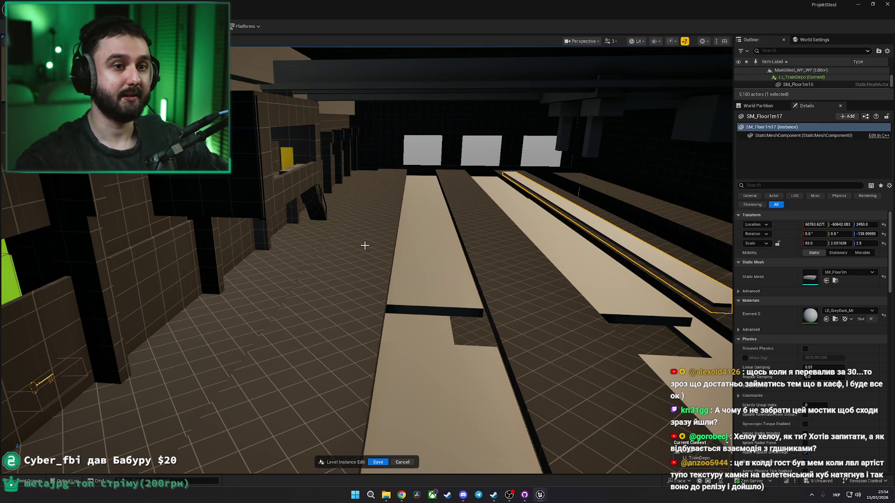
{"action": "mouse_move", "coordinate": [365, 245]}
{"action": "left_mouse_down"}
{"action": "mouse_move", "coordinate": [561, 241]}
{"action": "mouse_move", "coordinate": [549, 245]}
{"action": "mouse_move", "coordinate": [548, 279]}
{"action": "left_mouse_up"}
{"action": "left_click", "coordinate": [322, 218]}
{"action": "key", "text": "f"}
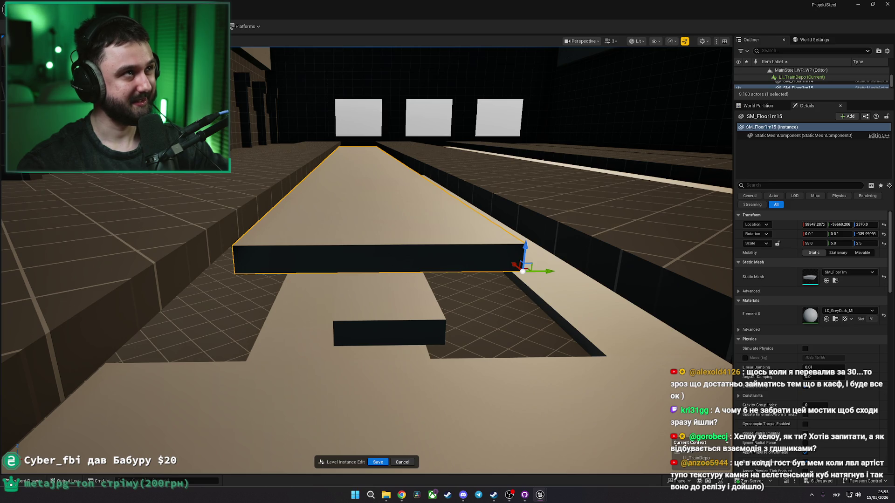
{"action": "key", "text": "Delete"}
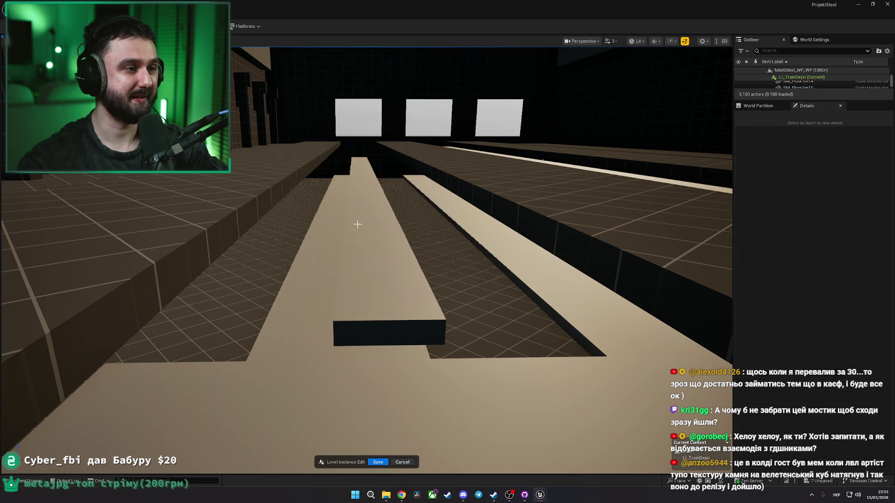
Step: Focus on the wide floor beside the pit and switch to the depot reference photo
{"action": "left_click", "coordinate": [361, 226]}
{"action": "key", "text": "f"}
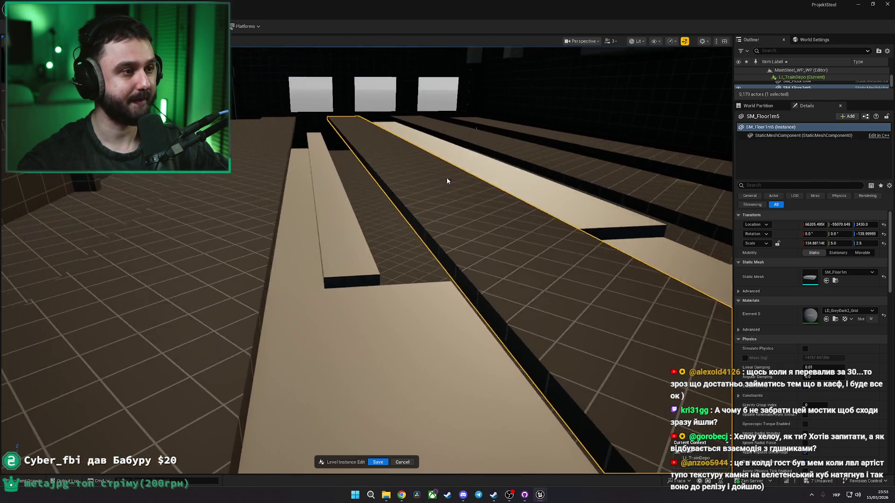
{"action": "key", "text": "alt+Tab"}
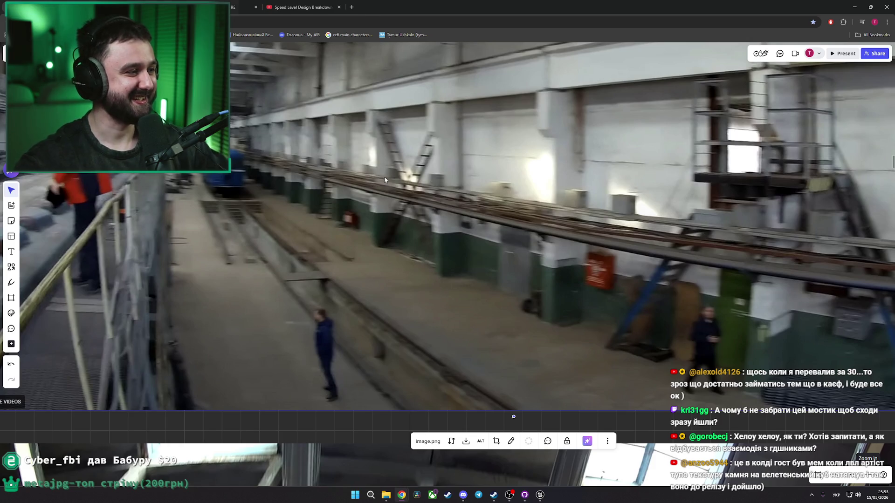
Step: Duplicate the long upper floor strip and lower the copy into the rail pit
{"action": "key", "text": "alt+Tab"}
{"action": "left_click", "coordinate": [360, 212]}
{"action": "key", "text": "f"}
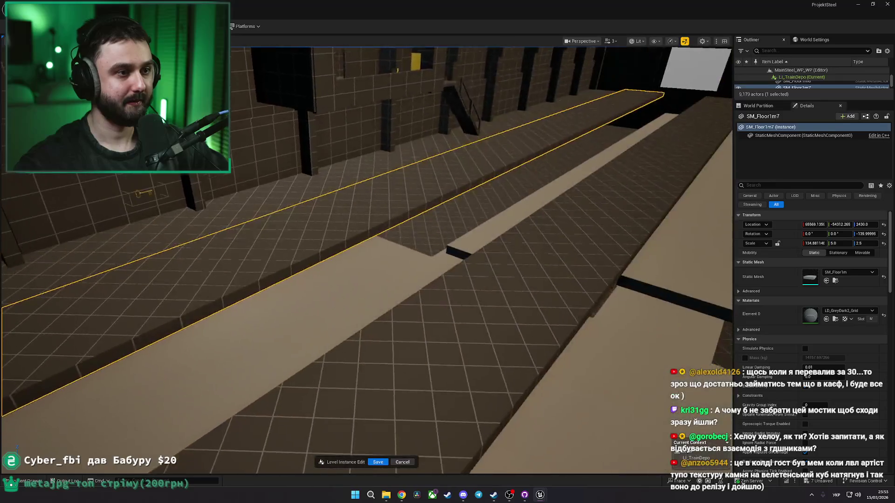
{"action": "key", "text": "ctrl+d"}
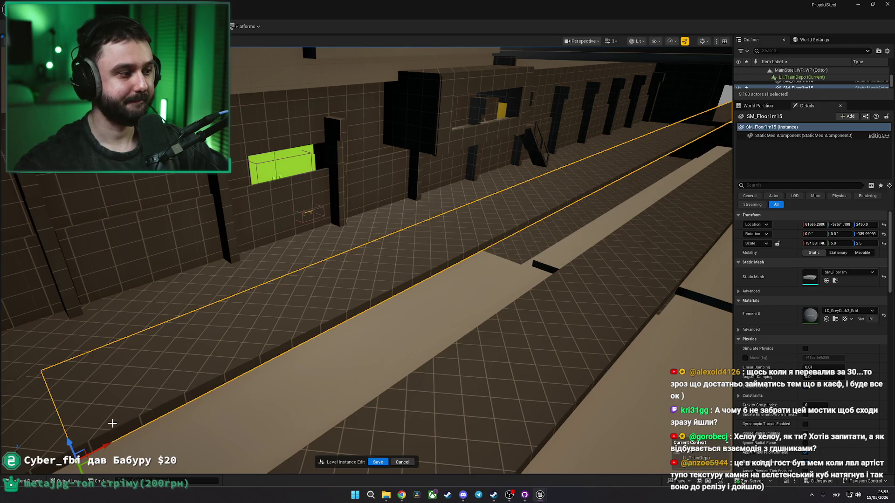
{"action": "mouse_move", "coordinate": [93, 453]}
{"action": "left_mouse_down"}
{"action": "mouse_move", "coordinate": [466, 321]}
{"action": "mouse_move", "coordinate": [510, 239]}
{"action": "mouse_move", "coordinate": [375, 300]}
{"action": "mouse_move", "coordinate": [467, 284]}
{"action": "mouse_move", "coordinate": [428, 311]}
{"action": "left_mouse_up"}
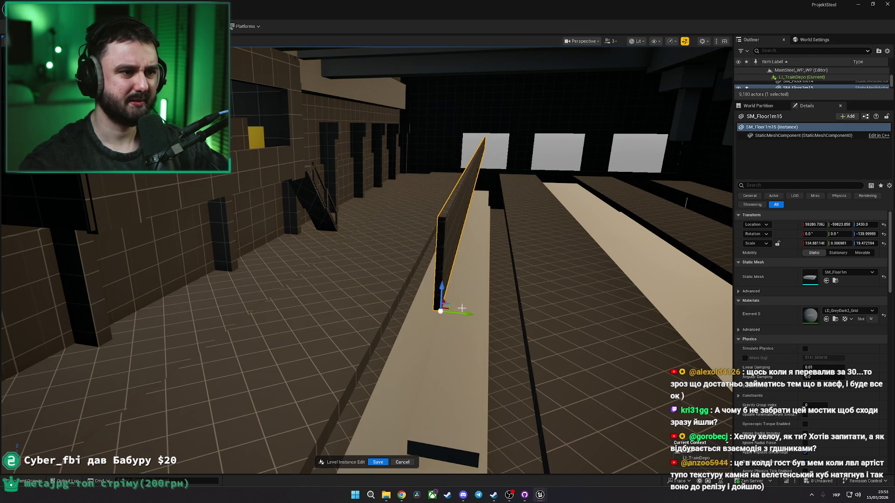
{"action": "mouse_move", "coordinate": [437, 285]}
{"action": "left_mouse_down"}
{"action": "mouse_move", "coordinate": [471, 321]}
{"action": "mouse_move", "coordinate": [217, 422]}
{"action": "mouse_move", "coordinate": [458, 428]}
{"action": "mouse_move", "coordinate": [447, 430]}
{"action": "mouse_move", "coordinate": [387, 385]}
{"action": "mouse_move", "coordinate": [462, 471]}
{"action": "left_mouse_up"}
{"action": "key", "text": "f"}
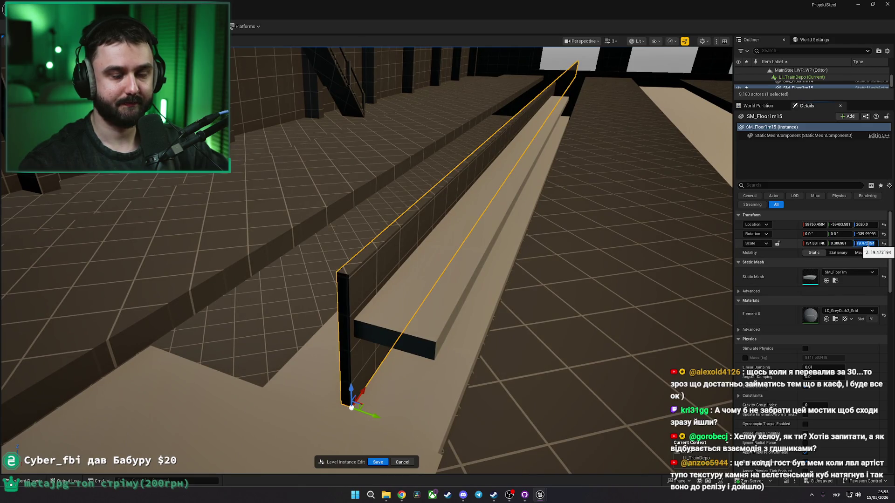
Step: Slide the short floor slab sideways to line up with the new wall
{"action": "scroll", "coordinate": [424, 301], "scroll_direction": "up", "scroll_amount": 2}
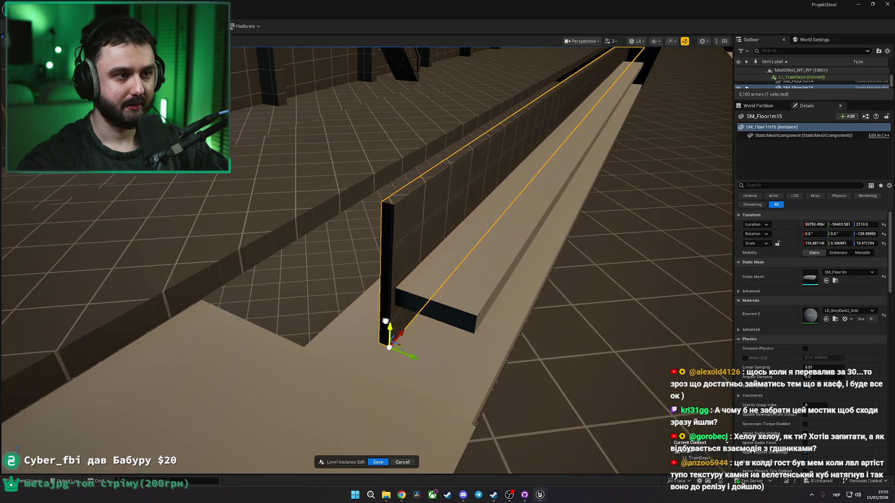
{"action": "left_click_drag", "start_coordinate": [357, 332], "coordinate": [279, 339]}
{"action": "left_click_drag", "start_coordinate": [379, 324], "coordinate": [341, 334]}
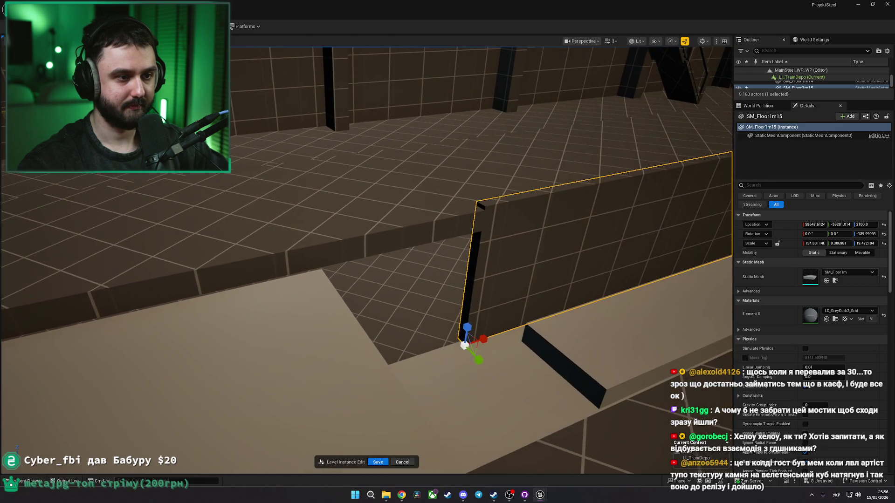
{"action": "mouse_move", "coordinate": [468, 331]}
{"action": "left_mouse_down"}
{"action": "mouse_move", "coordinate": [355, 299]}
{"action": "mouse_move", "coordinate": [465, 309]}
{"action": "left_mouse_up"}
{"action": "left_click", "coordinate": [355, 300]}
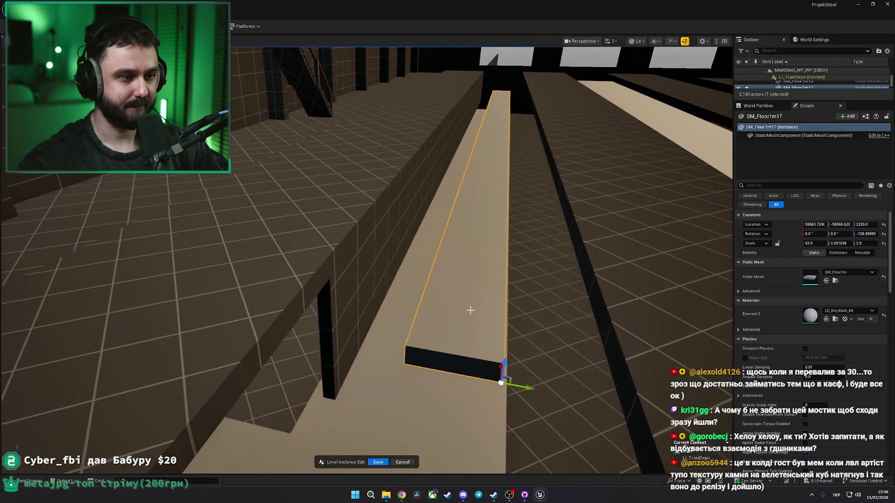
{"action": "left_click_drag", "start_coordinate": [527, 385], "coordinate": [474, 375]}
{"action": "left_click_drag", "start_coordinate": [441, 363], "coordinate": [453, 359]}
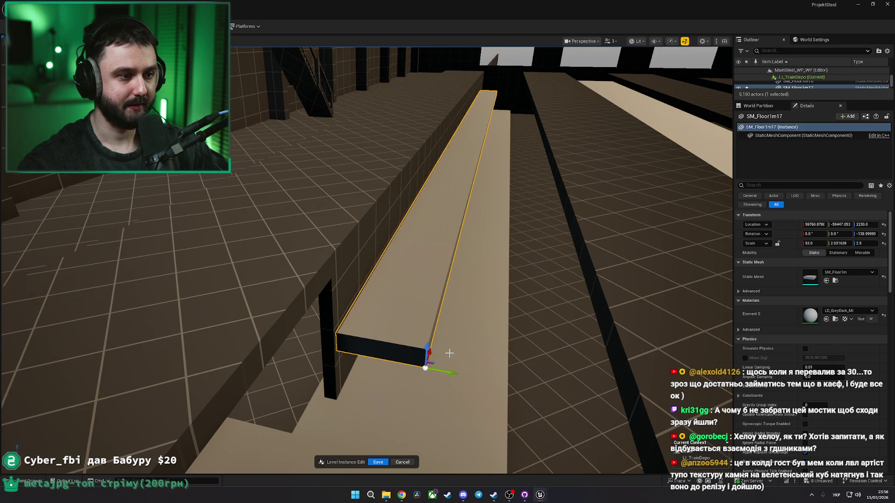
Step: Undo the slab edits and refocus on the long wall piece
{"action": "scroll", "coordinate": [427, 345], "scroll_direction": "up", "scroll_amount": 5}
{"action": "scroll", "coordinate": [426, 345], "scroll_direction": "down", "scroll_amount": 4}
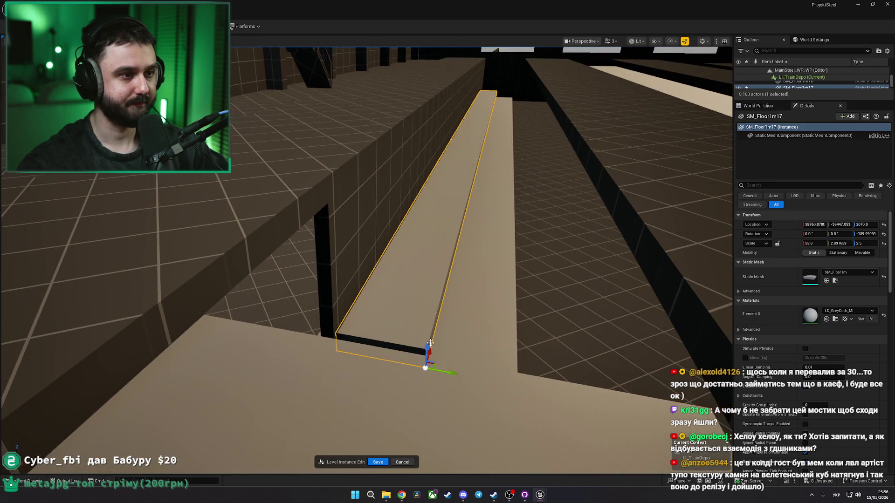
{"action": "left_click", "coordinate": [488, 304]}
{"action": "key", "text": "ctrl+z"}
{"action": "key", "text": "f"}
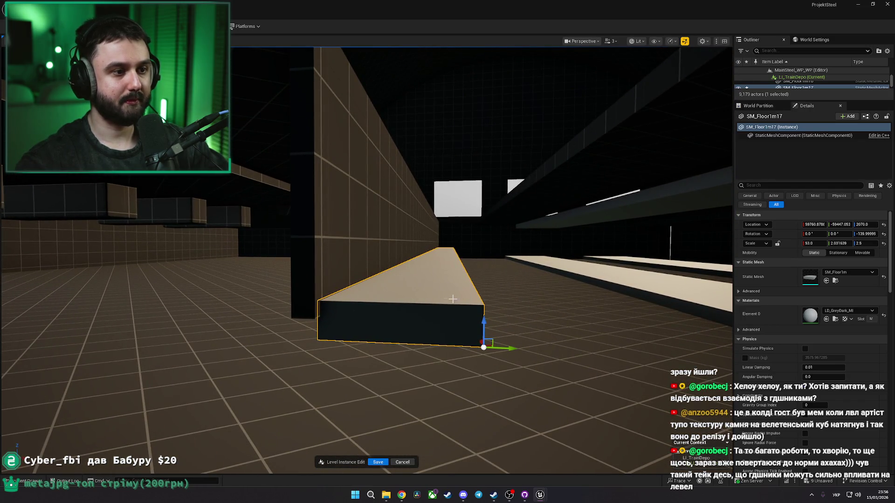
{"action": "key", "text": "ctrl+z"}
{"action": "key", "text": "f"}
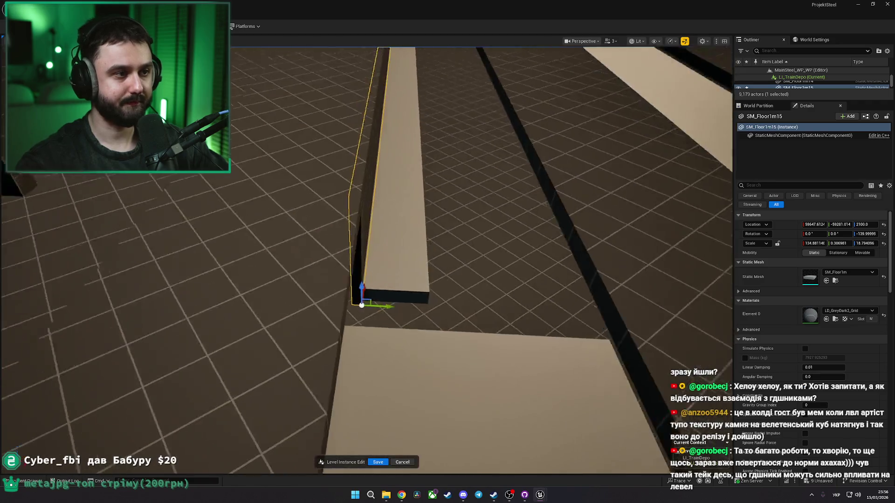
Step: Alt-drag a parallel copy of the wall along Y and select both pit walls
{"action": "left_click_drag", "start_coordinate": [387, 309], "coordinate": [459, 308]}
{"action": "left_click", "coordinate": [400, 281], "text": "ctrl"}
{"action": "key", "text": "f"}
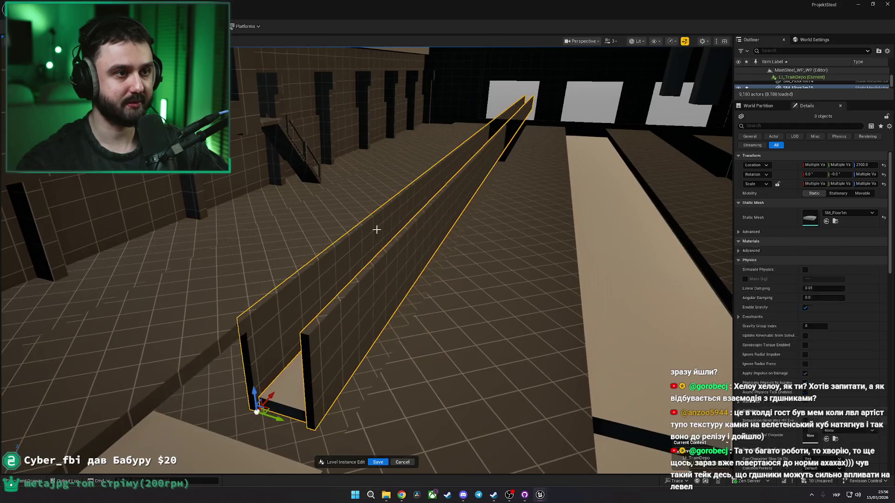
{"action": "key", "text": "ctrl+z"}
{"action": "key", "text": "ctrl+z"}
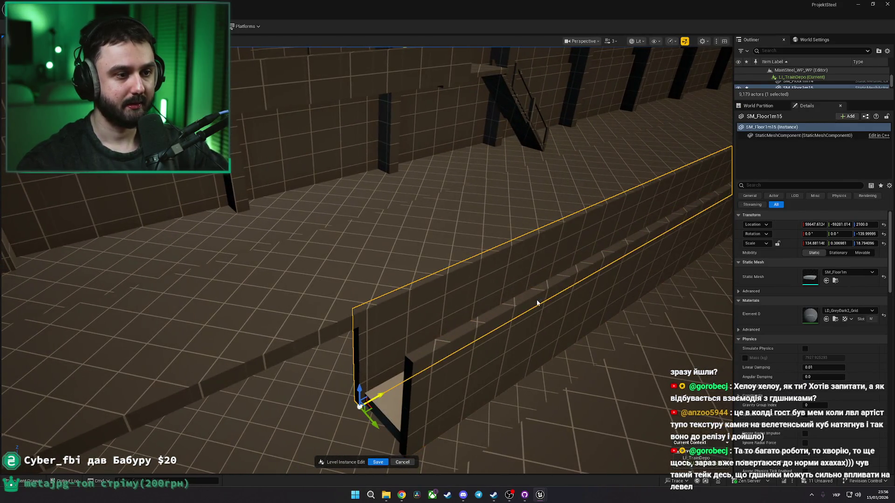
{"action": "left_click", "coordinate": [407, 368], "text": "ctrl"}
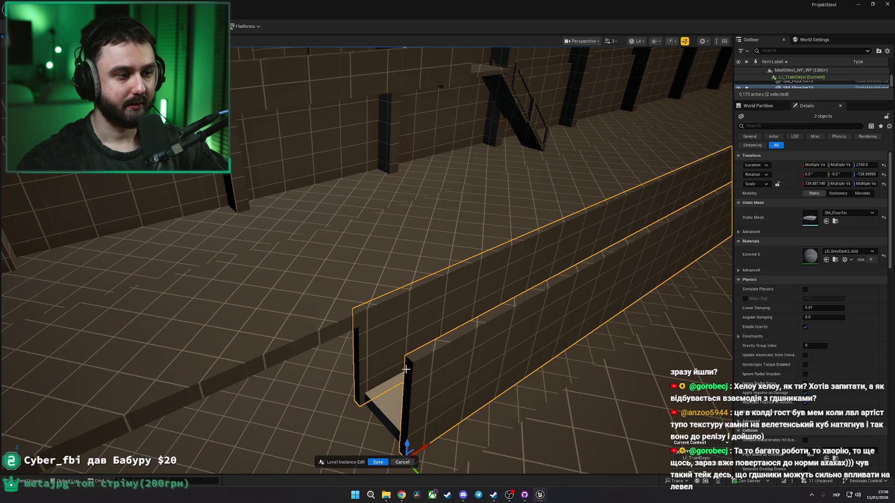
{"action": "key", "text": "alt+Tab"}
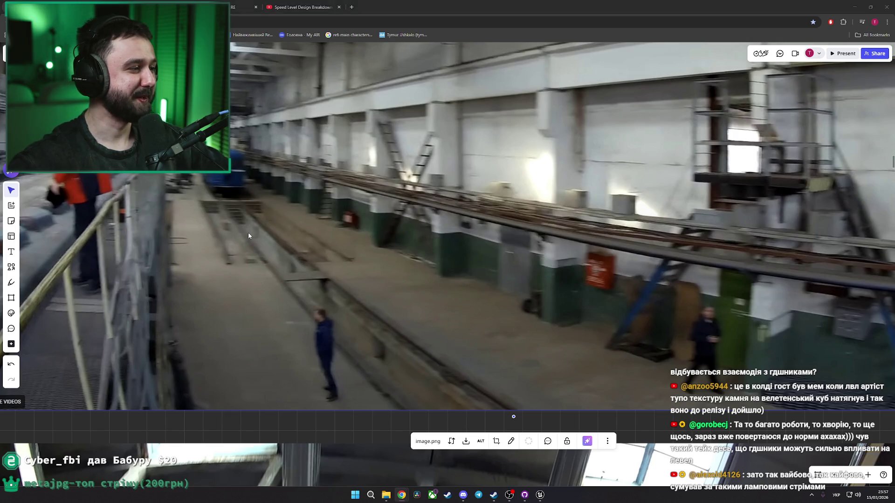
Step: After reviewing the Miro rail-pit and overhead-pipe photo, return to the Unreal level
{"action": "key", "text": "alt+Tab"}
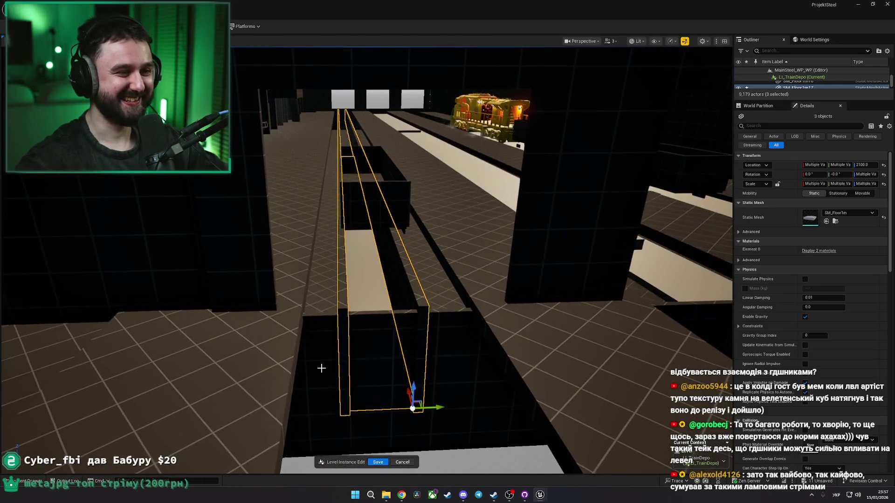
Step: Delete the leftover black box sitting on the corridor floor
{"action": "left_click", "coordinate": [304, 322]}
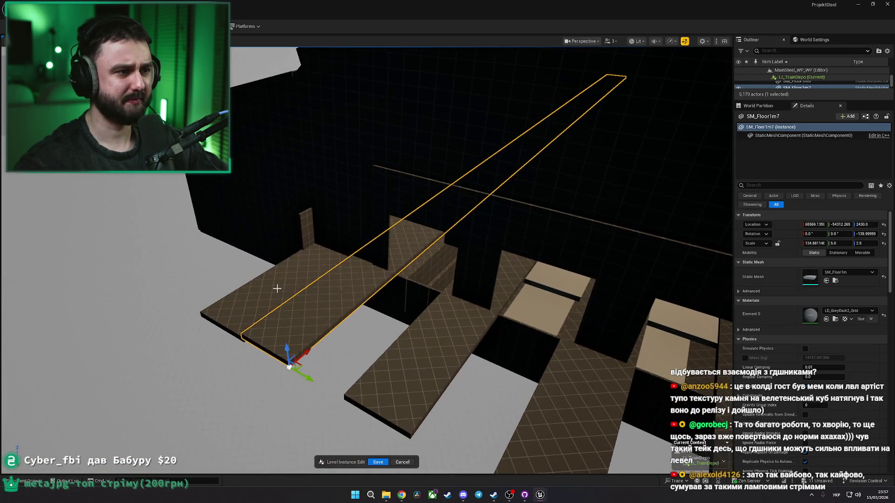
{"action": "left_click", "coordinate": [277, 288]}
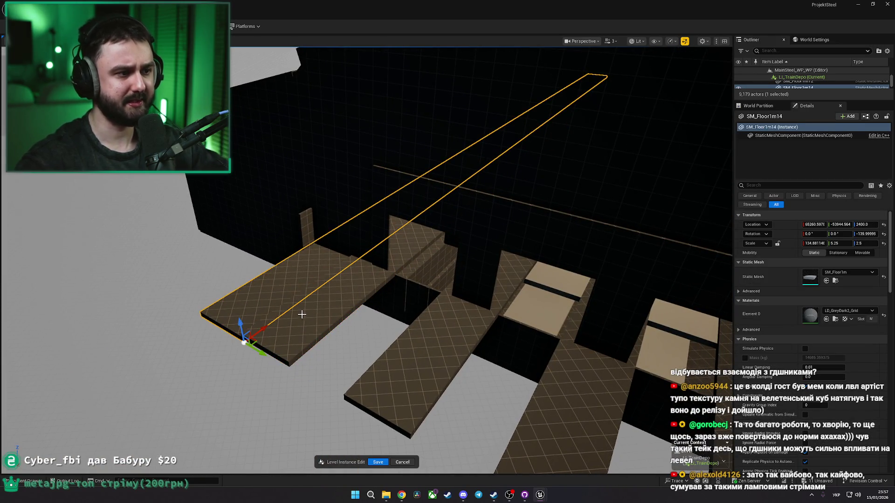
{"action": "left_click", "coordinate": [302, 315], "text": "ctrl"}
{"action": "key", "text": "w"}
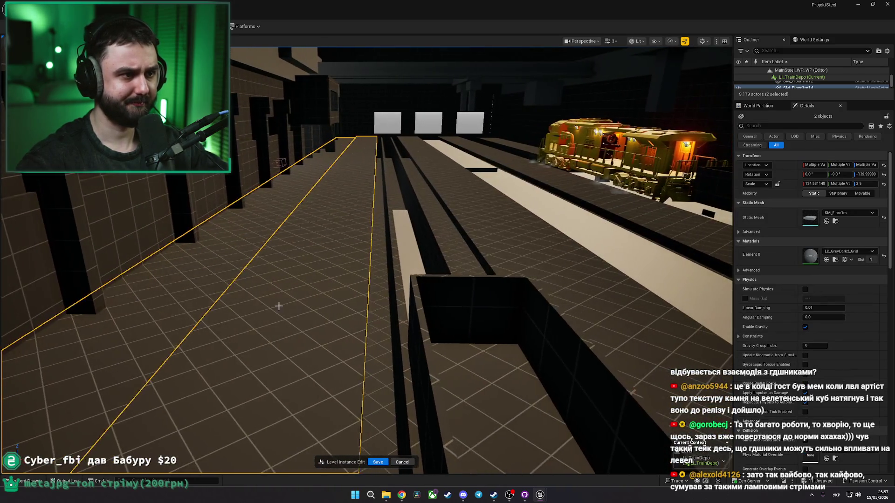
{"action": "left_click", "coordinate": [446, 315]}
{"action": "key", "text": "Delete"}
{"action": "key", "text": "w"}
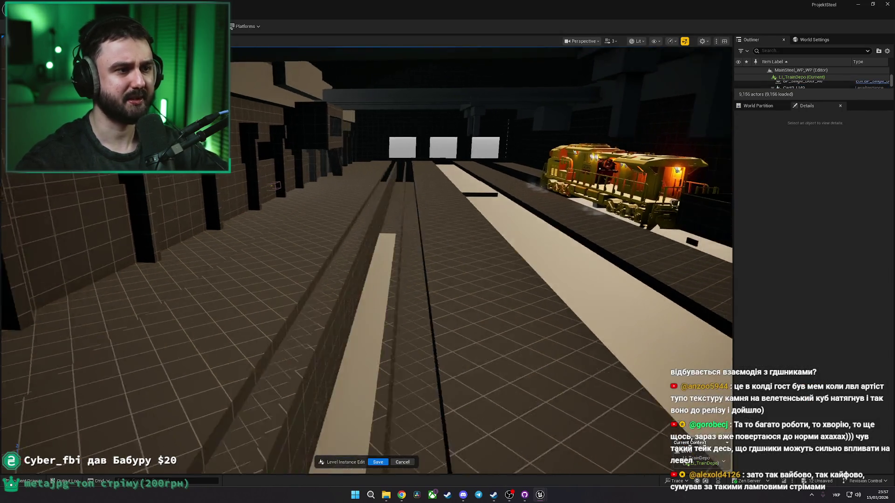
Step: Fly down the corridor to inspect the pit floor strips and the upper strip
{"action": "left_click", "coordinate": [444, 289]}
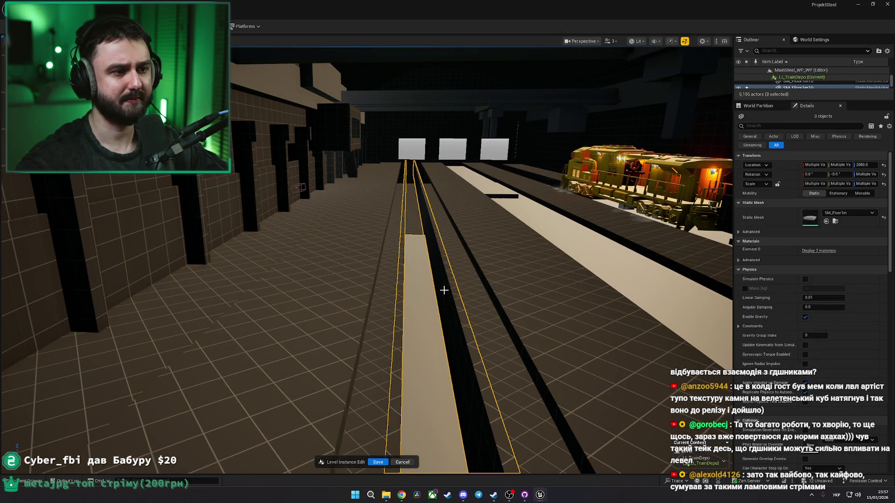
{"action": "key", "text": "w"}
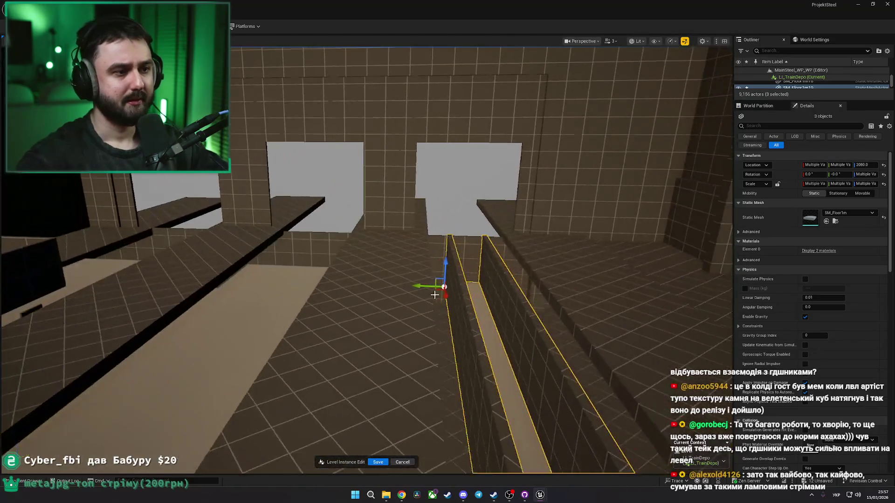
{"action": "key", "text": "w"}
{"action": "key", "text": "a"}
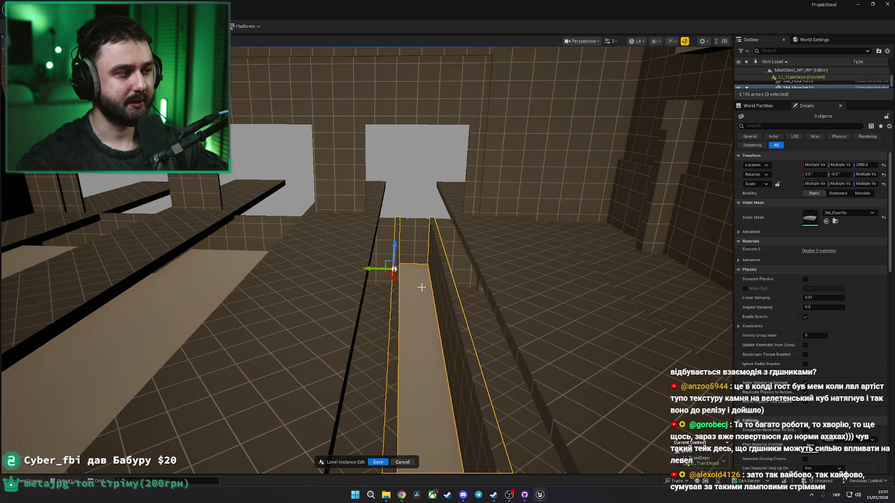
{"action": "key", "text": "s"}
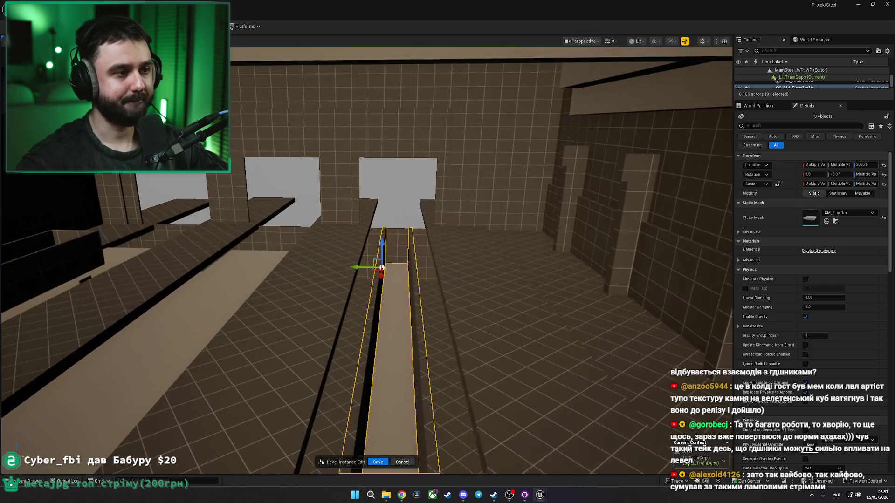
{"action": "left_click_drag", "start_coordinate": [381, 268], "coordinate": [261, 299]}
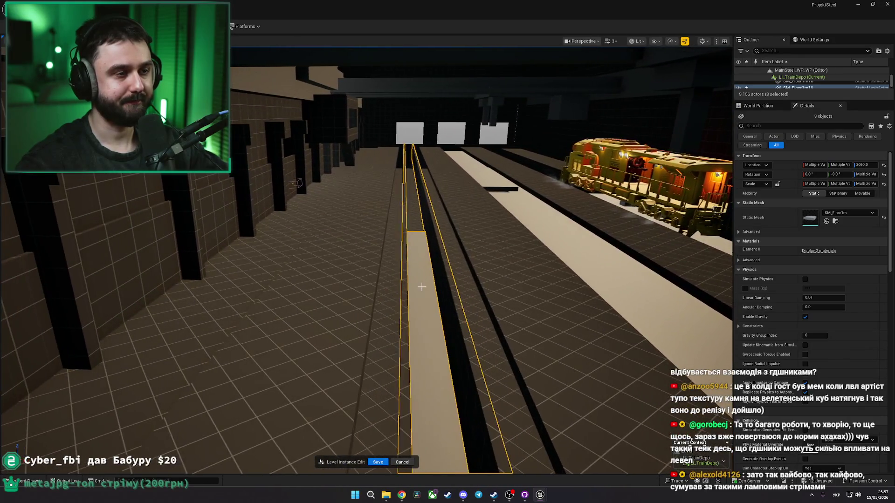
{"action": "left_click", "coordinate": [422, 287]}
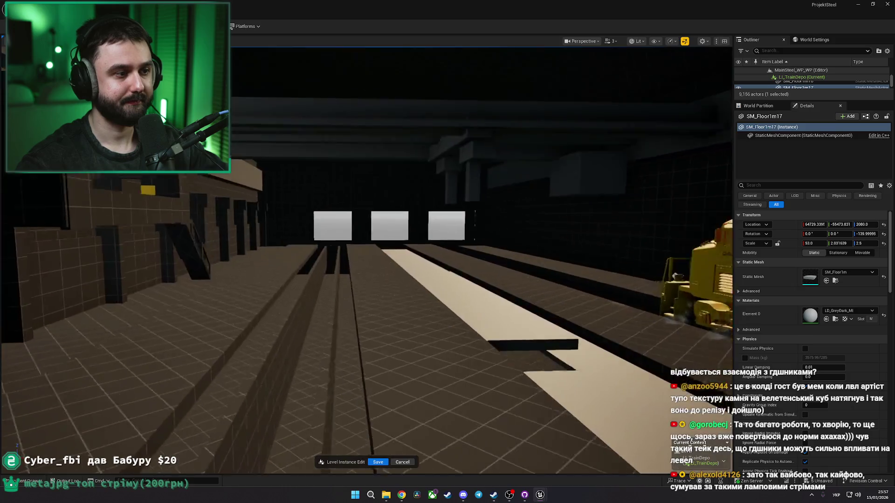
{"action": "mouse_move", "coordinate": [421, 287]}
{"action": "left_mouse_down"}
{"action": "mouse_move", "coordinate": [503, 282]}
{"action": "mouse_move", "coordinate": [343, 200]}
{"action": "mouse_move", "coordinate": [363, 187]}
{"action": "left_mouse_up"}
{"action": "left_click", "coordinate": [344, 200]}
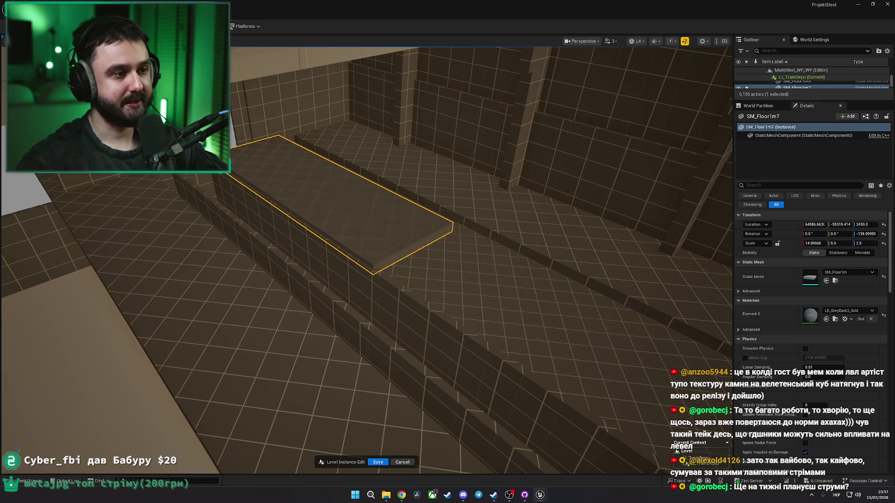
Step: Scale both long pit walls down along X into short end pieces (about 15.8)
{"action": "left_click", "coordinate": [308, 234]}
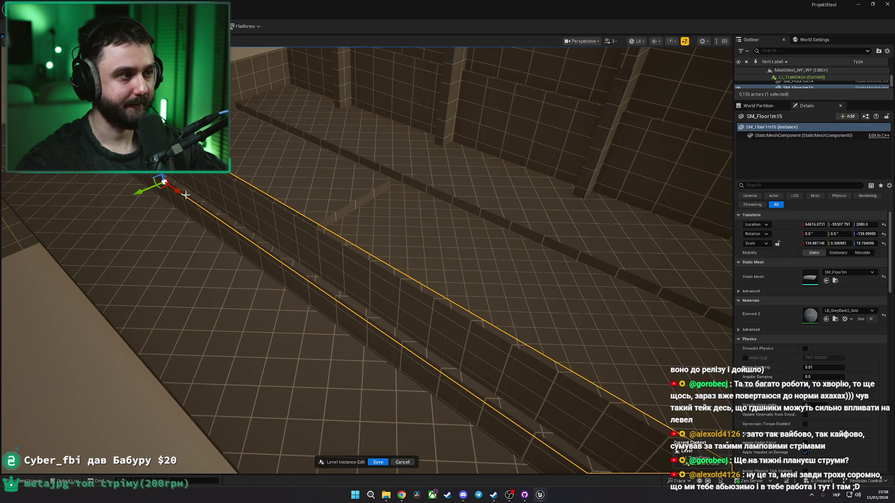
{"action": "left_click_drag", "start_coordinate": [186, 194], "coordinate": [181, 192]}
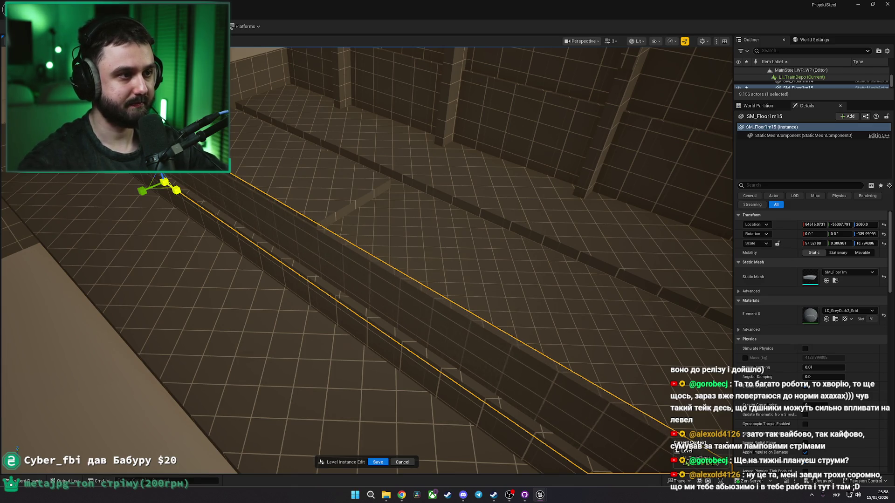
{"action": "left_click_drag", "start_coordinate": [177, 190], "coordinate": [172, 189]}
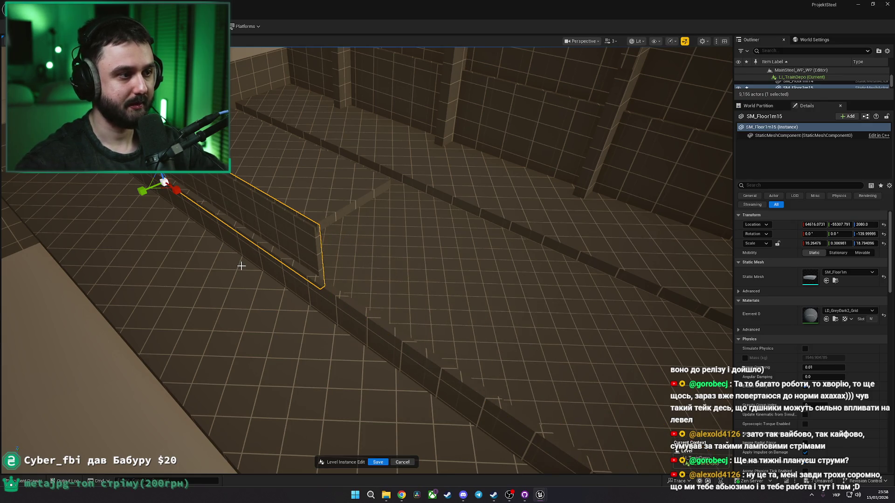
{"action": "left_click", "coordinate": [265, 261]}
{"action": "left_click_drag", "start_coordinate": [172, 189], "coordinate": [165, 187]}
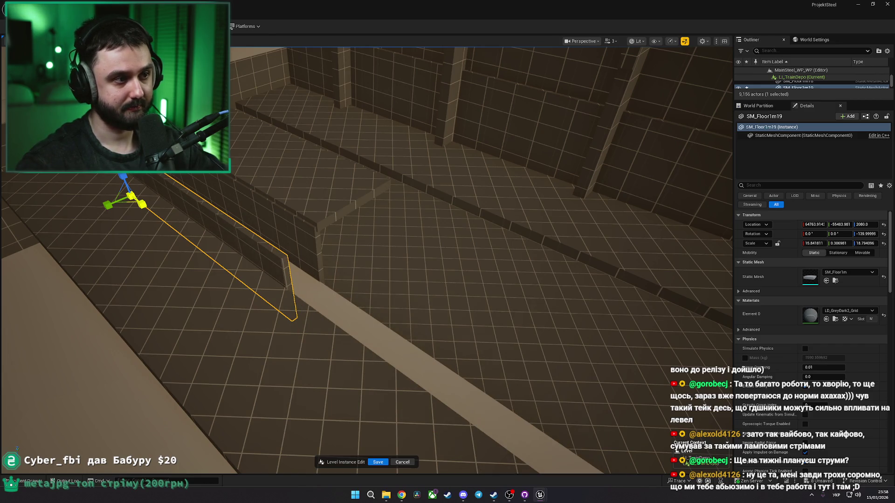
Step: Select the floor strip and pit-end slab, comparing against the Miro depot photo
{"action": "left_click", "coordinate": [186, 218]}
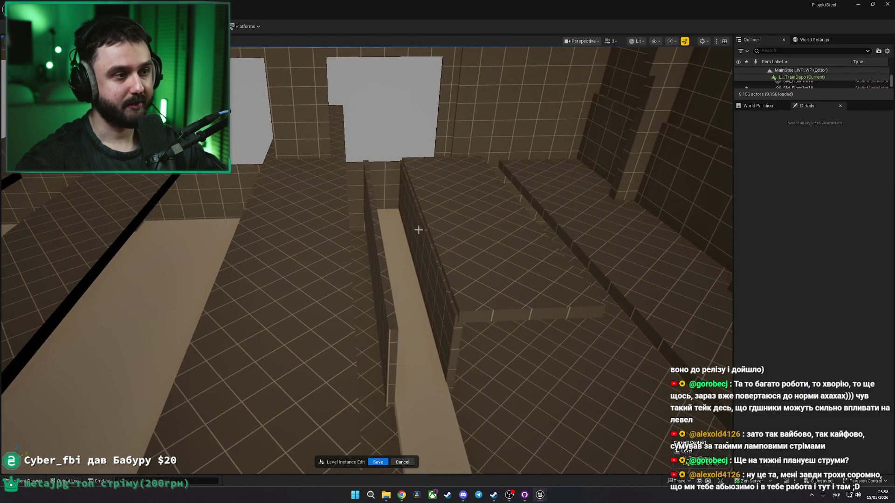
{"action": "left_click", "coordinate": [332, 217]}
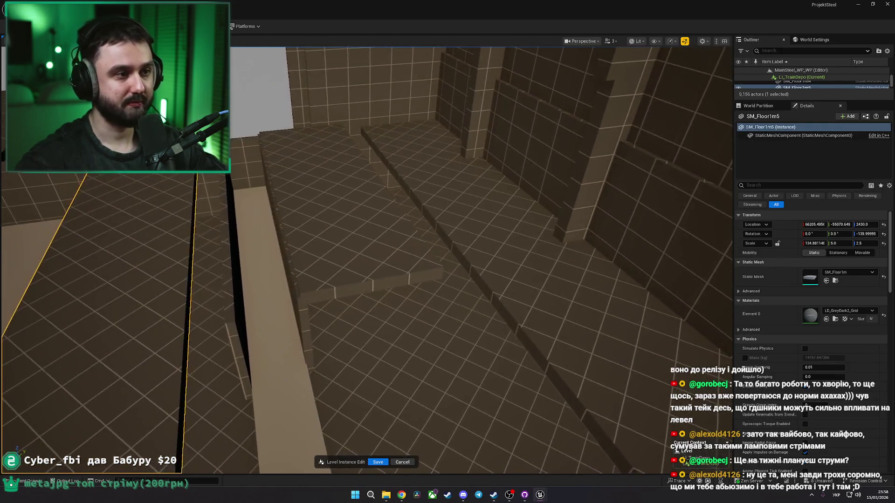
{"action": "left_click", "coordinate": [419, 208]}
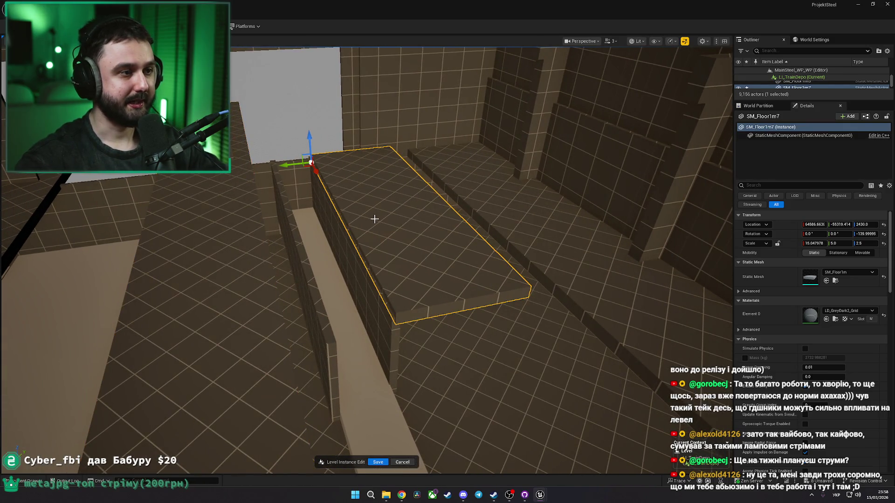
{"action": "key", "text": "alt+Tab"}
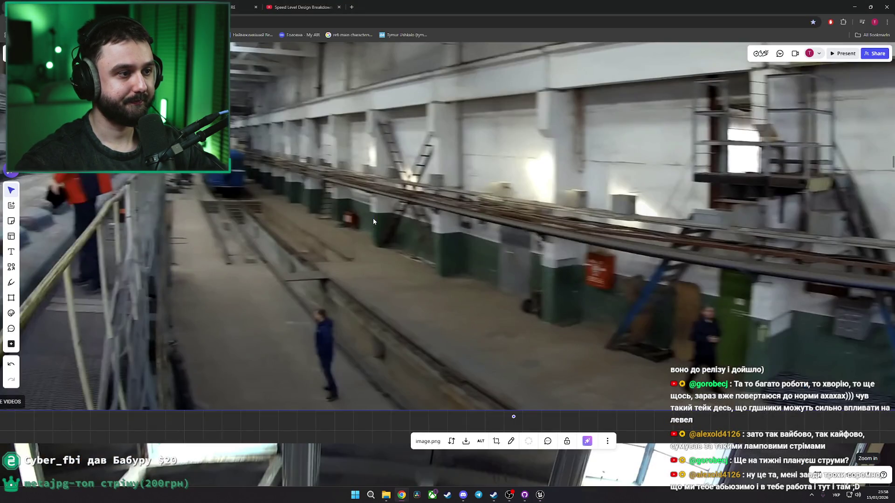
{"action": "key", "text": "alt+Tab"}
{"action": "key", "text": "alt+Tab"}
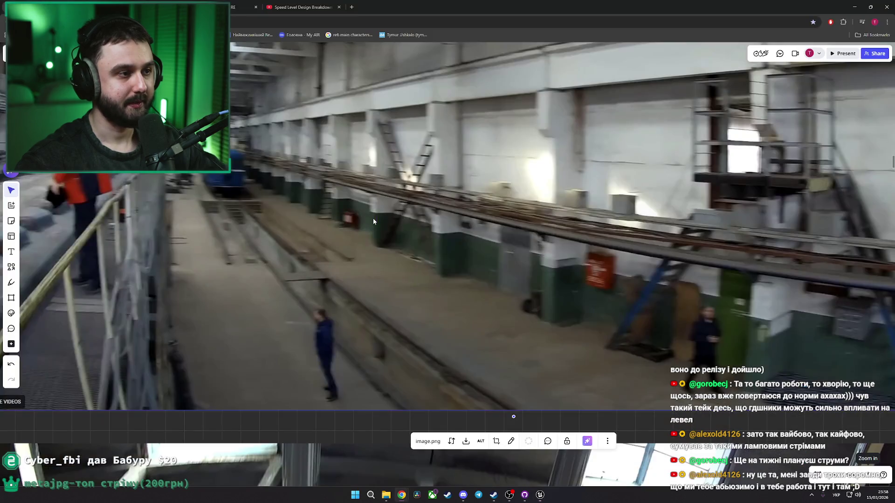
{"action": "key", "text": "alt+Tab"}
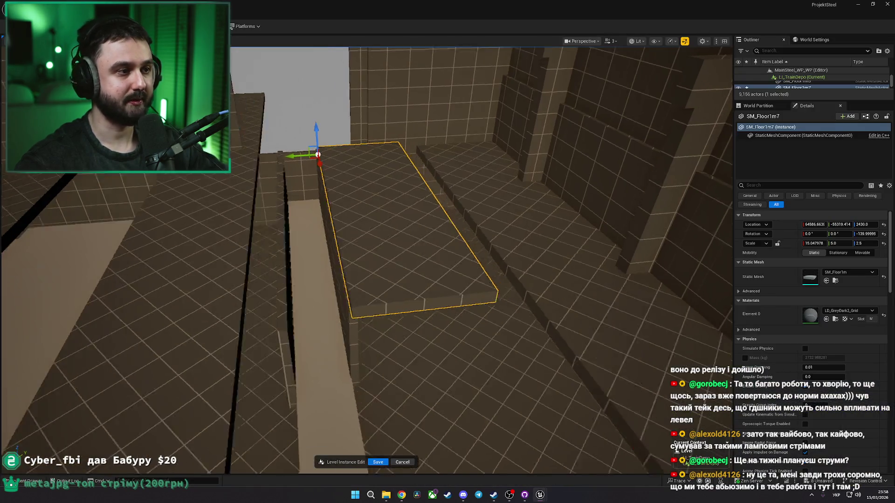
Step: Shorten the long pit-edge piece to about half its length
{"action": "left_click", "coordinate": [388, 220], "text": "ctrl"}
{"action": "left_click", "coordinate": [339, 228], "text": "ctrl"}
{"action": "left_click", "coordinate": [360, 260], "text": "ctrl"}
{"action": "key", "text": "f"}
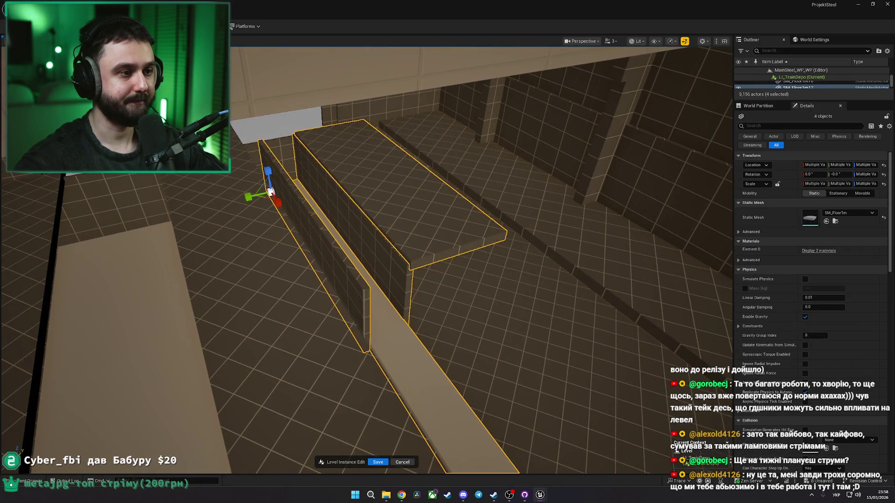
{"action": "left_click", "coordinate": [325, 247]}
{"action": "key", "text": "f"}
{"action": "scroll", "coordinate": [282, 235], "scroll_direction": "down", "scroll_amount": 5}
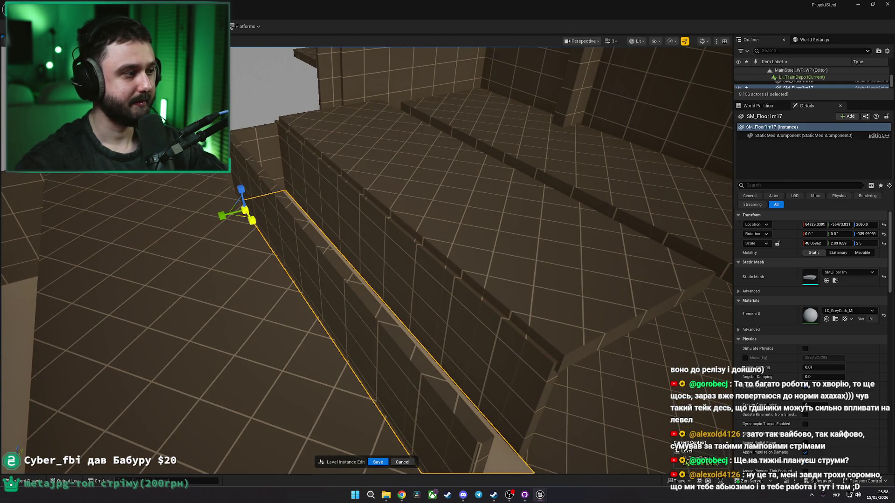
{"action": "left_click_drag", "start_coordinate": [251, 220], "coordinate": [250, 220]}
Step: Copy the slab and pit walls alongside, delete the extra slab, and copy the walls again
{"action": "left_click", "coordinate": [349, 194], "text": "ctrl"}
{"action": "left_click", "coordinate": [333, 257], "text": "ctrl"}
{"action": "left_click", "coordinate": [277, 236], "text": "ctrl"}
{"action": "mouse_move", "coordinate": [276, 199]}
{"action": "left_mouse_down"}
{"action": "mouse_move", "coordinate": [280, 281]}
{"action": "mouse_move", "coordinate": [266, 289]}
{"action": "mouse_move", "coordinate": [251, 244]}
{"action": "left_mouse_up"}
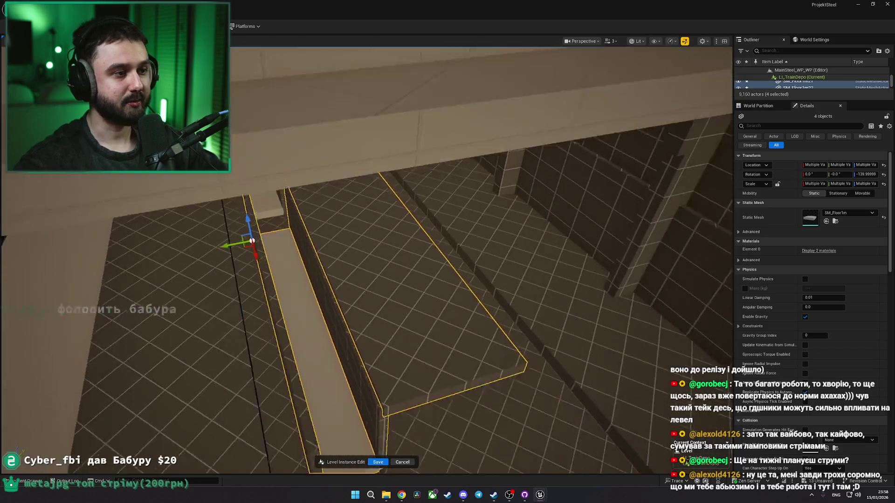
{"action": "left_click", "coordinate": [341, 185]}
{"action": "key", "text": "Delete"}
{"action": "left_click", "coordinate": [344, 198]}
{"action": "left_click", "coordinate": [291, 195], "text": "ctrl"}
{"action": "mouse_move", "coordinate": [262, 186]}
{"action": "left_mouse_down"}
{"action": "mouse_move", "coordinate": [310, 187]}
{"action": "mouse_move", "coordinate": [203, 184]}
{"action": "left_mouse_up"}
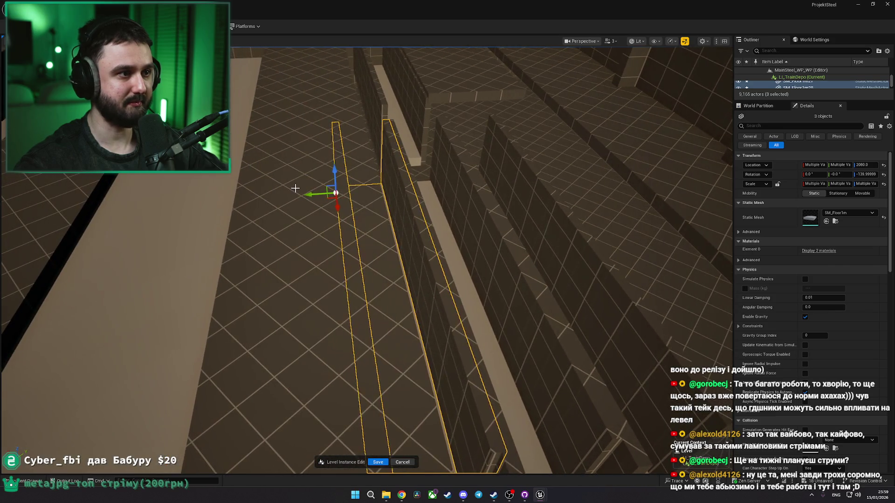
Step: Narrow the long raised floor strip SM_Floor1m5 to Y scale about 3.68
{"action": "left_click", "coordinate": [300, 191]}
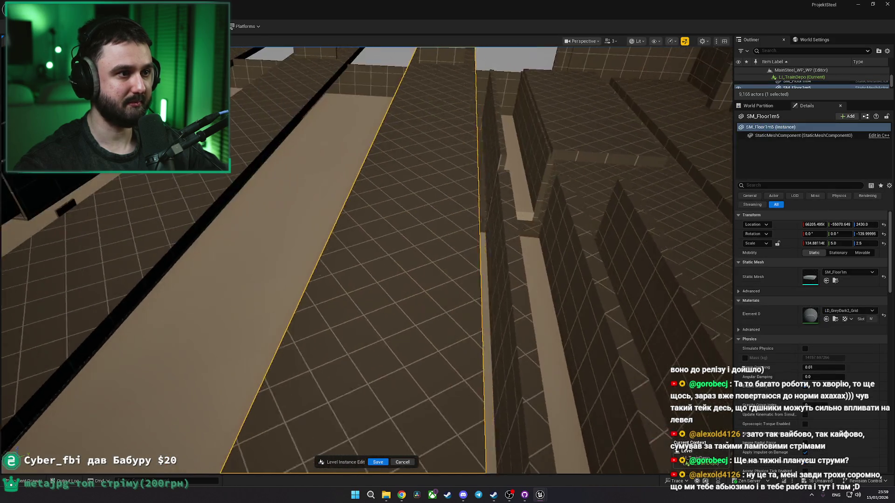
{"action": "key", "text": "alt+Tab"}
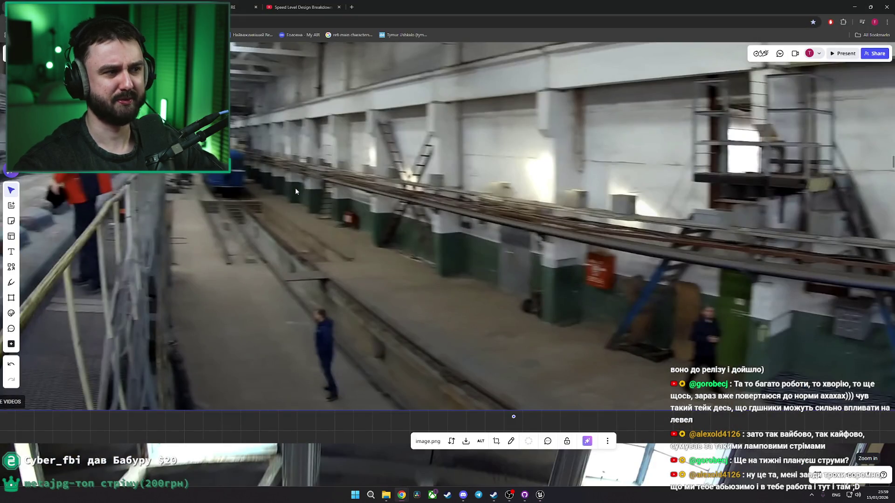
{"action": "key", "text": "alt+Tab"}
{"action": "scroll", "coordinate": [295, 187], "scroll_direction": "down", "scroll_amount": 5}
{"action": "left_click_drag", "start_coordinate": [559, 67], "coordinate": [579, 70]}
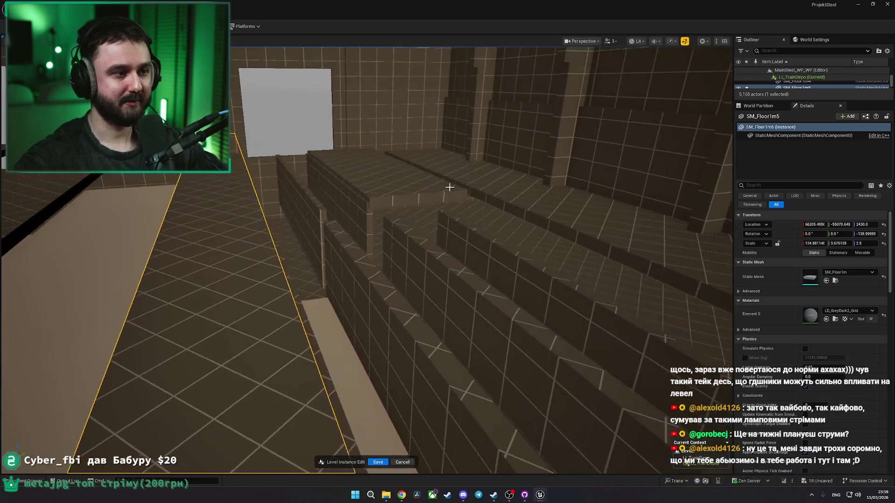
Step: Inspect the thin strips between the pits and delete the duplicated pit wall
{"action": "left_click", "coordinate": [338, 241]}
{"action": "left_click_drag", "start_coordinate": [338, 241], "coordinate": [270, 218]}
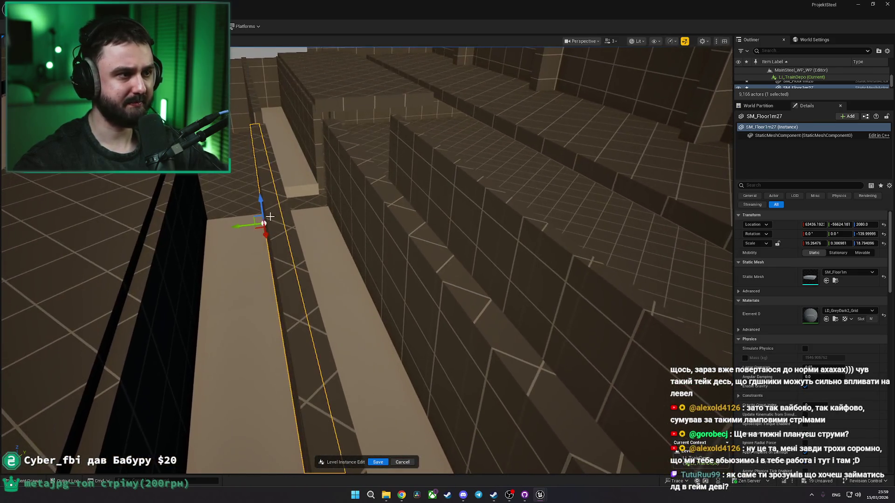
{"action": "left_click", "coordinate": [279, 197], "text": "ctrl"}
{"action": "left_click", "coordinate": [390, 200], "text": "ctrl"}
{"action": "left_click", "coordinate": [389, 186], "text": "ctrl"}
{"action": "mouse_move", "coordinate": [389, 186]}
{"action": "left_mouse_down"}
{"action": "mouse_move", "coordinate": [379, 268]}
{"action": "mouse_move", "coordinate": [469, 214]}
{"action": "mouse_move", "coordinate": [365, 279]}
{"action": "mouse_move", "coordinate": [409, 251]}
{"action": "left_mouse_up"}
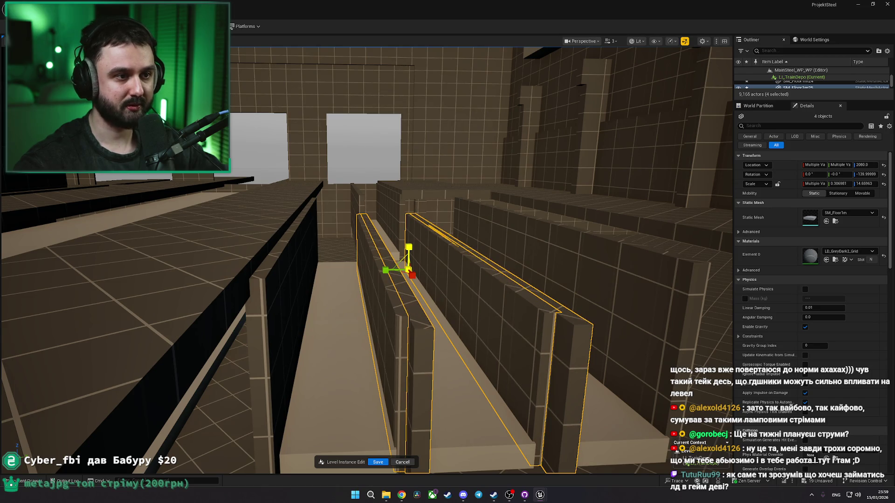
{"action": "left_click", "coordinate": [470, 230]}
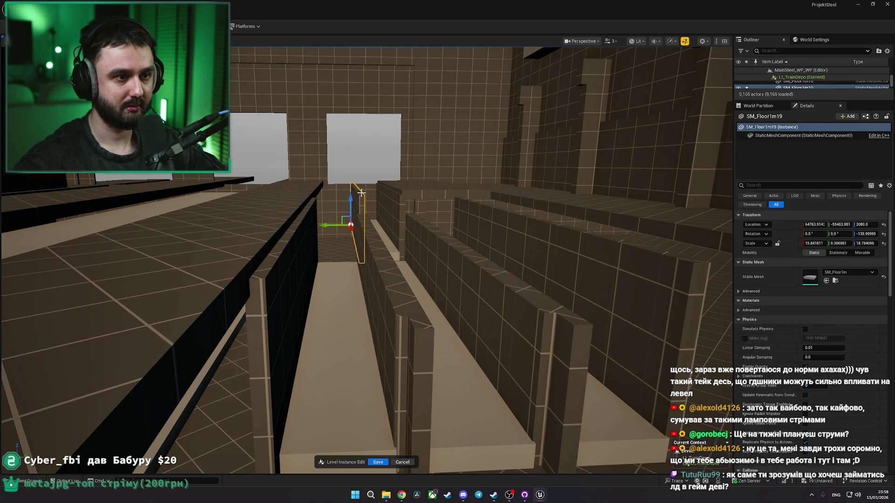
{"action": "mouse_move", "coordinate": [402, 253]}
{"action": "left_mouse_down"}
{"action": "mouse_move", "coordinate": [405, 243]}
{"action": "mouse_move", "coordinate": [402, 253]}
{"action": "mouse_move", "coordinate": [385, 228]}
{"action": "left_mouse_up"}
{"action": "key", "text": "Delete"}
Step: Reposition the bridging slab over the pit and narrow it across the gap
{"action": "left_click", "coordinate": [411, 176]}
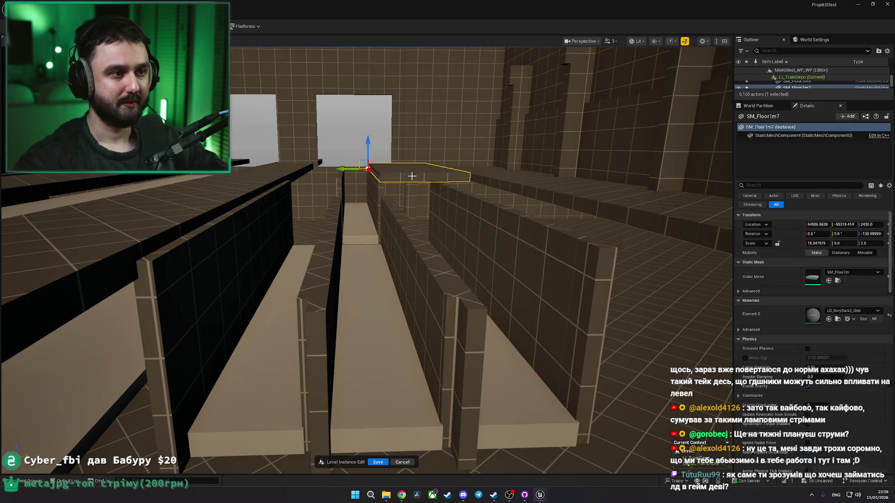
{"action": "mouse_move", "coordinate": [441, 221]}
{"action": "left_mouse_down"}
{"action": "mouse_move", "coordinate": [410, 182]}
{"action": "mouse_move", "coordinate": [369, 171]}
{"action": "mouse_move", "coordinate": [377, 200]}
{"action": "left_mouse_up"}
{"action": "key", "text": "ctrl+z"}
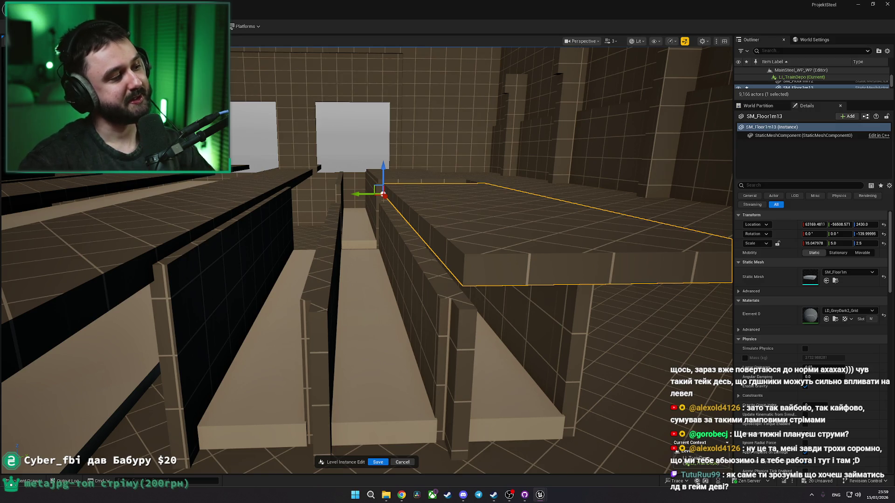
{"action": "mouse_move", "coordinate": [366, 195]}
{"action": "left_mouse_down"}
{"action": "mouse_move", "coordinate": [383, 183]}
{"action": "mouse_move", "coordinate": [381, 169]}
{"action": "mouse_move", "coordinate": [344, 141]}
{"action": "left_mouse_up"}
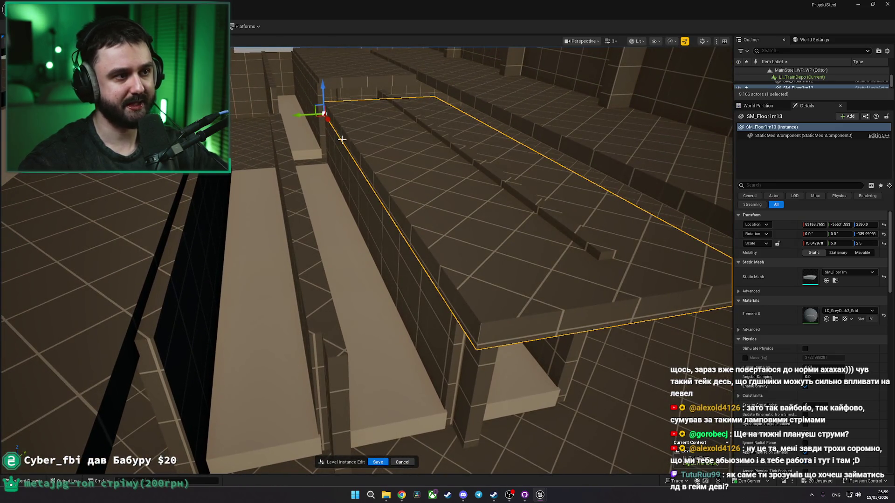
{"action": "mouse_move", "coordinate": [301, 115]}
{"action": "left_mouse_down"}
{"action": "mouse_move", "coordinate": [326, 121]}
{"action": "mouse_move", "coordinate": [308, 116]}
{"action": "left_mouse_up"}
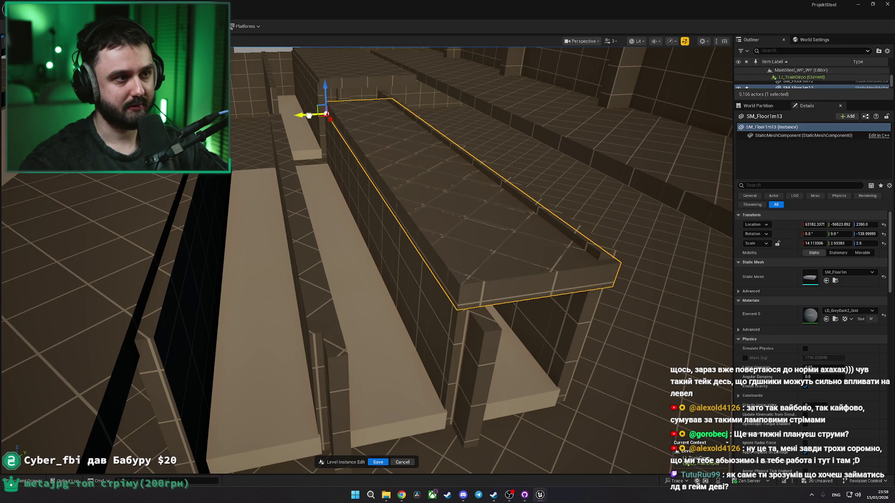
Step: Duplicate the bridging slab onto the next pit, reverting a trial wall lowering
{"action": "left_click", "coordinate": [432, 142]}
{"action": "key", "text": "f"}
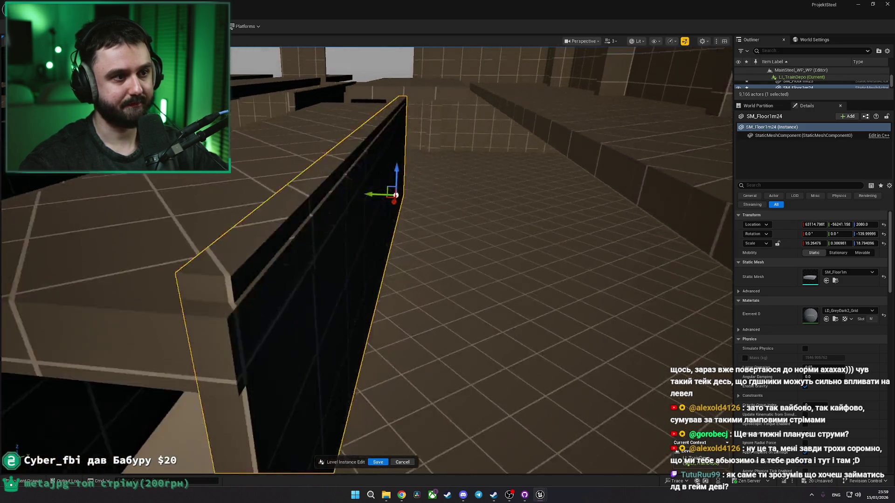
{"action": "left_click_drag", "start_coordinate": [391, 185], "coordinate": [391, 186]}
{"action": "key", "text": "ctrl+z"}
{"action": "key", "text": "ctrl+z"}
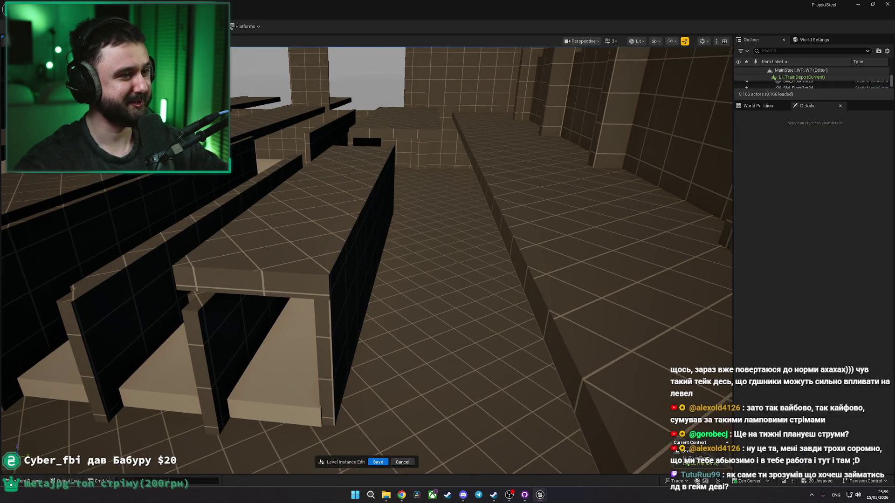
{"action": "left_click_drag", "start_coordinate": [368, 181], "coordinate": [268, 180]}
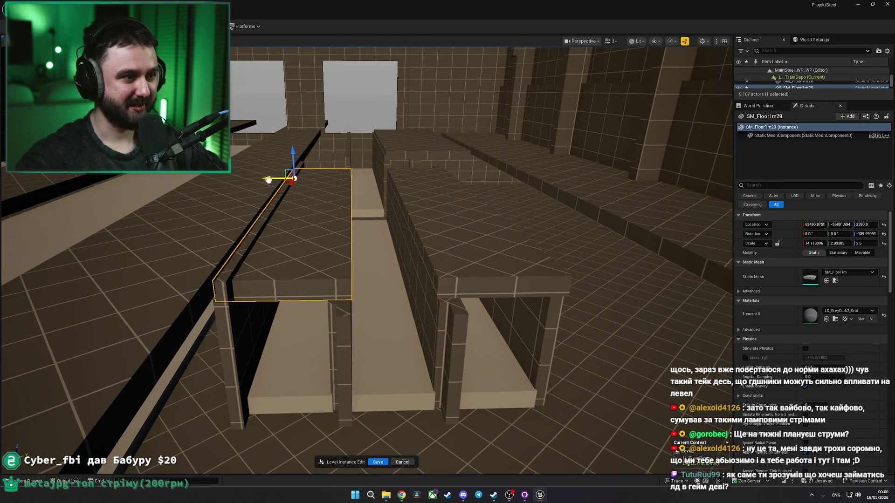
Step: Select the thin wall, floor pieces, slabs and bench of the pit assembly and shift them sideways
{"action": "left_click", "coordinate": [259, 227]}
{"action": "key", "text": "f"}
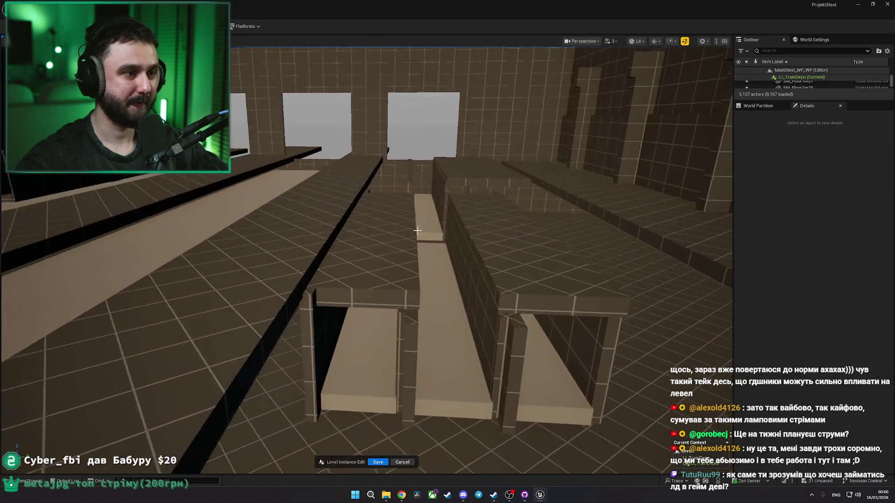
{"action": "left_click", "coordinate": [356, 309], "text": "ctrl"}
{"action": "left_click", "coordinate": [381, 330], "text": "ctrl"}
{"action": "left_click", "coordinate": [404, 332], "text": "ctrl"}
{"action": "left_click", "coordinate": [424, 332], "text": "ctrl"}
{"action": "left_click", "coordinate": [483, 317], "text": "ctrl"}
{"action": "left_click", "coordinate": [551, 321], "text": "ctrl"}
{"action": "left_click", "coordinate": [541, 351], "text": "ctrl"}
{"action": "left_click", "coordinate": [527, 349], "text": "ctrl"}
{"action": "left_click", "coordinate": [549, 315], "text": "ctrl"}
{"action": "left_click_drag", "start_coordinate": [460, 252], "coordinate": [440, 259]}
Step: Check the depot reference photo, then lower the two bridging slabs by 50 and 40 units
{"action": "key", "text": "alt+Tab"}
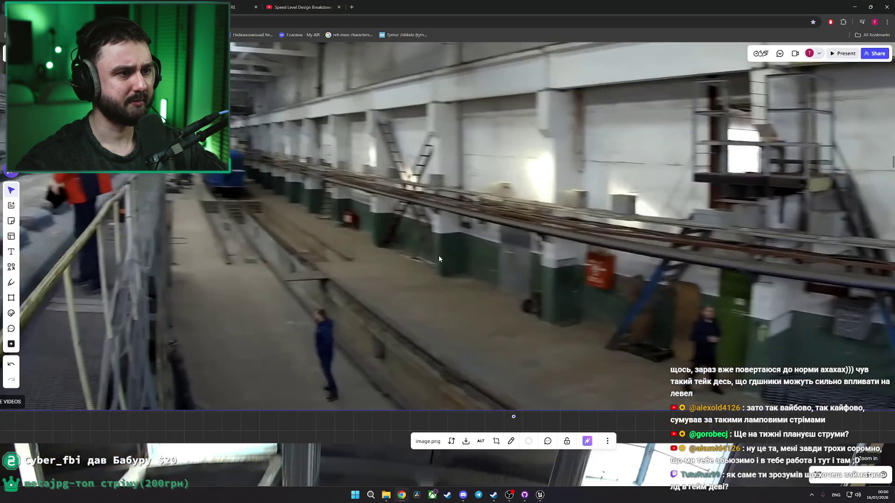
{"action": "key", "text": "alt+Tab"}
{"action": "left_click", "coordinate": [373, 196]}
{"action": "left_click_drag", "start_coordinate": [357, 161], "coordinate": [358, 182]}
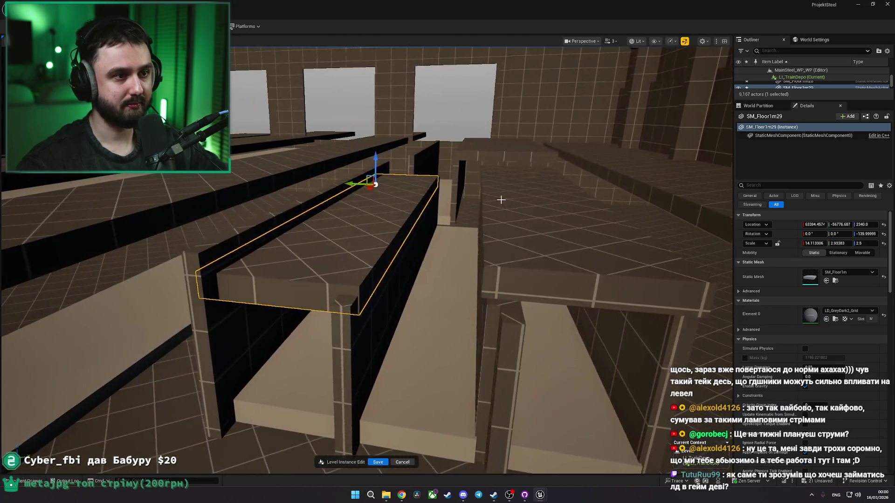
{"action": "left_click", "coordinate": [545, 213]}
{"action": "mouse_move", "coordinate": [483, 156]}
{"action": "left_mouse_down"}
{"action": "mouse_move", "coordinate": [483, 210]}
{"action": "mouse_move", "coordinate": [527, 262]}
{"action": "left_mouse_up"}
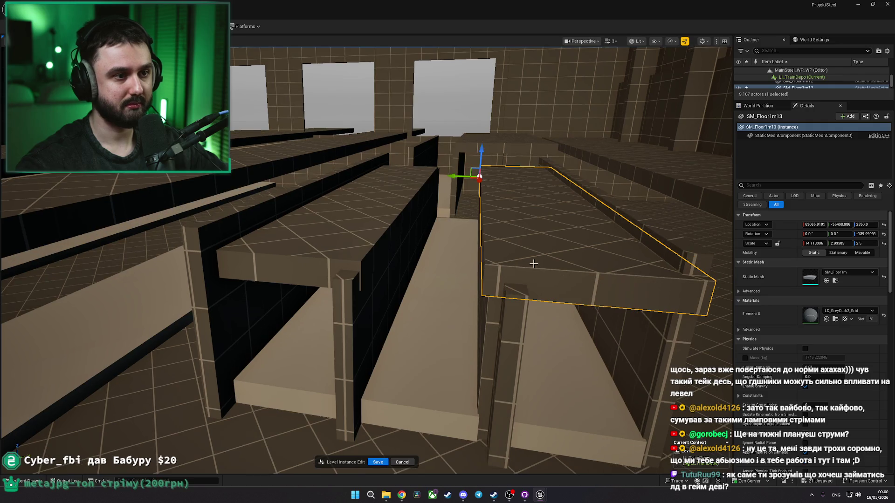
Step: Narrow the two thin wall pieces beneath the bridging slabs slightly
{"action": "left_click", "coordinate": [625, 230]}
{"action": "left_click", "coordinate": [607, 252]}
{"action": "left_click", "coordinate": [565, 333]}
{"action": "left_click", "coordinate": [511, 350]}
{"action": "left_click", "coordinate": [512, 351]}
{"action": "key", "text": "f"}
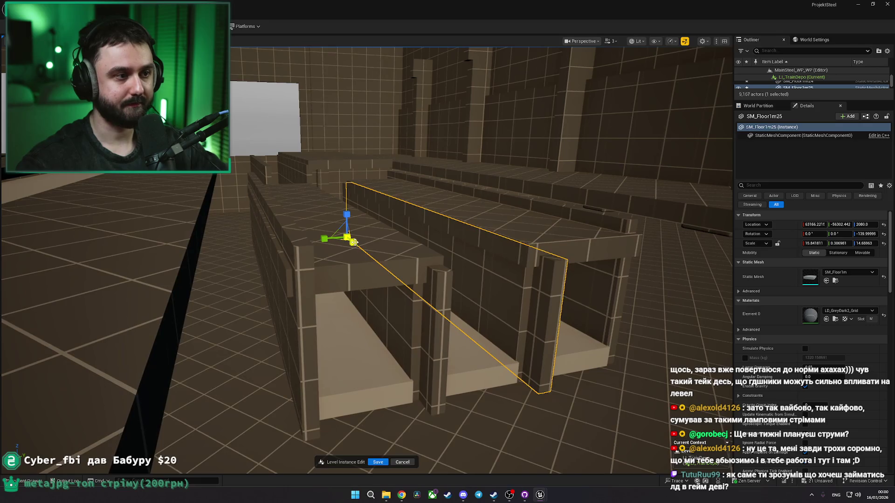
{"action": "left_click_drag", "start_coordinate": [813, 244], "coordinate": [810, 243]}
{"action": "left_click", "coordinate": [423, 304]}
{"action": "left_click_drag", "start_coordinate": [312, 246], "coordinate": [305, 242]}
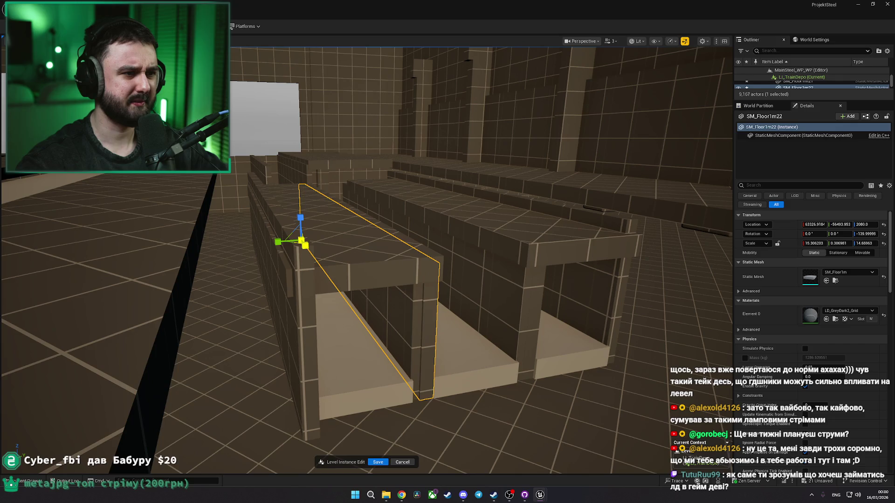
Step: Nudge the top pit slab sideways and shorten the other bench's top slab
{"action": "left_click", "coordinate": [264, 216]}
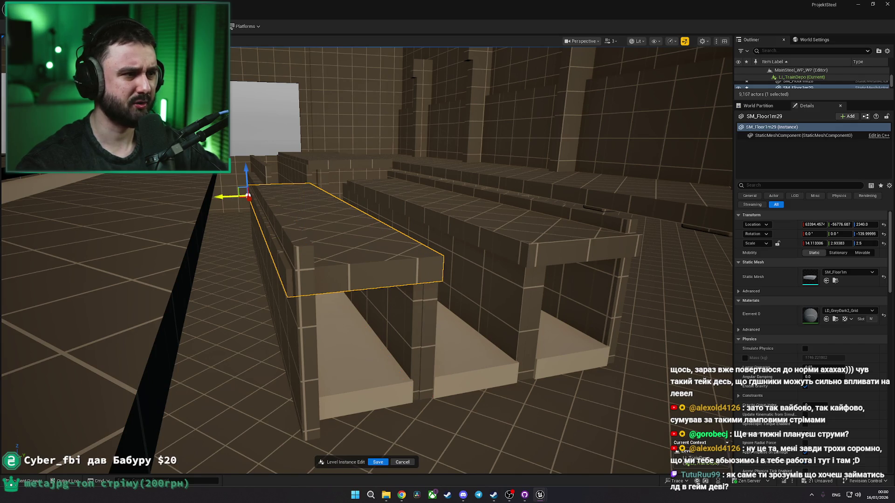
{"action": "left_click_drag", "start_coordinate": [224, 197], "coordinate": [219, 198]}
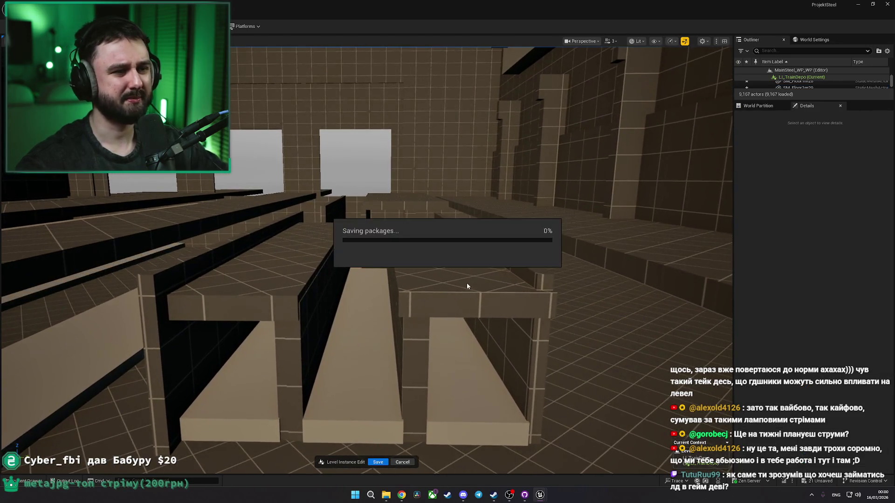
{"action": "left_click", "coordinate": [494, 284]}
{"action": "left_click_drag", "start_coordinate": [381, 237], "coordinate": [360, 230]}
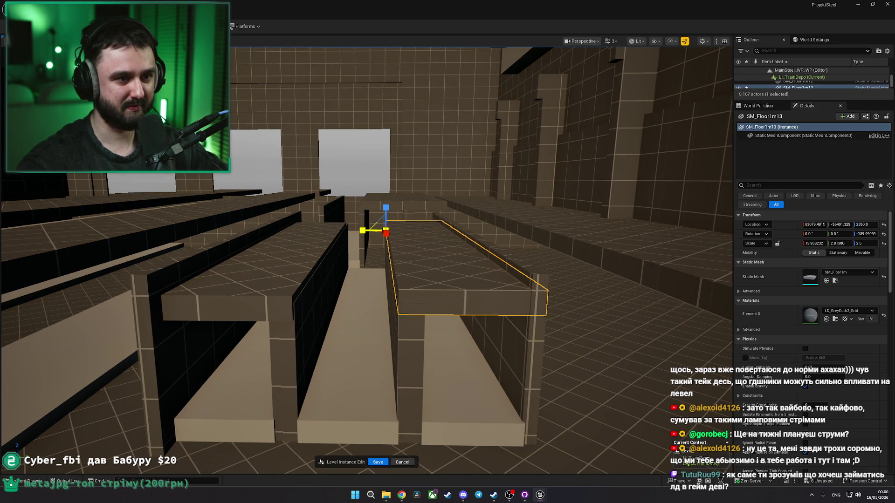
Step: Select the bench slabs, bench legs, left bench top and middle floor slab
{"action": "left_click", "coordinate": [432, 279]}
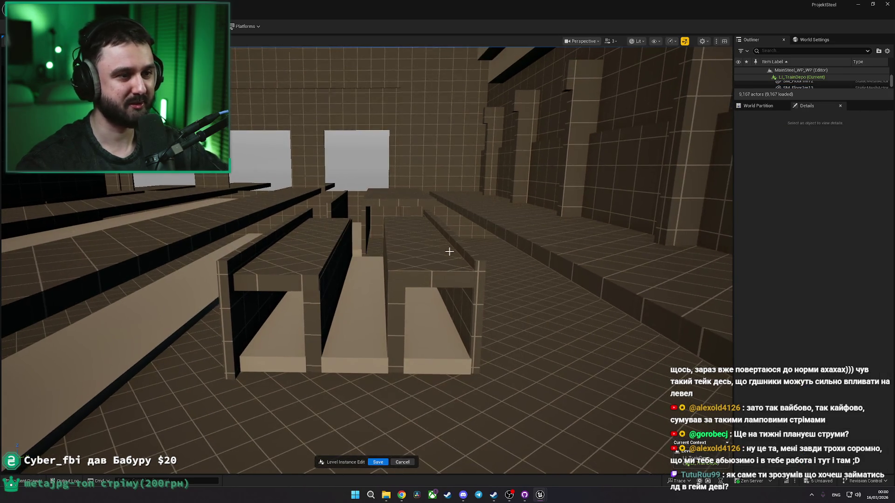
{"action": "left_click", "coordinate": [460, 264]}
{"action": "left_click", "coordinate": [449, 342], "text": "ctrl"}
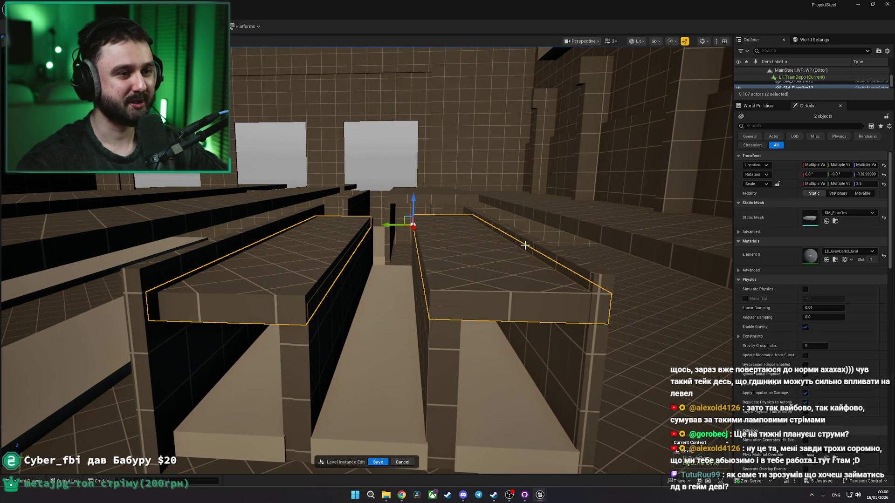
{"action": "left_click", "coordinate": [449, 341], "text": "ctrl"}
{"action": "left_click", "coordinate": [332, 321], "text": "ctrl"}
{"action": "left_click", "coordinate": [361, 275], "text": "ctrl"}
{"action": "left_click", "coordinate": [226, 276], "text": "ctrl"}
{"action": "left_click", "coordinate": [226, 276], "text": "ctrl"}
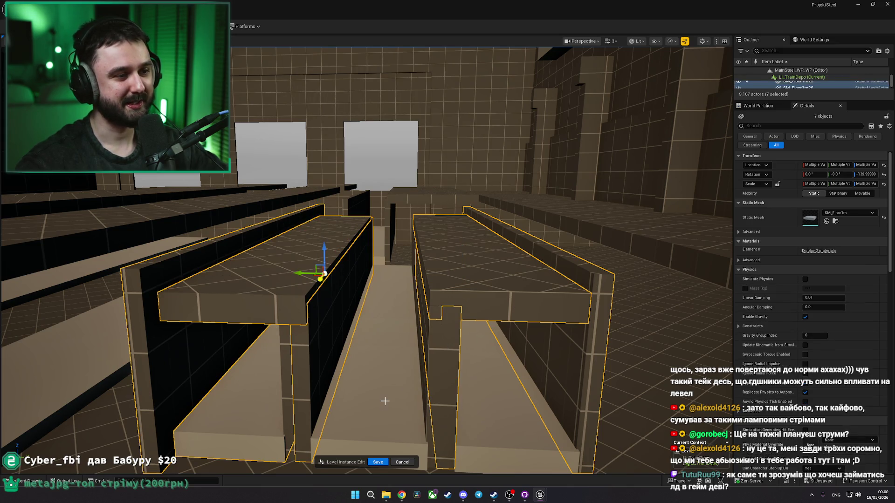
{"action": "left_click", "coordinate": [380, 403], "text": "ctrl"}
{"action": "key", "text": "f"}
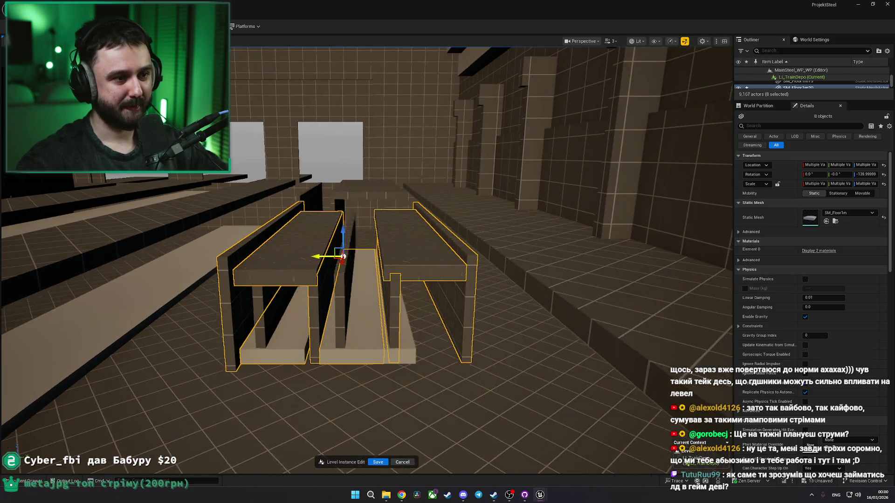
Step: Refine the bench selection and try moving the benches sideways, then undo it
{"action": "left_click", "coordinate": [335, 307], "text": "ctrl"}
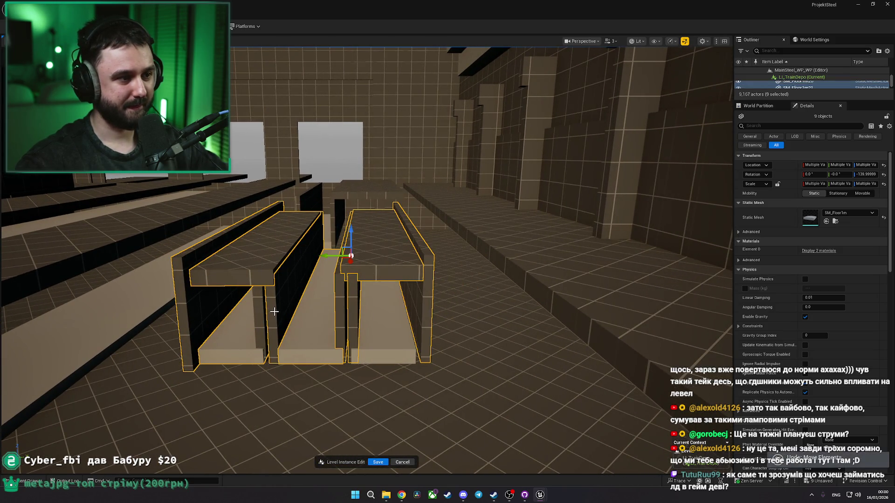
{"action": "left_click", "coordinate": [304, 335], "text": "ctrl"}
{"action": "left_click", "coordinate": [302, 311], "text": "ctrl"}
{"action": "left_click", "coordinate": [237, 339], "text": "ctrl"}
{"action": "left_click", "coordinate": [247, 331], "text": "ctrl"}
{"action": "left_click_drag", "start_coordinate": [260, 258], "coordinate": [170, 259]}
{"action": "key", "text": "ctrl+z"}
Step: Delete the thin side plank SM_Floor1m27, leaving the bench slabs in place
{"action": "left_click", "coordinate": [360, 307]}
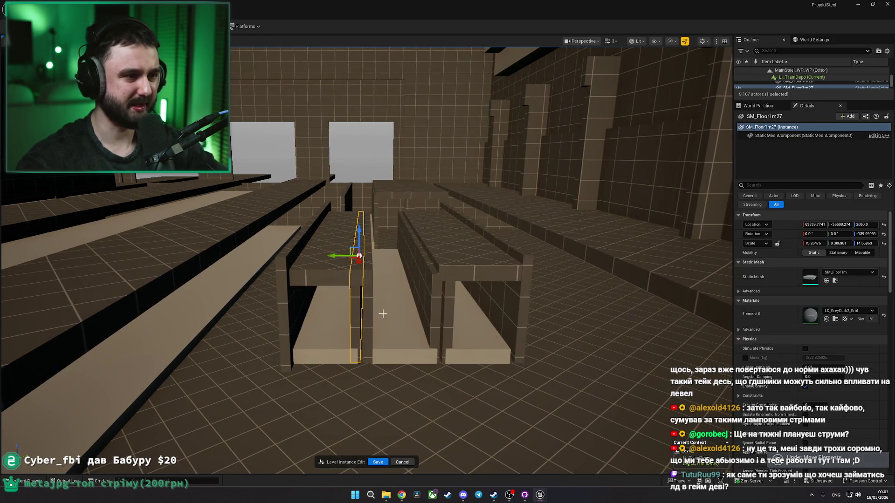
{"action": "key", "text": "Delete"}
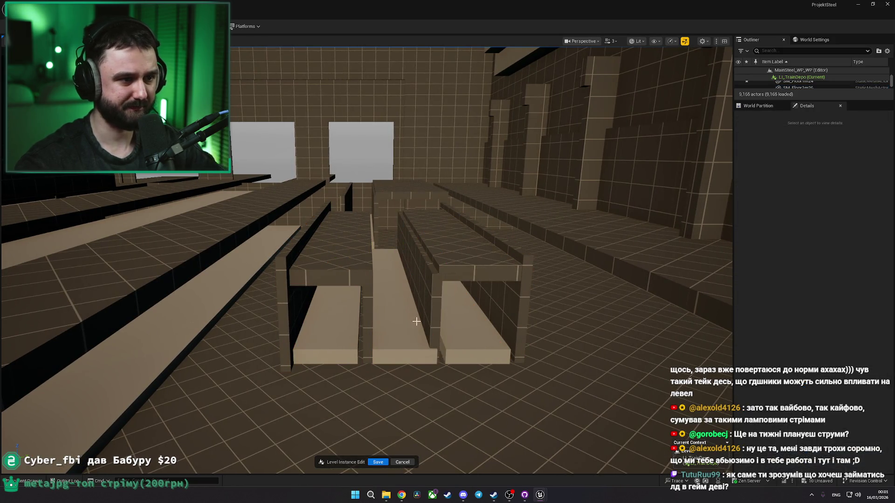
{"action": "left_click", "coordinate": [286, 315]}
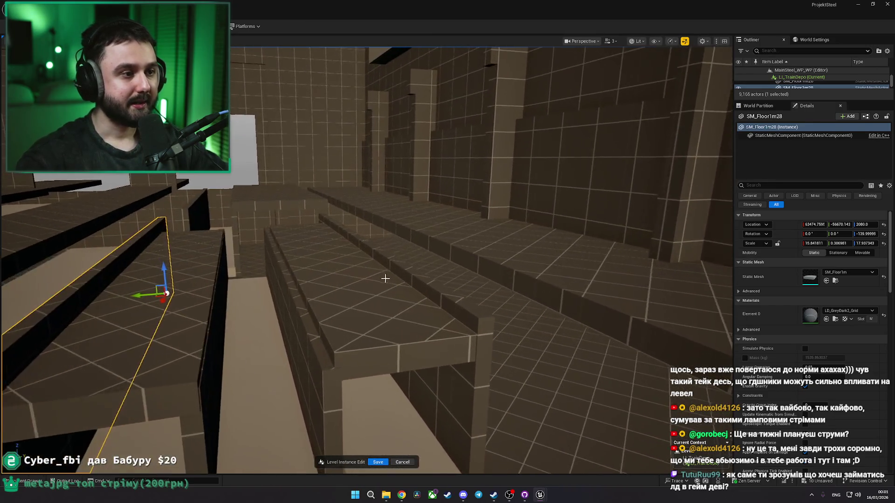
{"action": "left_click", "coordinate": [416, 280]}
{"action": "left_click_drag", "start_coordinate": [298, 282], "coordinate": [336, 283]}
{"action": "key", "text": "ctrl+z"}
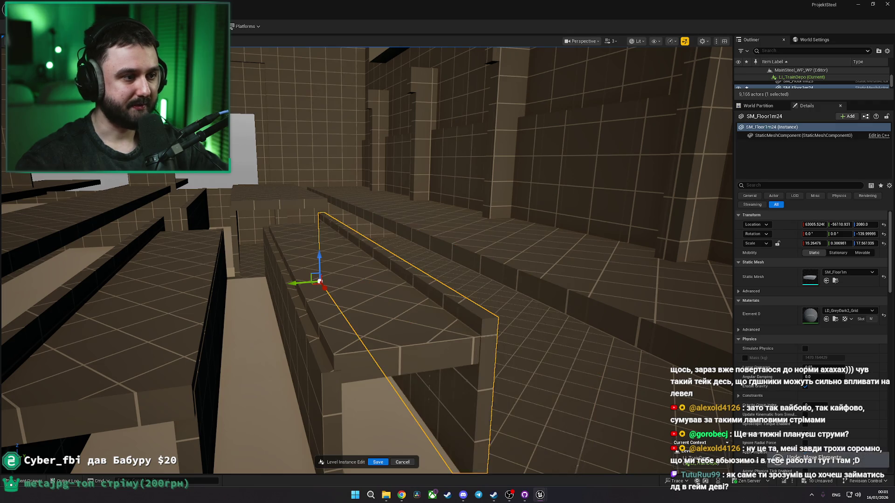
{"action": "left_click", "coordinate": [513, 268]}
Step: Lower the left and right beams, column and walls together on Z
{"action": "left_click", "coordinate": [391, 289]}
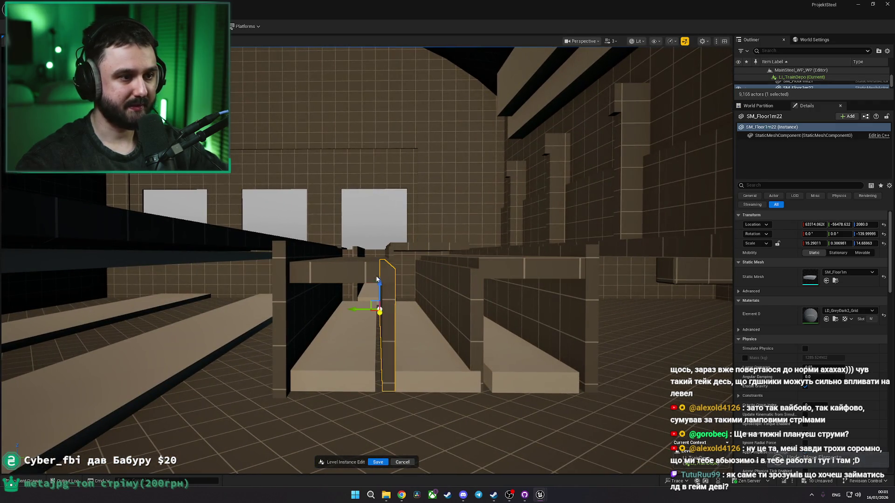
{"action": "left_click", "coordinate": [335, 270], "text": "ctrl"}
{"action": "left_click", "coordinate": [480, 306], "text": "ctrl"}
{"action": "left_click", "coordinate": [490, 268], "text": "ctrl"}
{"action": "left_click", "coordinate": [483, 306], "text": "ctrl"}
{"action": "left_click", "coordinate": [475, 292], "text": "ctrl"}
{"action": "left_click", "coordinate": [419, 298], "text": "ctrl"}
{"action": "left_click_drag", "start_coordinate": [380, 286], "coordinate": [379, 302]}
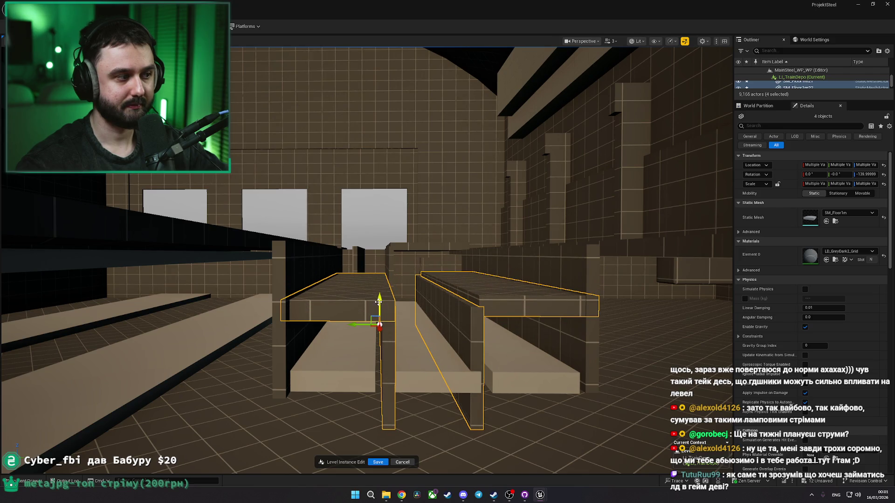
Step: Raise both wall pieces by 100 units and view the warehouse reference photo
{"action": "left_click", "coordinate": [456, 346]}
{"action": "left_click", "coordinate": [391, 384], "text": "ctrl"}
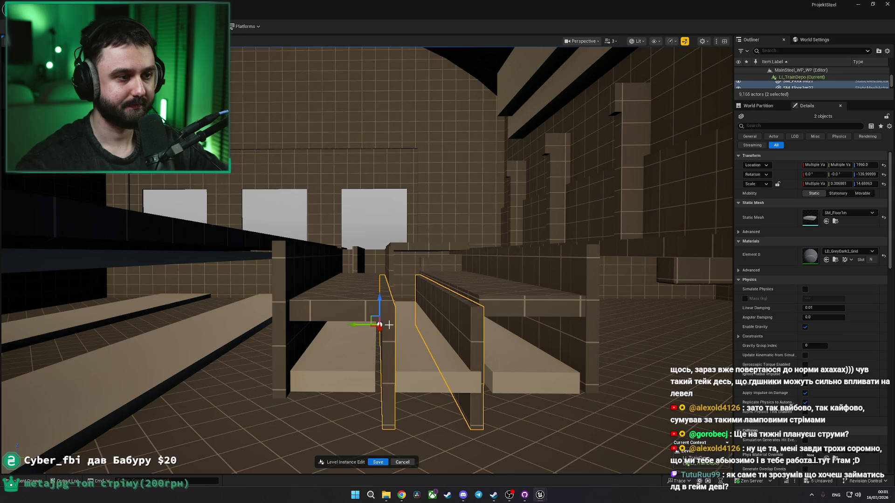
{"action": "left_click_drag", "start_coordinate": [380, 303], "coordinate": [379, 286]}
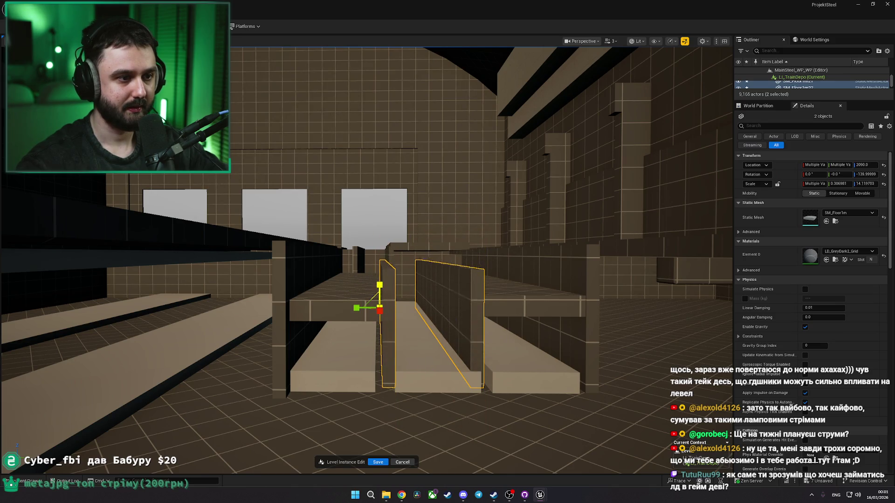
{"action": "key", "text": "alt+Tab"}
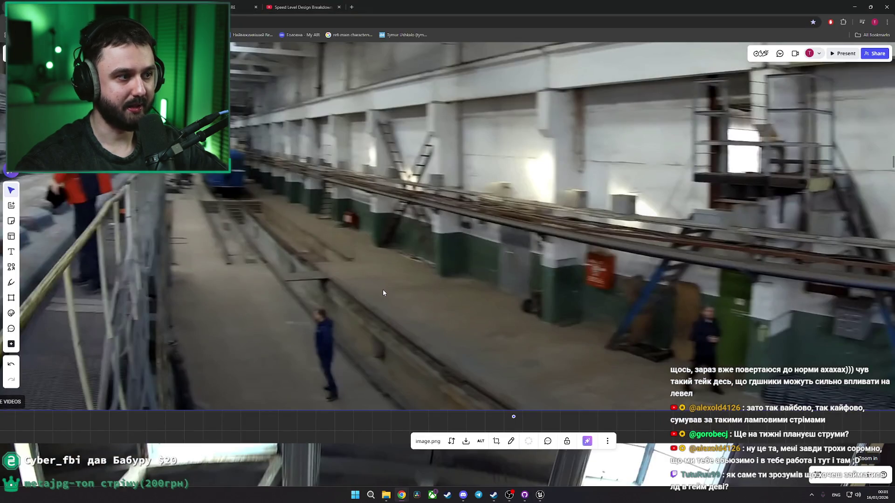
Step: Compare with the reference photo, then save the level and Play From Here at the floor piece
{"action": "key", "text": "alt+Tab"}
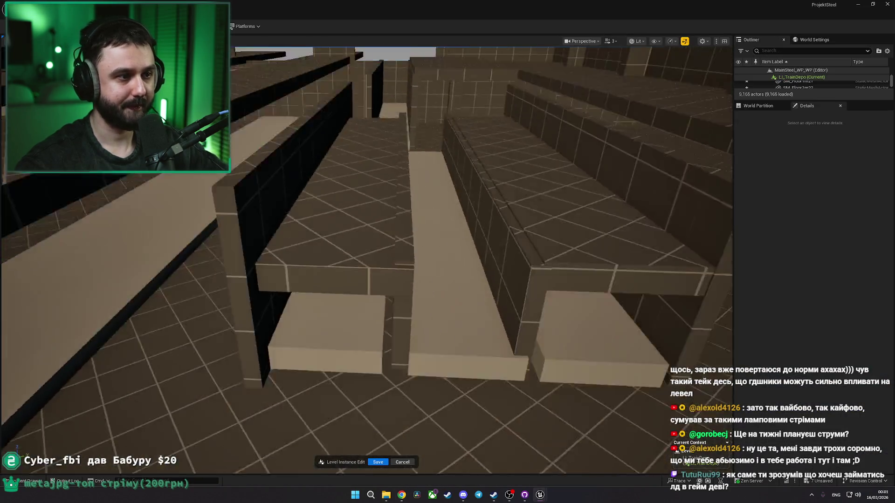
{"action": "key", "text": "alt+Tab"}
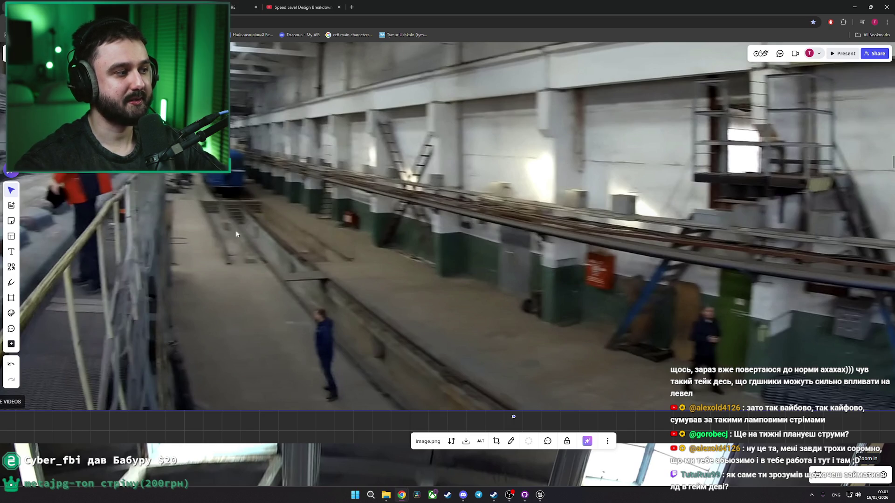
{"action": "key", "text": "alt+Tab"}
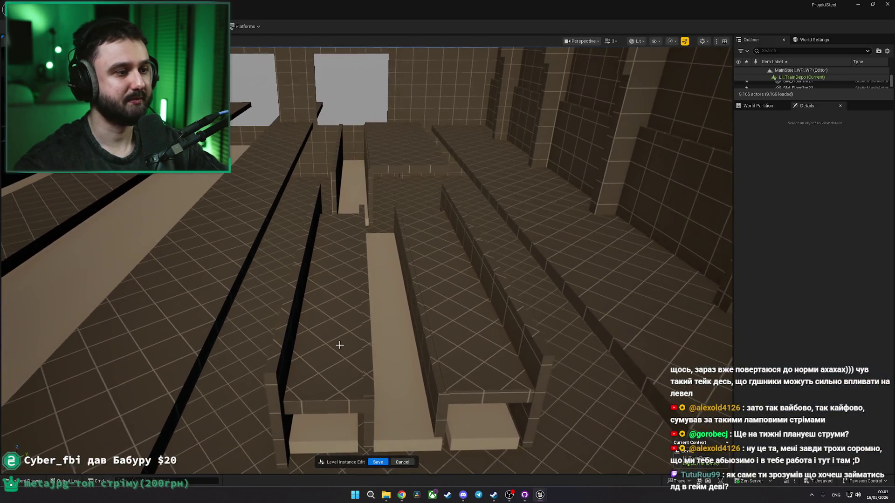
{"action": "right_click", "coordinate": [346, 358]}
{"action": "left_click", "coordinate": [350, 352]}
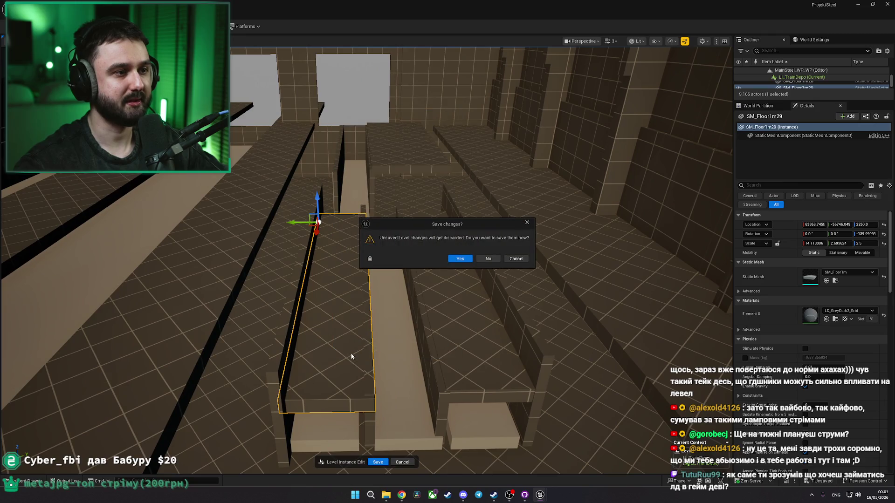
{"action": "left_click", "coordinate": [460, 259]}
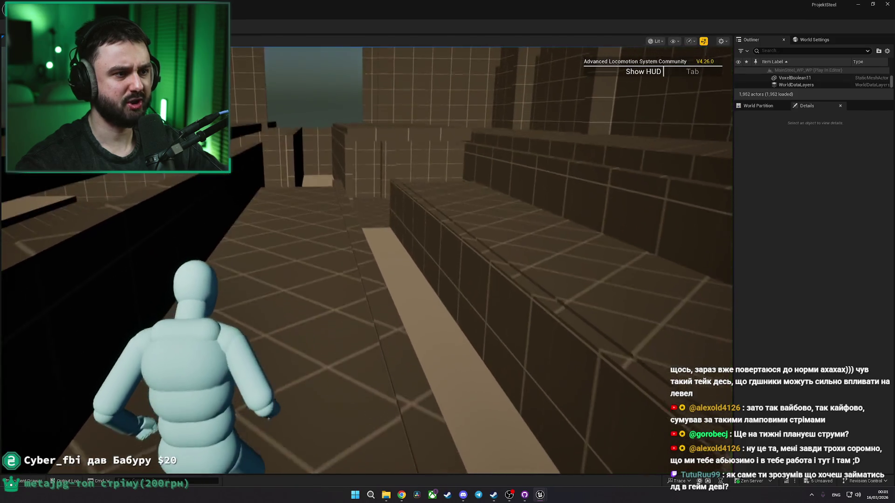
Step: Restart the playtest with Alt+P and run the character along the ledge between the pits
{"action": "key", "text": "Escape"}
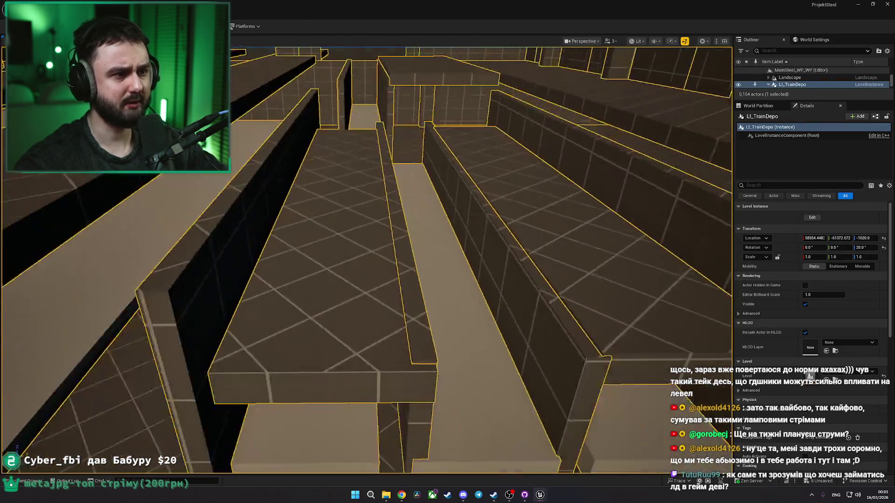
{"action": "right_click", "coordinate": [354, 314]}
{"action": "key", "text": "Escape"}
{"action": "key", "text": "alt+p"}
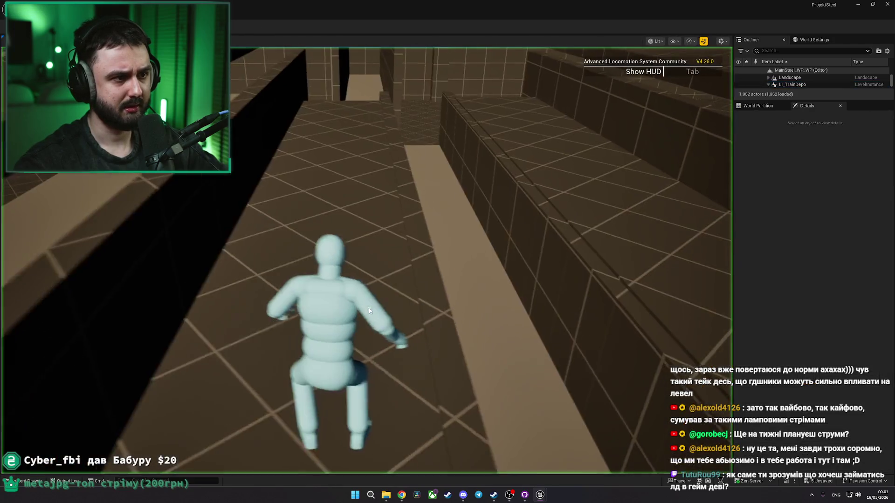
{"action": "key", "text": "w"}
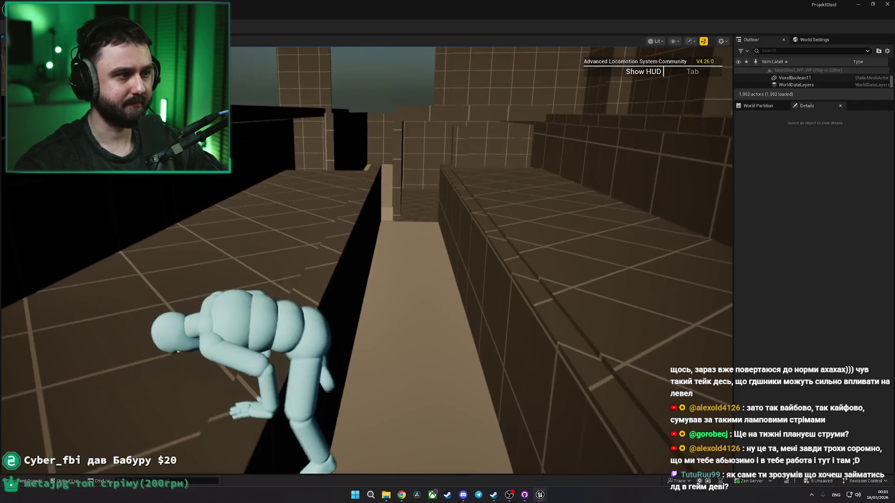
{"action": "key", "text": "Escape"}
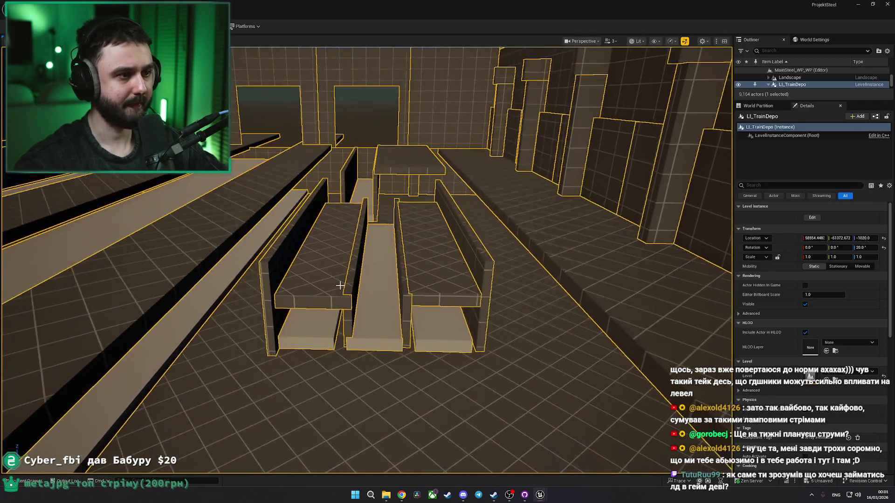
Step: Reopen LI_TrainDepo for editing and nudge the bench floor pieces sideways
{"action": "right_click", "coordinate": [340, 286]}
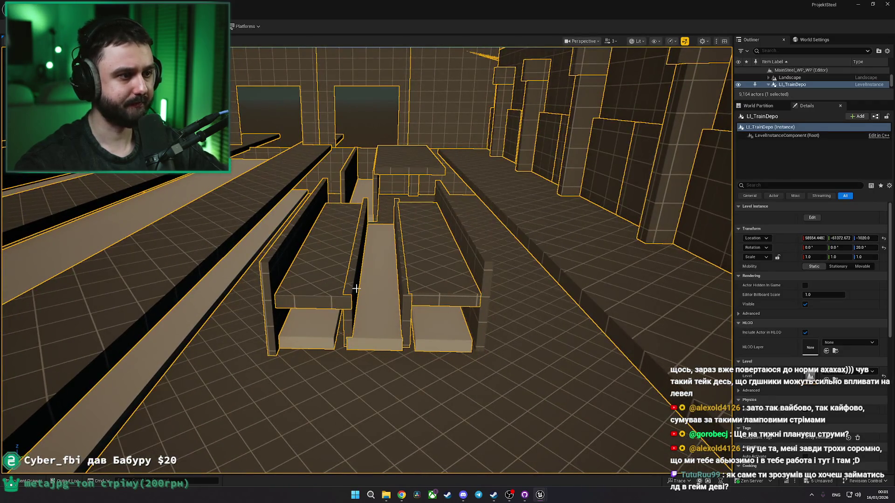
{"action": "left_click", "coordinate": [373, 298]}
{"action": "left_click", "coordinate": [353, 290]}
{"action": "left_click", "coordinate": [323, 220], "text": "ctrl"}
{"action": "mouse_move", "coordinate": [323, 219]}
{"action": "left_mouse_down"}
{"action": "mouse_move", "coordinate": [394, 207]}
{"action": "mouse_move", "coordinate": [397, 229]}
{"action": "mouse_move", "coordinate": [371, 230]}
{"action": "left_mouse_up"}
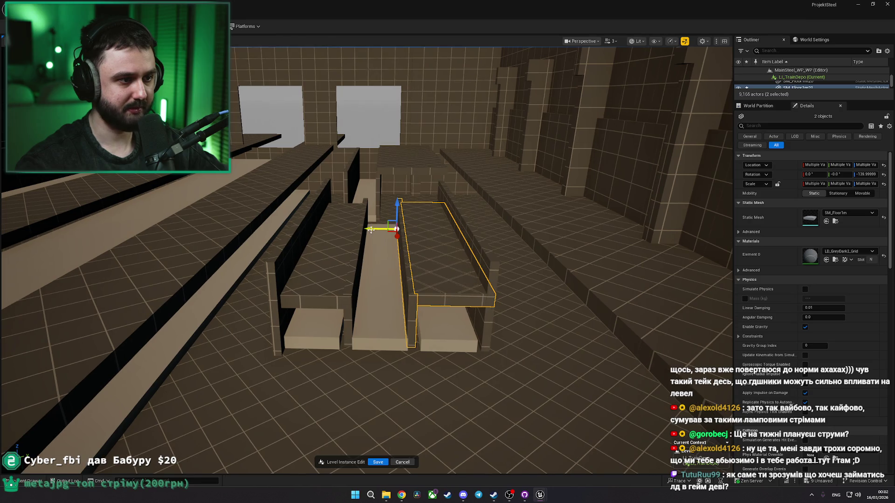
Step: Frame the narrow SM_Floor1m20 strip, set its Scale Y to about 2, then deselect it
{"action": "left_click", "coordinate": [386, 262]}
{"action": "key", "text": "f"}
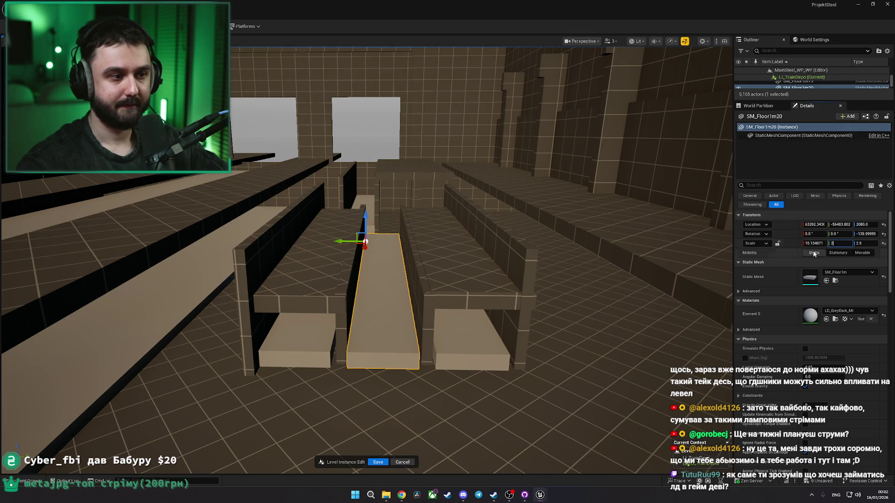
{"action": "scroll", "coordinate": [341, 251], "scroll_direction": "up", "scroll_amount": 5}
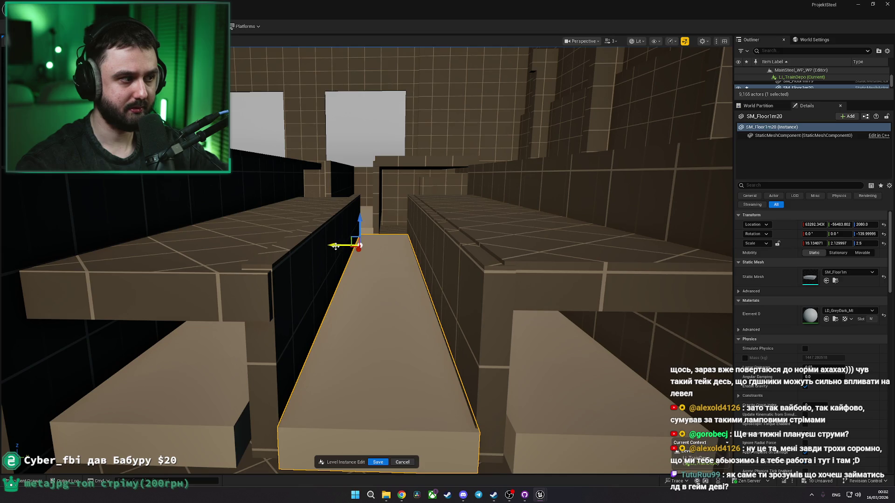
{"action": "key", "text": "Escape"}
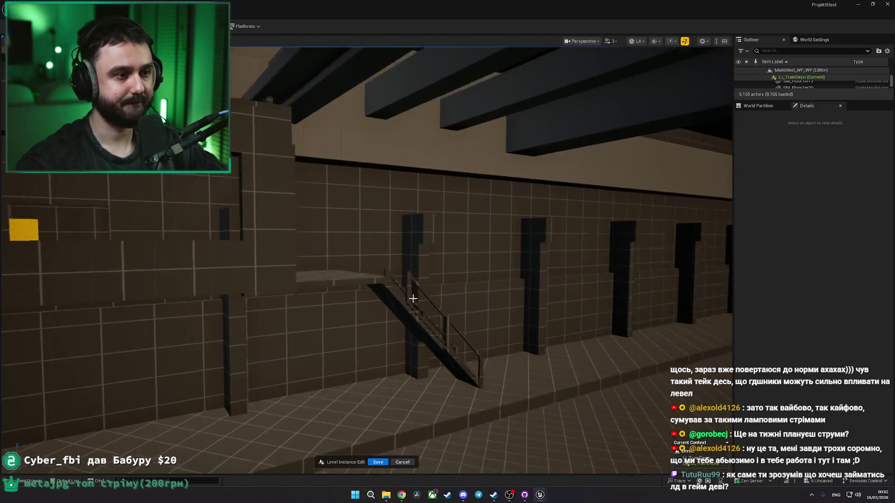
{"action": "right_click", "coordinate": [397, 304]}
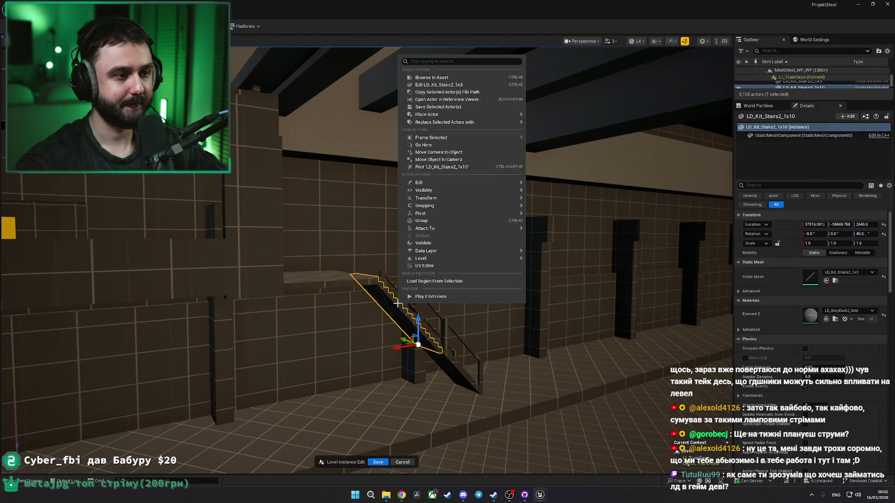
Step: Place an LD_Kit_Stairs1_1x1 stair block, lower it into the pit, and copy it as a second end cap
{"action": "left_click", "coordinate": [426, 78]}
{"action": "left_click_drag", "start_coordinate": [169, 358], "coordinate": [411, 336]}
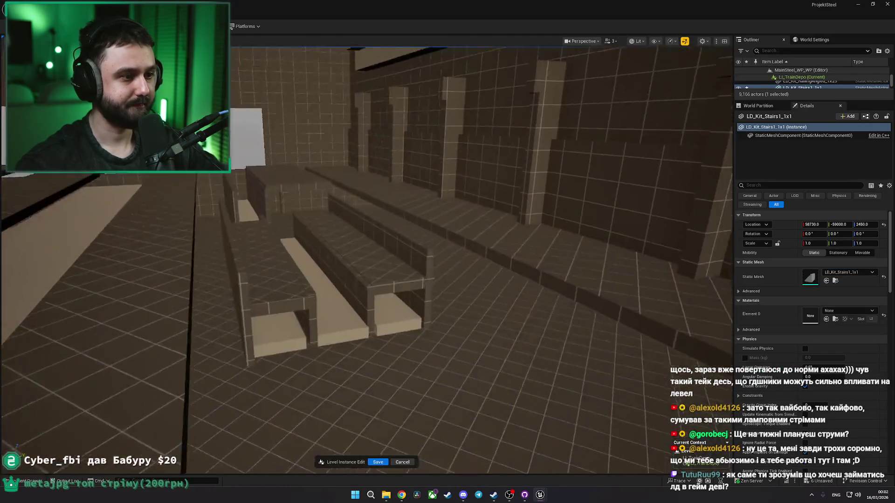
{"action": "mouse_move", "coordinate": [537, 142]}
{"action": "left_mouse_down"}
{"action": "mouse_move", "coordinate": [527, 141]}
{"action": "mouse_move", "coordinate": [537, 142]}
{"action": "left_mouse_up"}
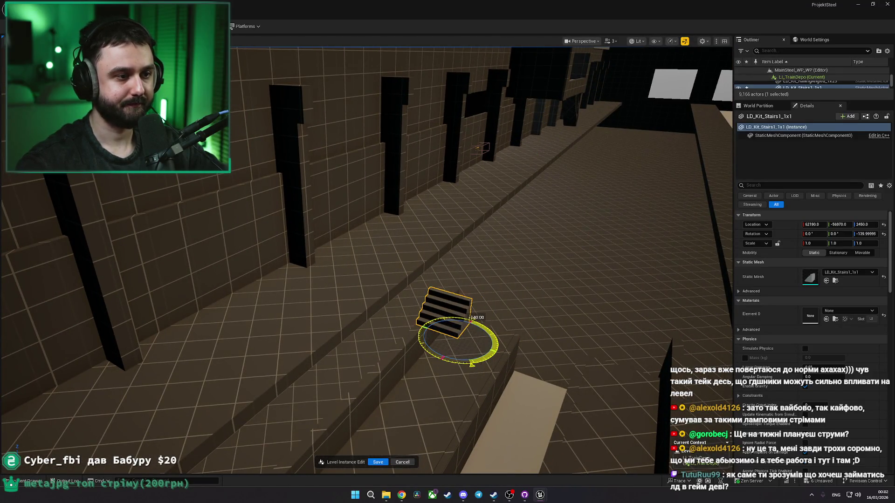
{"action": "mouse_move", "coordinate": [460, 316]}
{"action": "left_mouse_down"}
{"action": "mouse_move", "coordinate": [470, 335]}
{"action": "mouse_move", "coordinate": [202, 332]}
{"action": "left_mouse_up"}
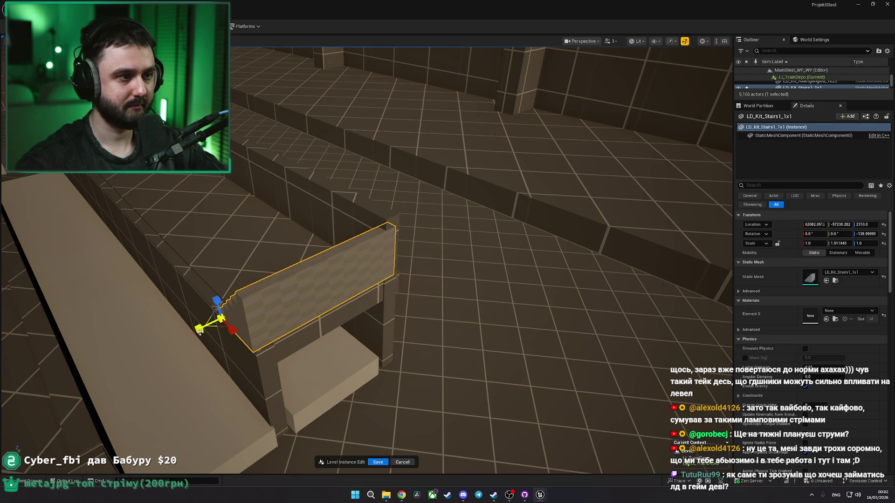
{"action": "key", "text": "f"}
{"action": "left_click_drag", "start_coordinate": [303, 290], "coordinate": [71, 337]}
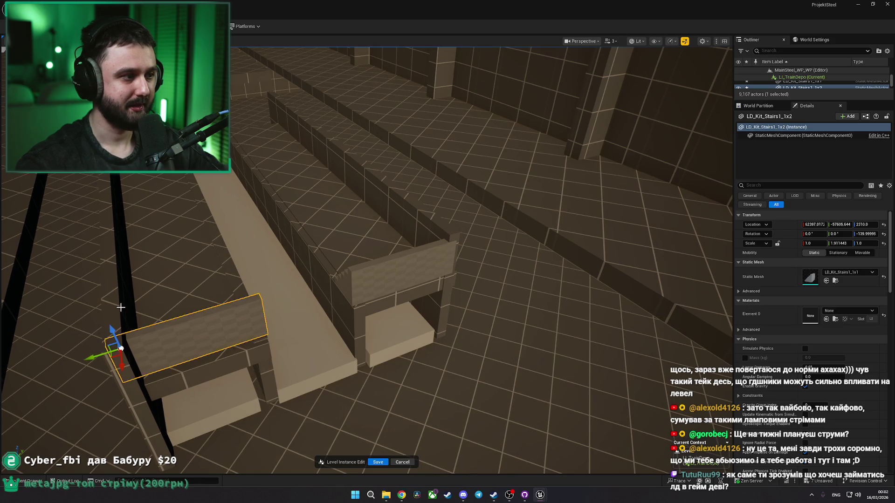
Step: Copy an SM_Floor1m wall strip, turn it and shorten it into a short end panel, then duplicate it
{"action": "left_click", "coordinate": [415, 243]}
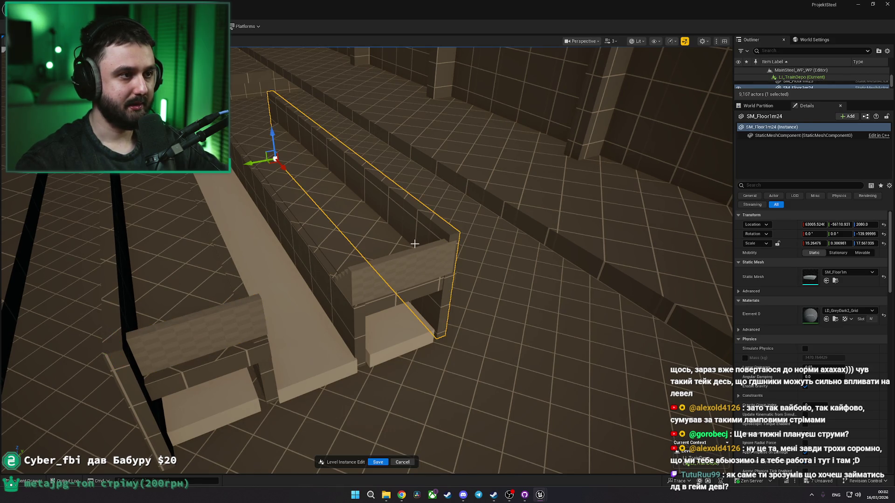
{"action": "left_click", "coordinate": [352, 247]}
{"action": "left_click", "coordinate": [364, 313]}
{"action": "left_click", "coordinate": [385, 301]}
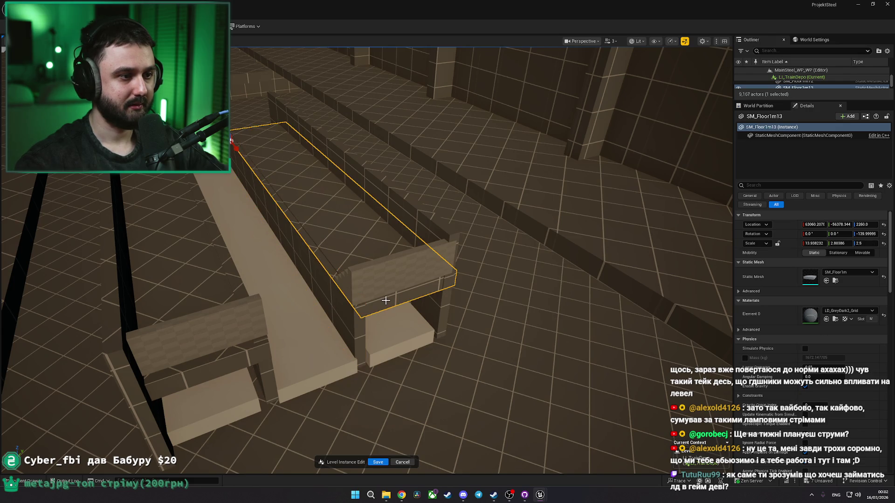
{"action": "left_click", "coordinate": [235, 204]}
{"action": "mouse_move", "coordinate": [233, 175]}
{"action": "left_mouse_down"}
{"action": "mouse_move", "coordinate": [353, 297]}
{"action": "mouse_move", "coordinate": [309, 248]}
{"action": "mouse_move", "coordinate": [429, 324]}
{"action": "left_mouse_up"}
{"action": "key", "text": "w"}
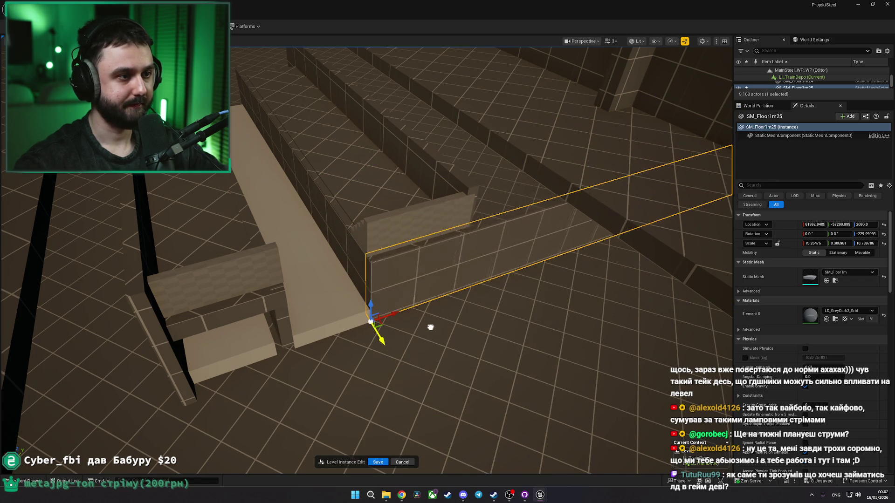
{"action": "left_click_drag", "start_coordinate": [397, 312], "coordinate": [345, 322]}
{"action": "mouse_move", "coordinate": [397, 312]}
{"action": "left_mouse_down", "text": "alt"}
{"action": "mouse_move", "coordinate": [275, 352]}
{"action": "mouse_move", "coordinate": [206, 354]}
{"action": "left_mouse_up", "text": "alt"}
Step: Copy both short end panels over to the new pit
{"action": "scroll", "coordinate": [309, 314], "scroll_direction": "up", "scroll_amount": 5}
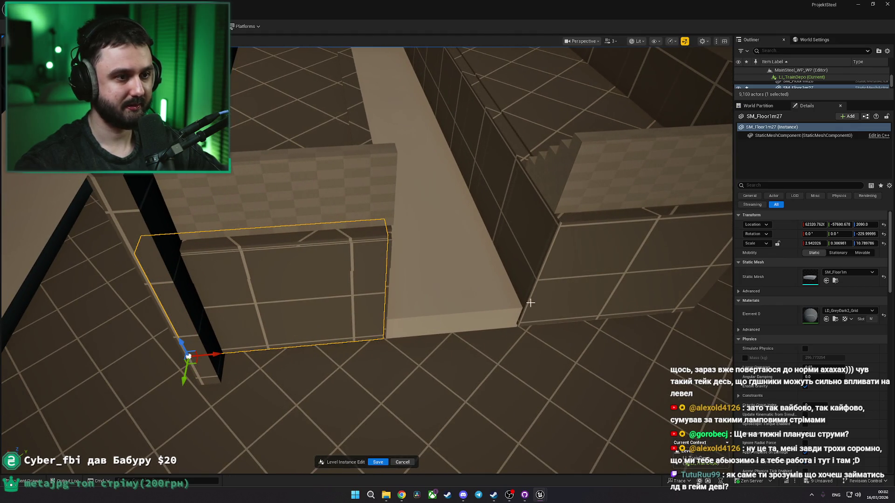
{"action": "scroll", "coordinate": [364, 261], "scroll_direction": "down", "scroll_amount": 5}
{"action": "left_click", "coordinate": [523, 266], "text": "ctrl"}
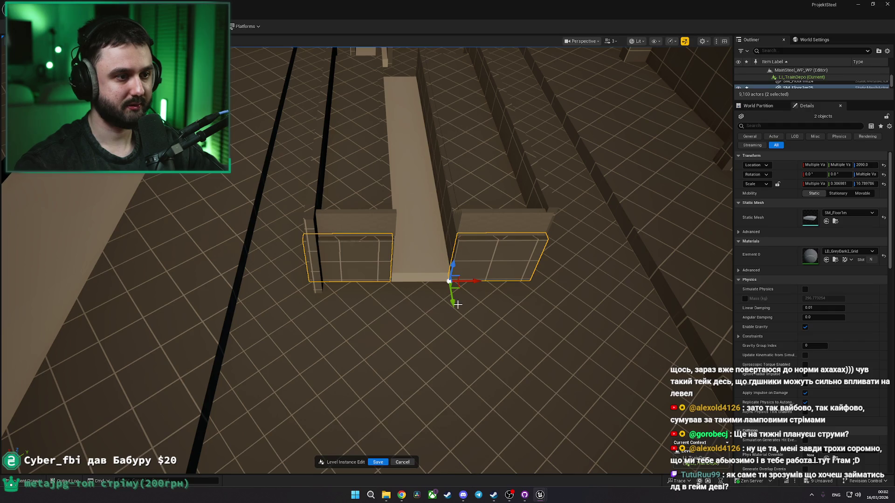
{"action": "left_click_drag", "start_coordinate": [452, 304], "coordinate": [450, 286], "text": "alt+shift"}
{"action": "key", "text": "ctrl+z"}
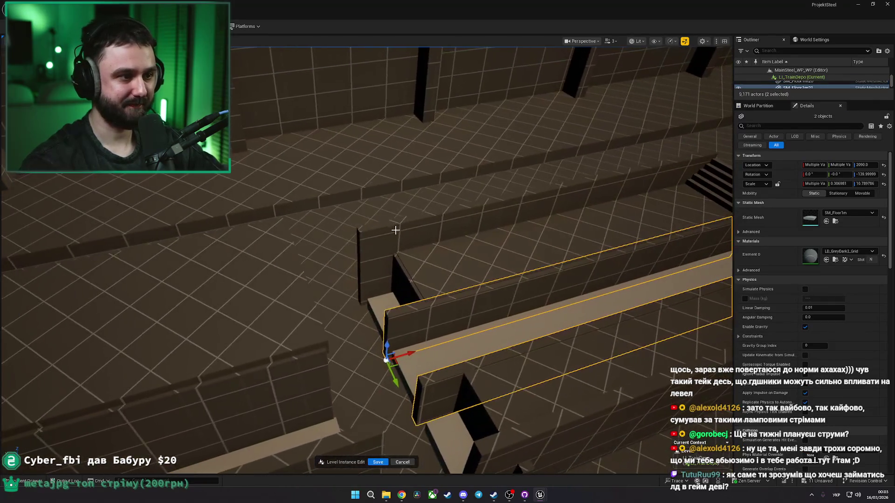
Step: Slide the end panels into line at the ends of the new pit
{"action": "left_click", "coordinate": [398, 234], "text": "ctrl"}
{"action": "scroll", "coordinate": [380, 258], "scroll_direction": "up", "scroll_amount": 2}
{"action": "mouse_move", "coordinate": [380, 257]}
{"action": "left_mouse_down"}
{"action": "mouse_move", "coordinate": [415, 215]}
{"action": "mouse_move", "coordinate": [290, 325]}
{"action": "mouse_move", "coordinate": [350, 344]}
{"action": "left_mouse_up"}
{"action": "left_click", "coordinate": [287, 328]}
{"action": "left_click", "coordinate": [424, 330]}
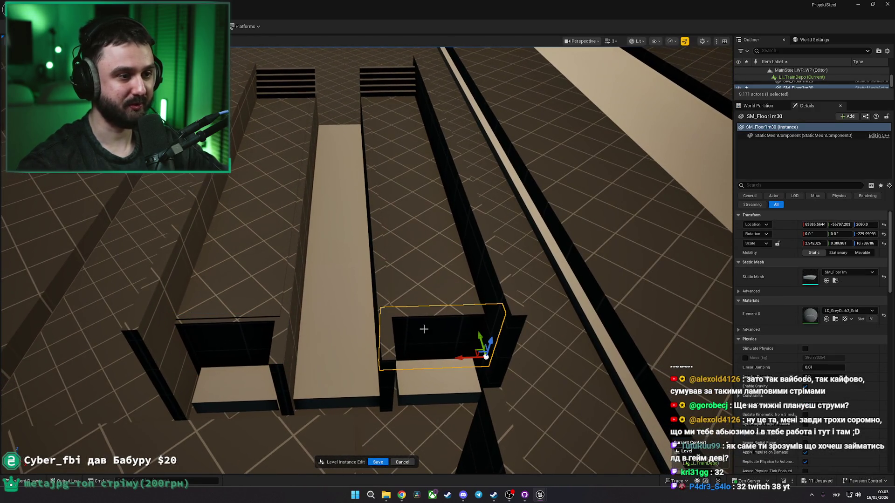
{"action": "left_click_drag", "start_coordinate": [475, 344], "coordinate": [477, 340]}
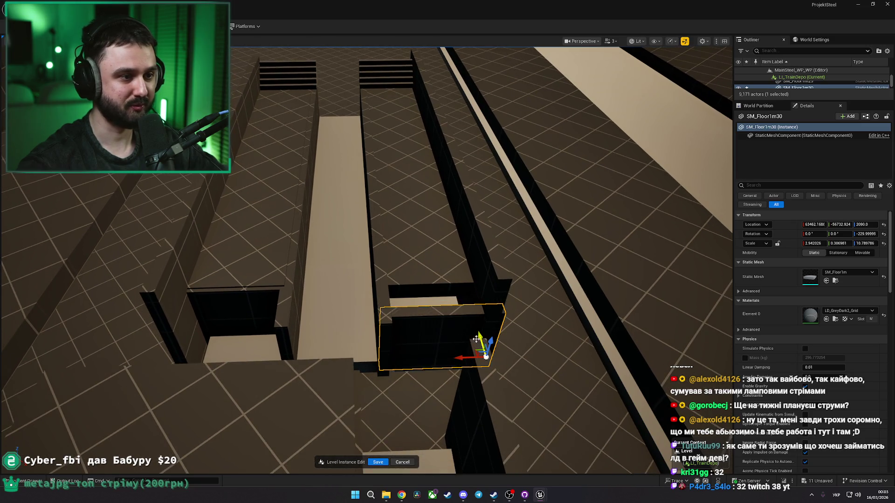
{"action": "left_click", "coordinate": [253, 306]}
{"action": "left_click_drag", "start_coordinate": [308, 317], "coordinate": [283, 268]}
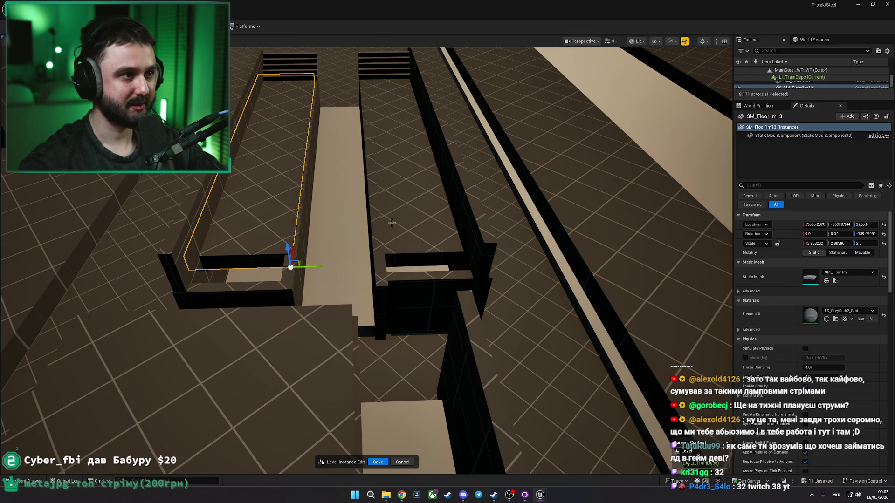
{"action": "left_click", "coordinate": [421, 260], "text": "ctrl"}
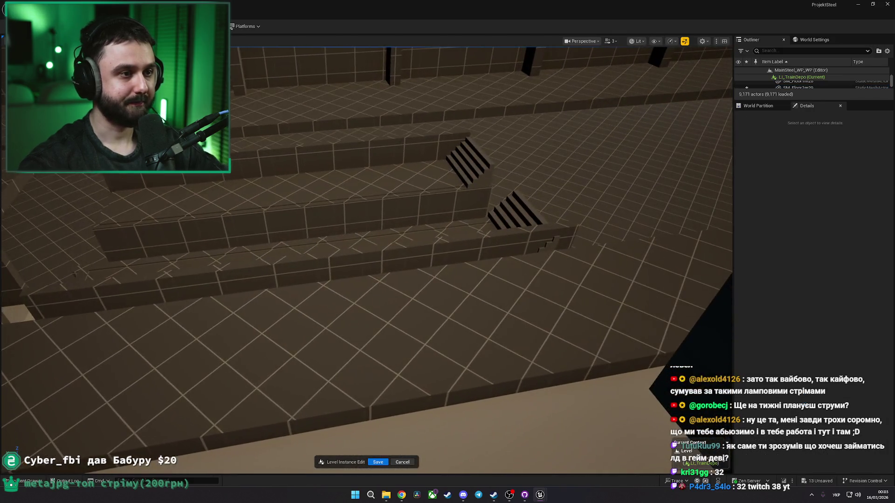
Step: Check the reference board, then delete the train cart from the platform
{"action": "left_click", "coordinate": [443, 170]}
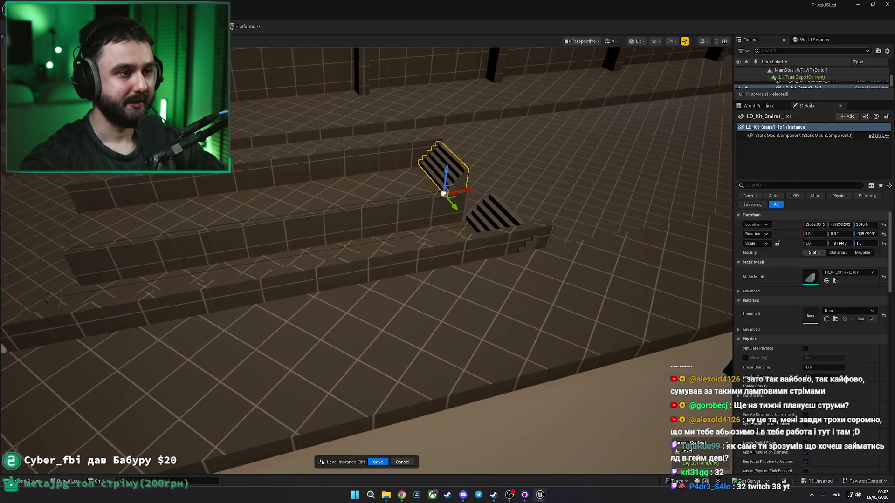
{"action": "key", "text": "alt+Tab"}
{"action": "key", "text": "alt+Tab"}
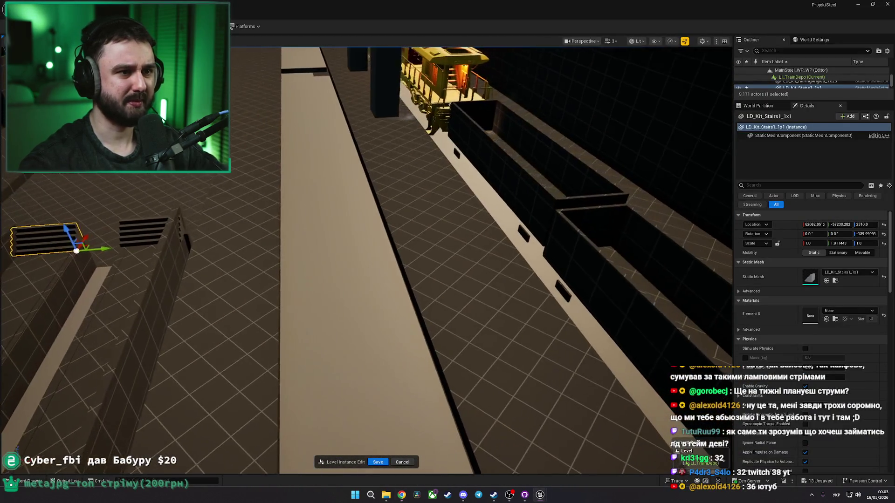
{"action": "left_click", "coordinate": [550, 187]}
{"action": "mouse_move", "coordinate": [613, 175]}
{"action": "left_mouse_down"}
{"action": "mouse_move", "coordinate": [126, 261]}
{"action": "mouse_move", "coordinate": [559, 312]}
{"action": "mouse_move", "coordinate": [232, 269]}
{"action": "mouse_move", "coordinate": [235, 219]}
{"action": "mouse_move", "coordinate": [212, 219]}
{"action": "mouse_move", "coordinate": [350, 242]}
{"action": "left_mouse_up"}
{"action": "scroll", "coordinate": [398, 258], "scroll_direction": "down", "scroll_amount": 5}
{"action": "left_click_drag", "start_coordinate": [397, 258], "coordinate": [426, 233]}
{"action": "scroll", "coordinate": [427, 234], "scroll_direction": "down", "scroll_amount": 3}
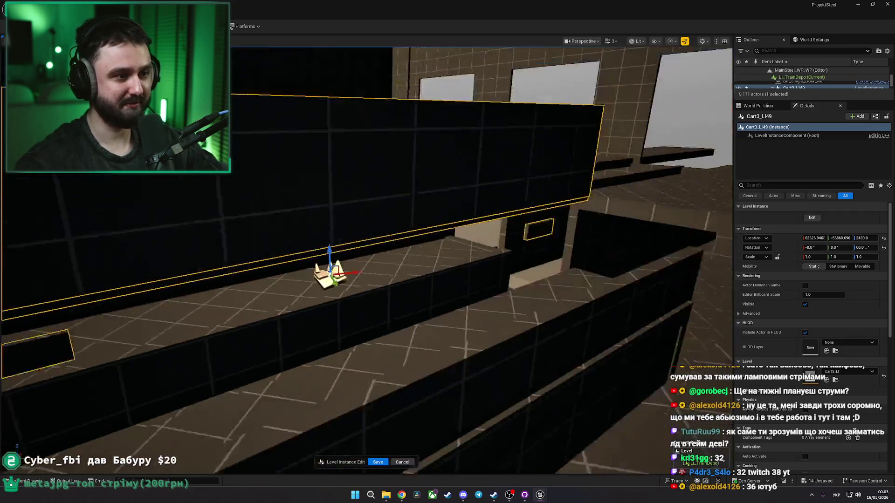
{"action": "key", "text": "Delete"}
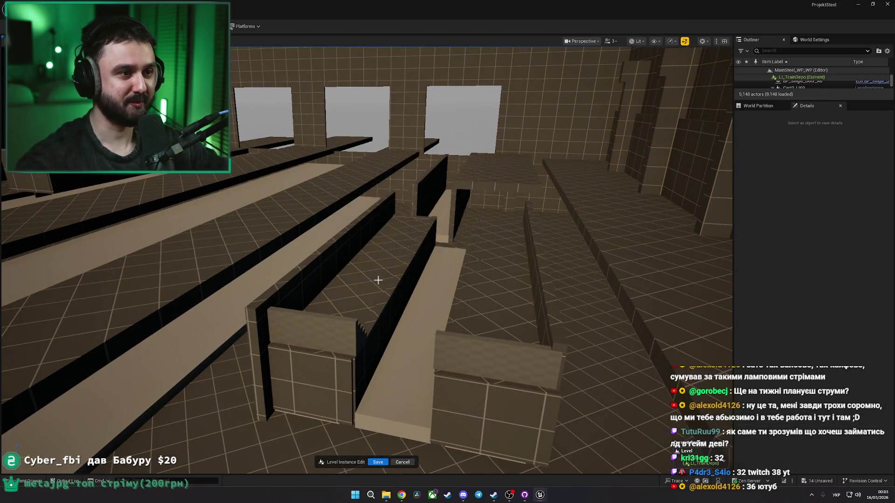
Step: Rotate the two stair end caps 180° so they lead down into the pits
{"action": "left_click_drag", "start_coordinate": [366, 280], "coordinate": [365, 309]}
{"action": "left_click", "coordinate": [391, 219]}
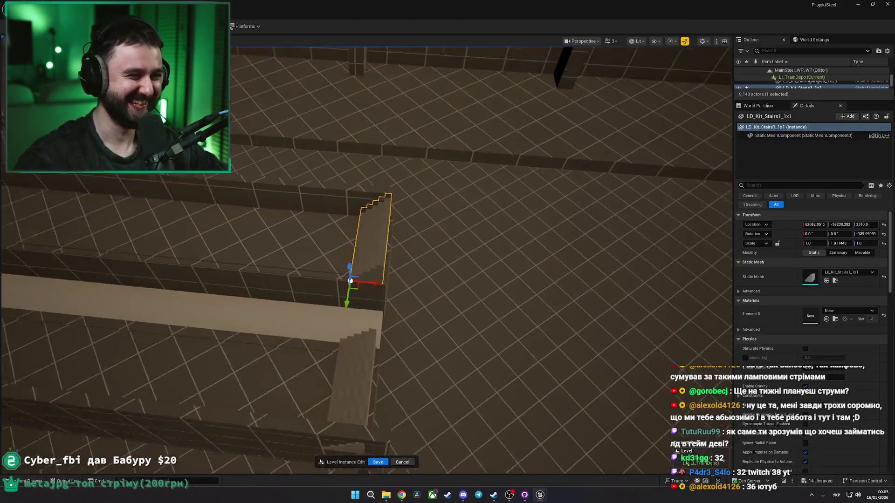
{"action": "left_click", "coordinate": [349, 346], "text": "ctrl"}
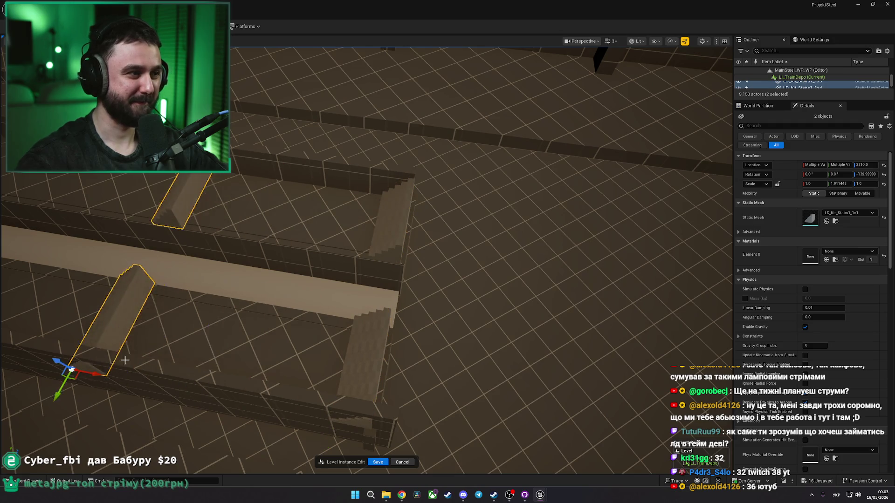
{"action": "key", "text": "f"}
{"action": "key", "text": "e"}
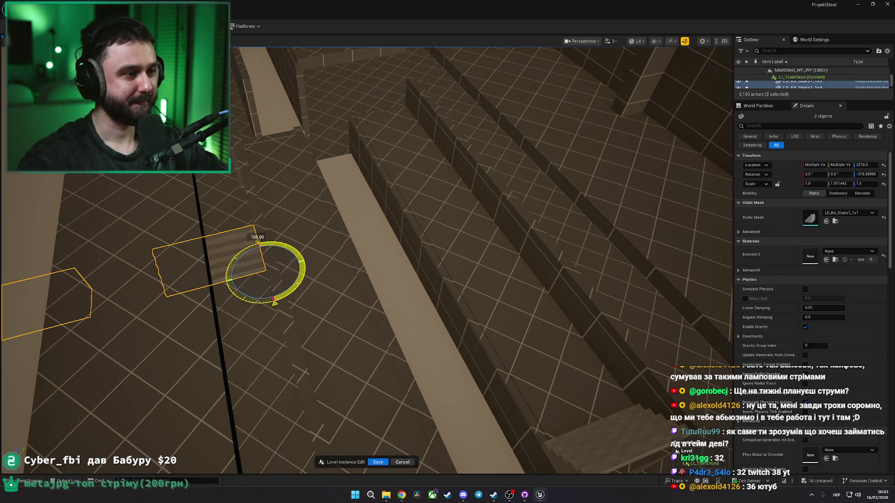
{"action": "key", "text": "f"}
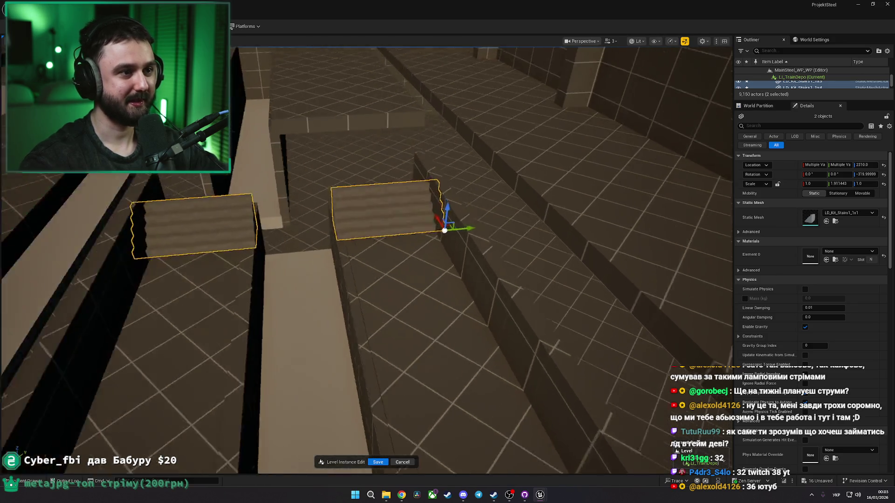
{"action": "mouse_move", "coordinate": [324, 317]}
{"action": "left_mouse_down"}
{"action": "mouse_move", "coordinate": [280, 310]}
{"action": "mouse_move", "coordinate": [363, 334]}
{"action": "mouse_move", "coordinate": [368, 296]}
{"action": "left_mouse_up"}
{"action": "left_click", "coordinate": [368, 297]}
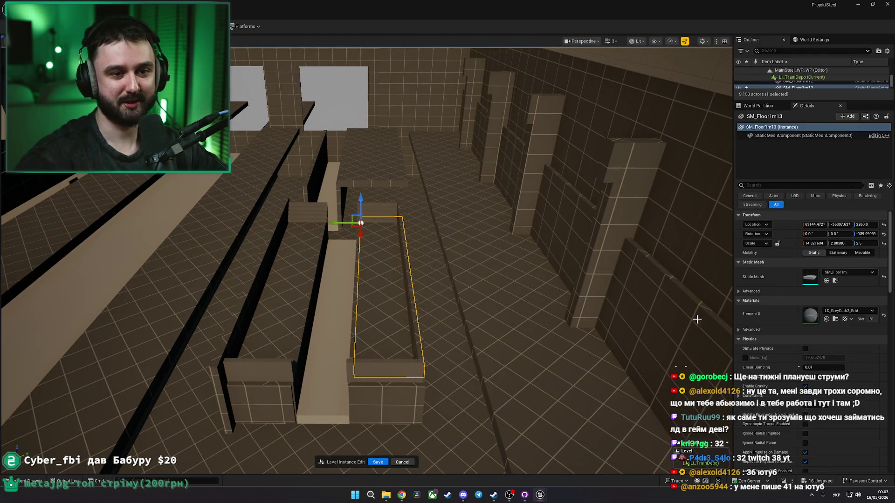
Step: Paste the LD_GreyDark2_Grid material onto each LD_Kit_Stairs end cap block
{"action": "left_click", "coordinate": [380, 213]}
{"action": "left_click", "coordinate": [302, 214], "text": "ctrl"}
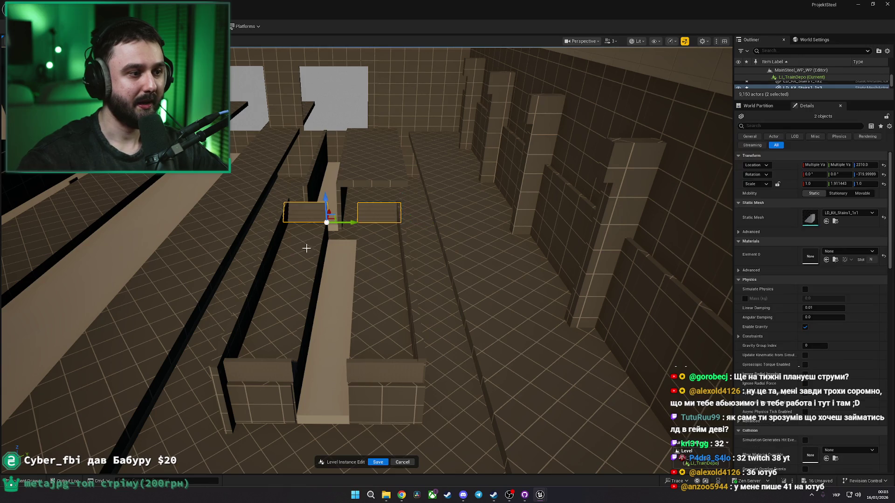
{"action": "left_click", "coordinate": [281, 366], "text": "ctrl"}
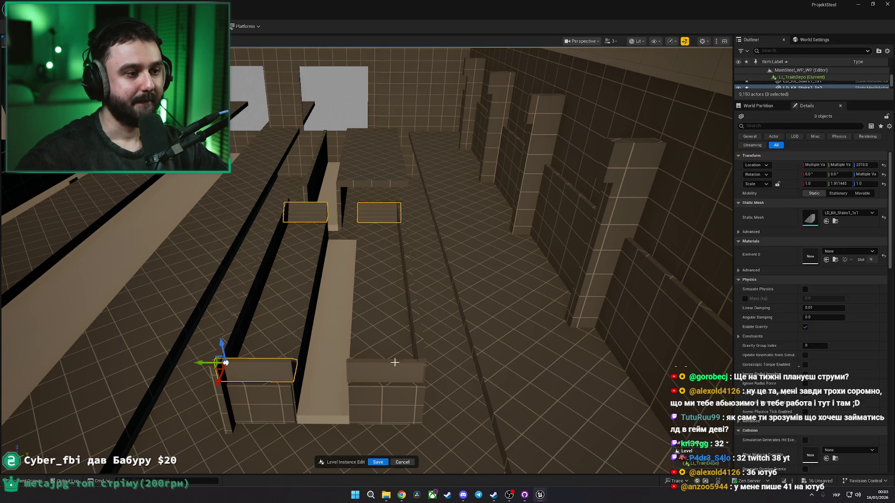
{"action": "left_click", "coordinate": [393, 219]}
{"action": "left_click", "coordinate": [287, 218]}
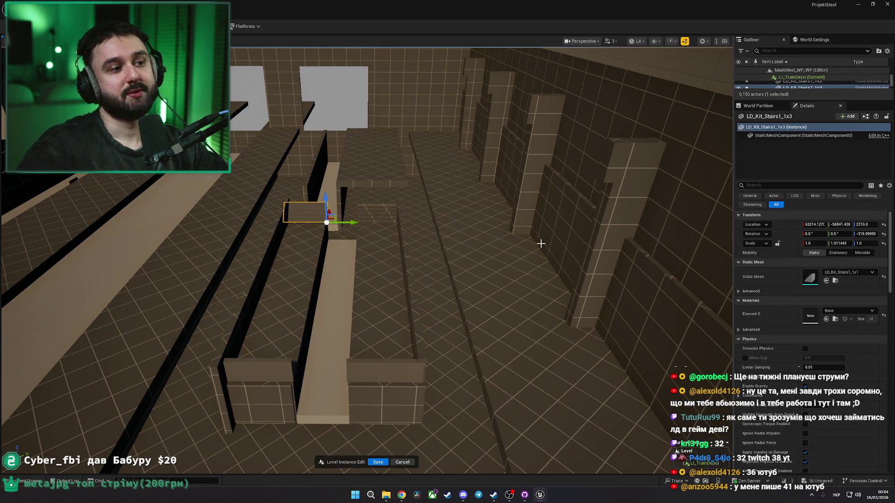
{"action": "left_click", "coordinate": [779, 318], "text": "shift"}
{"action": "left_click", "coordinate": [264, 364]}
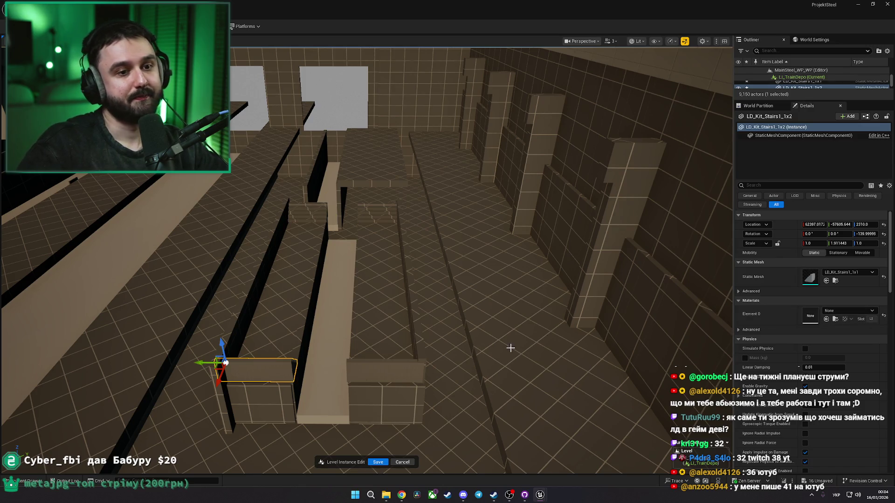
{"action": "left_click", "coordinate": [789, 312], "text": "shift"}
{"action": "left_click", "coordinate": [420, 367]}
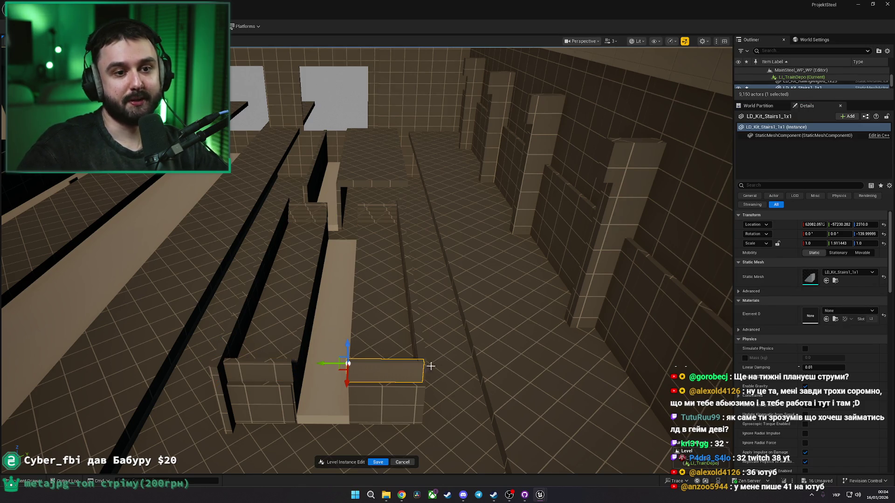
{"action": "left_click", "coordinate": [782, 314], "text": "shift"}
{"action": "left_click", "coordinate": [571, 359]}
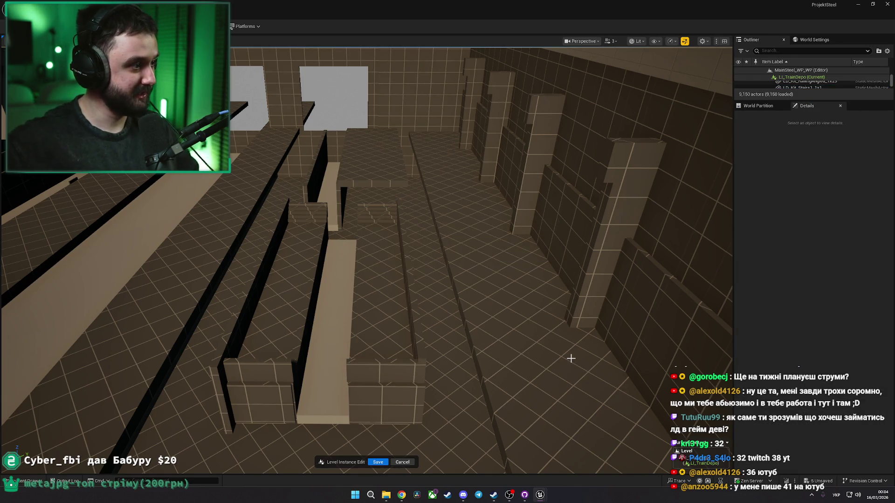
Step: Copy an SM_Floor1m32 slab, rotate it 90°, slide it across the pit and lower it 30 units
{"action": "left_click", "coordinate": [287, 369]}
{"action": "scroll", "coordinate": [374, 355], "scroll_direction": "up", "scroll_amount": 5}
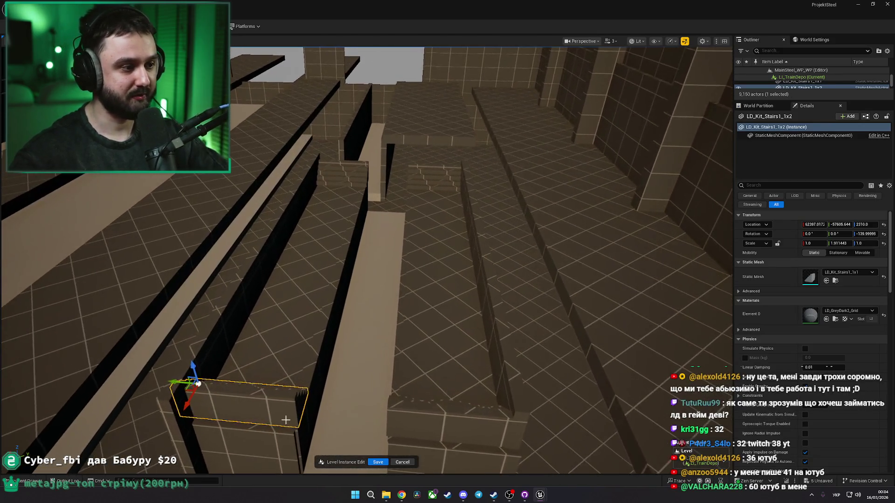
{"action": "left_click", "coordinate": [300, 224]}
{"action": "key", "text": "f"}
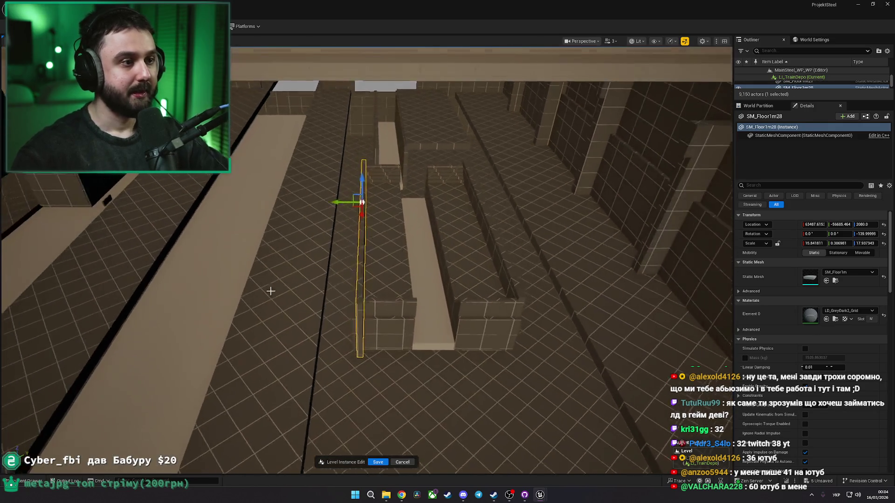
{"action": "mouse_move", "coordinate": [331, 219]}
{"action": "left_mouse_down"}
{"action": "mouse_move", "coordinate": [397, 218]}
{"action": "mouse_move", "coordinate": [373, 220]}
{"action": "left_mouse_up"}
{"action": "key", "text": "e"}
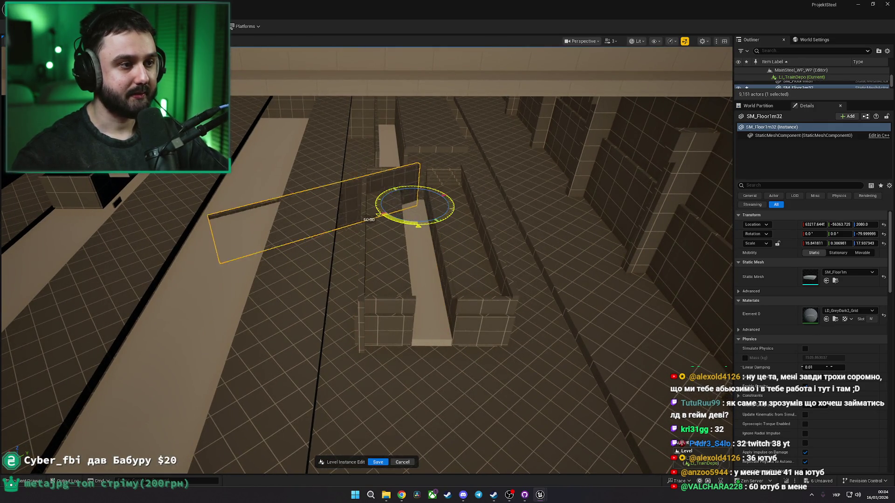
{"action": "key", "text": "f"}
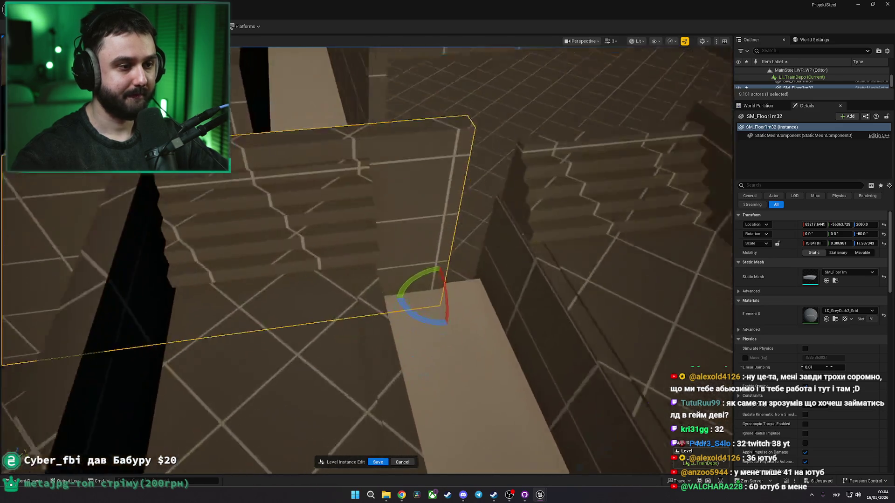
{"action": "key", "text": "w"}
{"action": "mouse_move", "coordinate": [441, 269]}
{"action": "left_mouse_down"}
{"action": "mouse_move", "coordinate": [432, 270]}
{"action": "mouse_move", "coordinate": [511, 264]}
{"action": "mouse_move", "coordinate": [531, 252]}
{"action": "mouse_move", "coordinate": [530, 259]}
{"action": "mouse_move", "coordinate": [401, 279]}
{"action": "mouse_move", "coordinate": [413, 289]}
{"action": "left_mouse_up"}
{"action": "key", "text": "w"}
{"action": "left_click", "coordinate": [415, 292]}
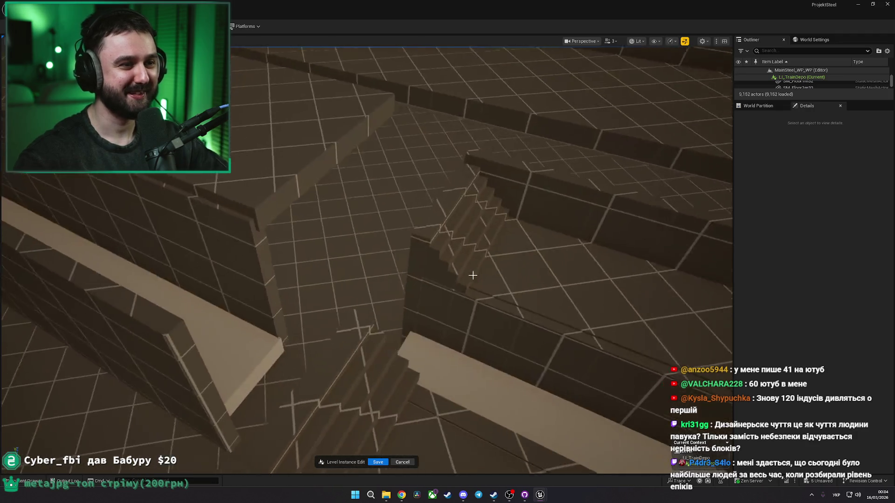
Step: Copy both dark-grey stepped end pieces onto the pit's other end, then deselect
{"action": "left_click", "coordinate": [347, 305], "text": "ctrl"}
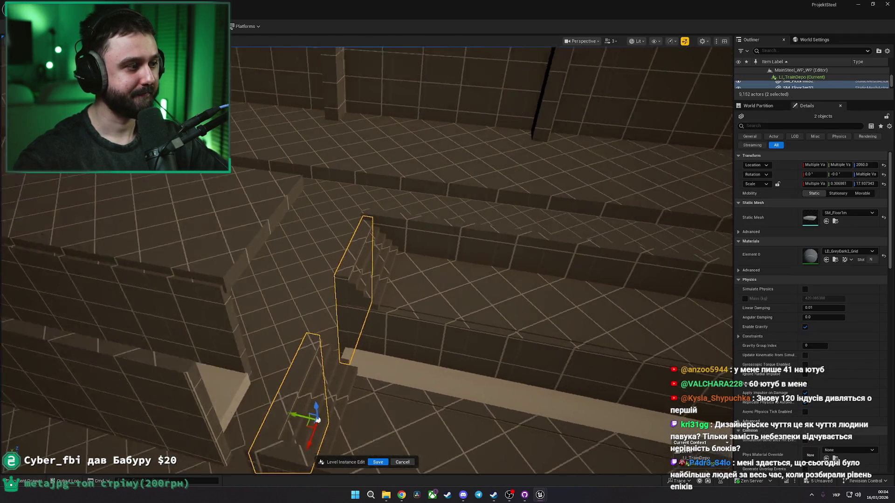
{"action": "left_click_drag", "start_coordinate": [214, 303], "coordinate": [213, 303]}
{"action": "mouse_move", "coordinate": [133, 294]}
{"action": "left_mouse_down"}
{"action": "mouse_move", "coordinate": [448, 320]}
{"action": "mouse_move", "coordinate": [440, 318]}
{"action": "left_mouse_up"}
{"action": "key", "text": "Escape"}
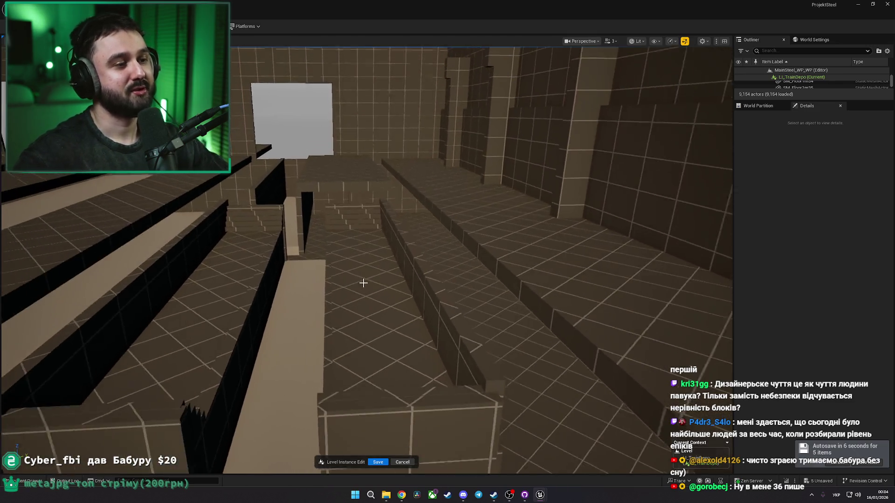
{"action": "left_click", "coordinate": [363, 282]}
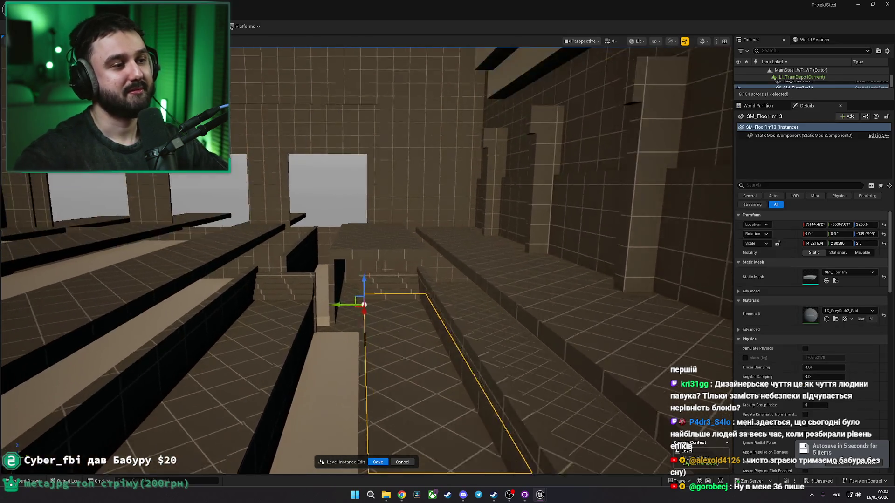
Step: Ctrl-select the stair-kit end piece, pit walls and middle floor strip, 12 objects in all
{"action": "left_click", "coordinate": [368, 258]}
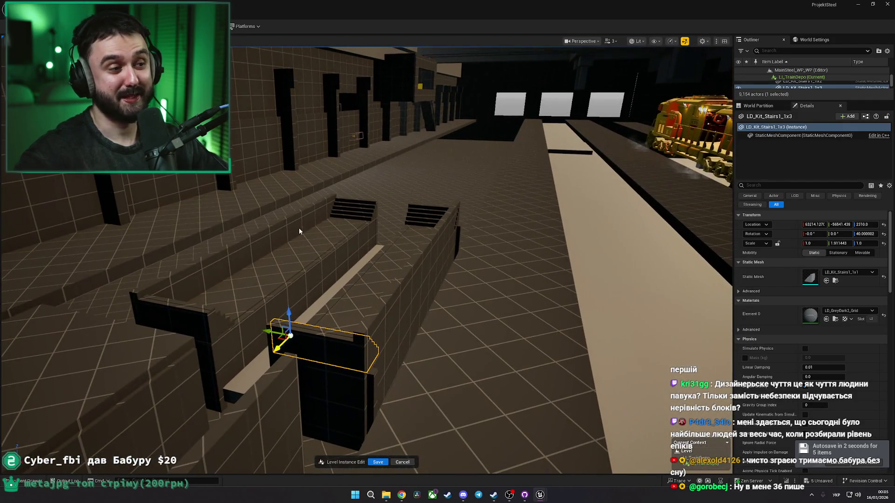
{"action": "left_click", "coordinate": [377, 247], "text": "ctrl"}
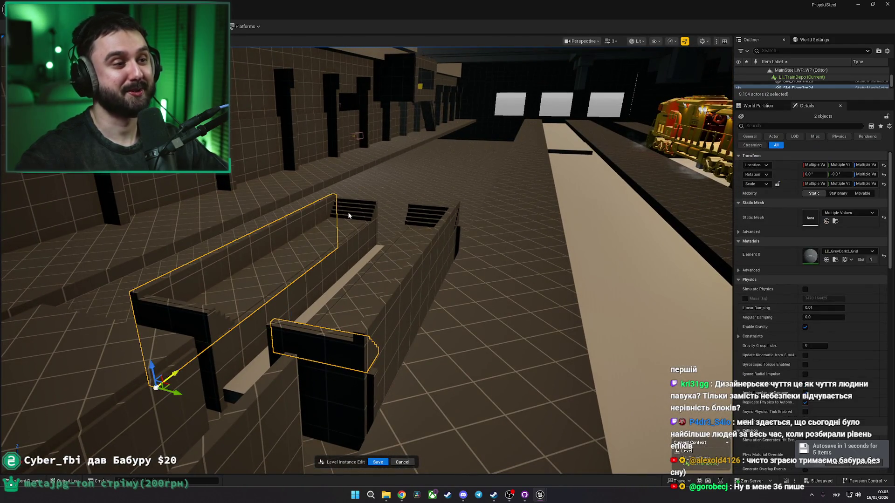
{"action": "left_click", "coordinate": [342, 285], "text": "ctrl"}
{"action": "left_click", "coordinate": [371, 280], "text": "ctrl"}
{"action": "left_click", "coordinate": [389, 285], "text": "ctrl"}
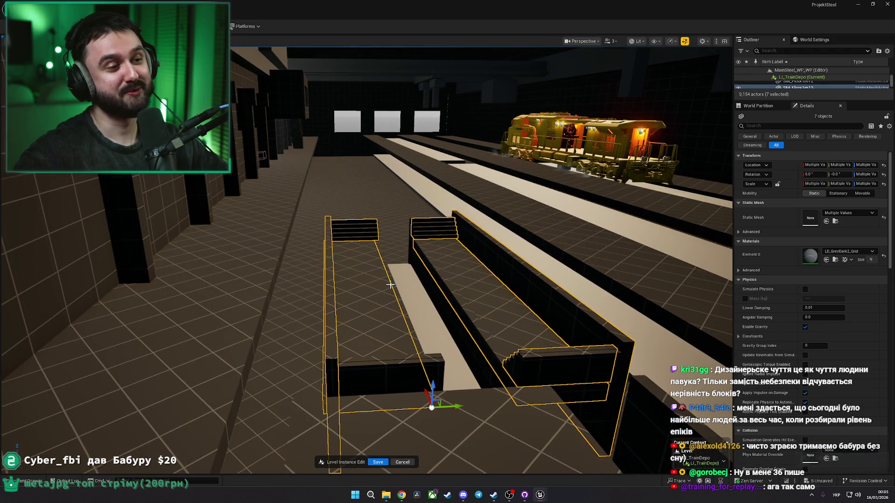
{"action": "left_click", "coordinate": [392, 284], "text": "ctrl"}
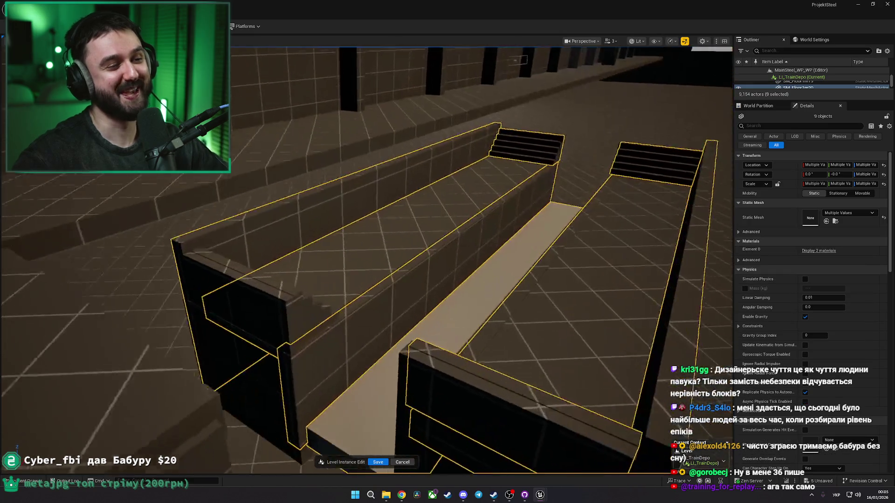
{"action": "left_click", "coordinate": [223, 333], "text": "ctrl"}
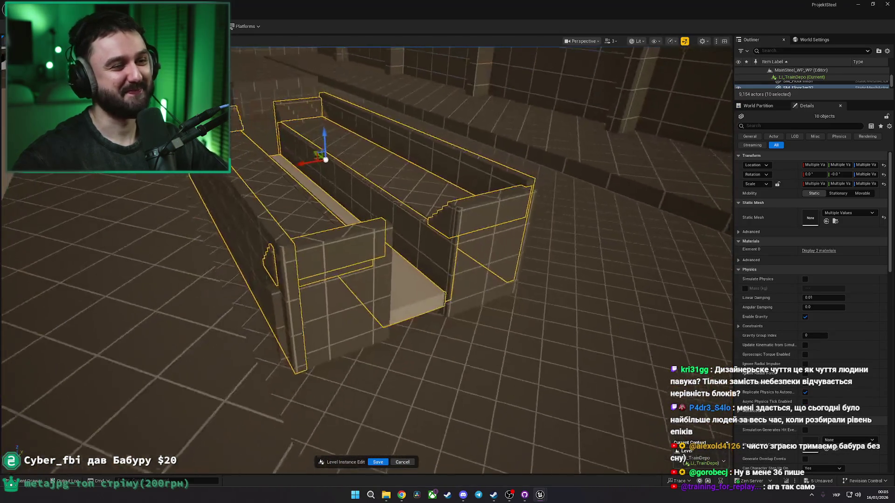
{"action": "left_click", "coordinate": [473, 266], "text": "ctrl"}
{"action": "left_click", "coordinate": [386, 317], "text": "ctrl"}
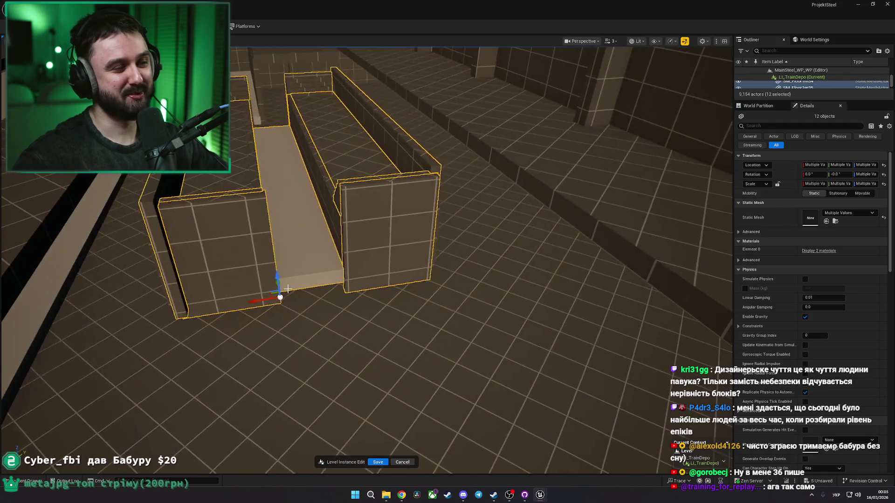
{"action": "left_click_drag", "start_coordinate": [278, 283], "coordinate": [372, 331]}
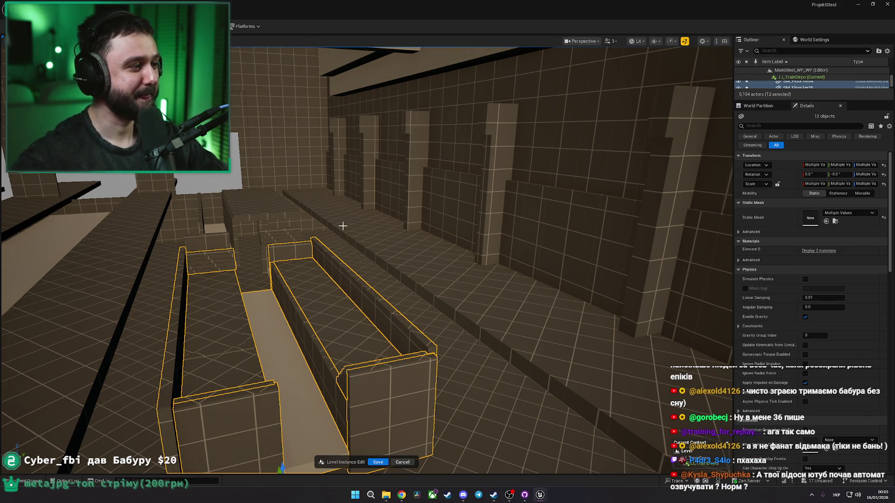
{"action": "scroll", "coordinate": [343, 226], "scroll_direction": "up", "scroll_amount": 5}
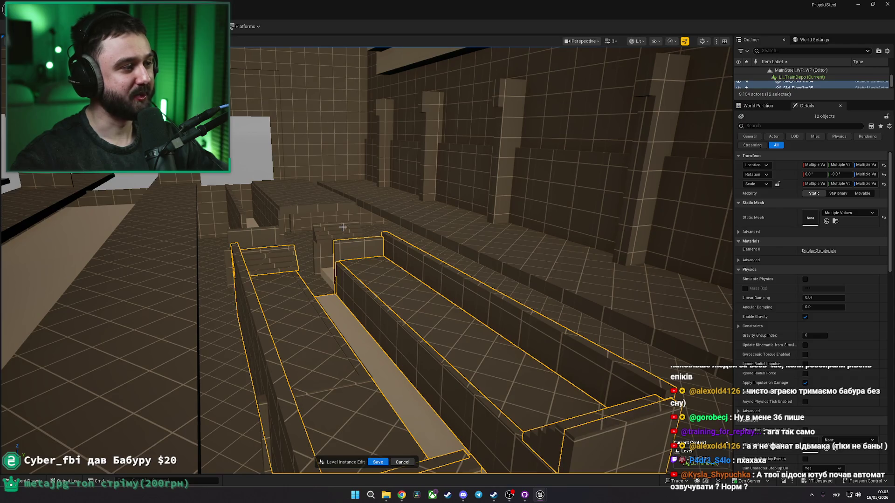
{"action": "left_click_drag", "start_coordinate": [347, 229], "coordinate": [263, 210]}
Step: Add a stair end cap to the pit selection, undoing accidental wall moves
{"action": "key", "text": "ctrl+z"}
{"action": "left_click", "coordinate": [273, 213], "text": "ctrl"}
{"action": "scroll", "coordinate": [279, 213], "scroll_direction": "up", "scroll_amount": 10}
{"action": "key", "text": "f"}
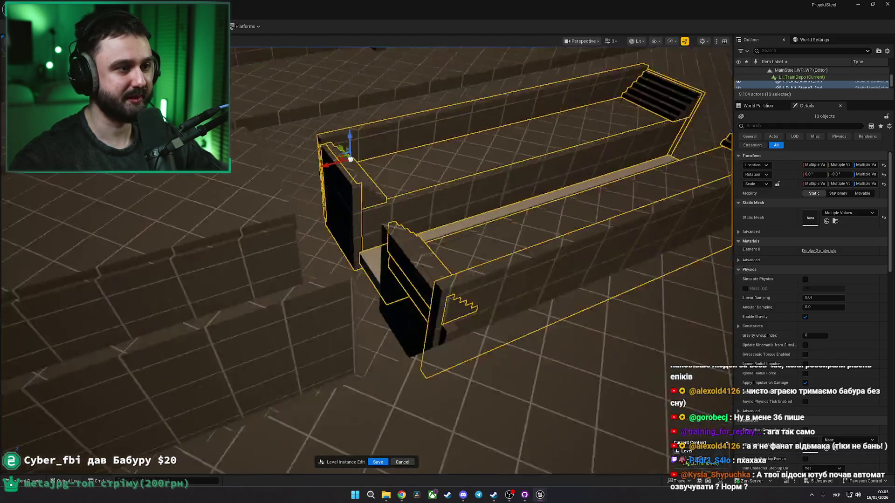
{"action": "mouse_move", "coordinate": [309, 265]}
{"action": "left_mouse_down"}
{"action": "mouse_move", "coordinate": [336, 261]}
{"action": "mouse_move", "coordinate": [314, 259]}
{"action": "mouse_move", "coordinate": [341, 319]}
{"action": "left_mouse_up"}
{"action": "key", "text": "ctrl+z"}
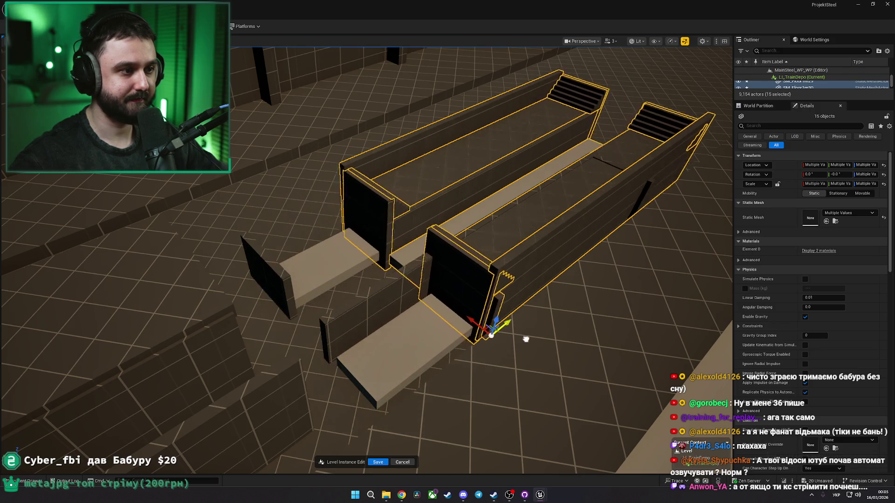
{"action": "key", "text": "ctrl+z"}
{"action": "left_click_drag", "start_coordinate": [432, 363], "coordinate": [361, 301]}
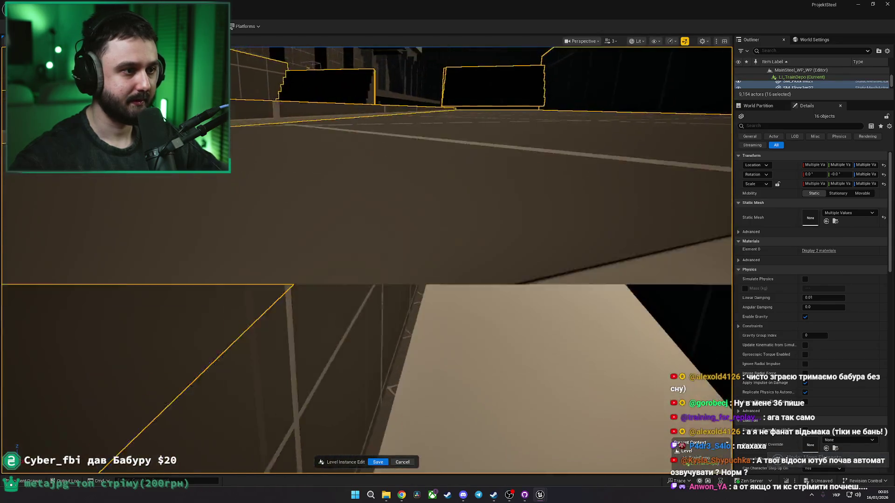
Step: Add the bridging floor slabs to the selection and undo the stray moves
{"action": "left_click", "coordinate": [396, 309], "text": "ctrl"}
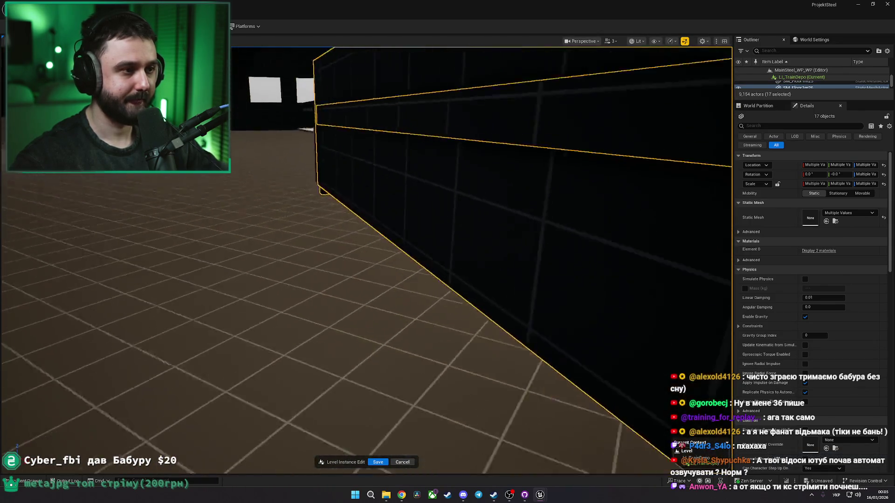
{"action": "key", "text": "f"}
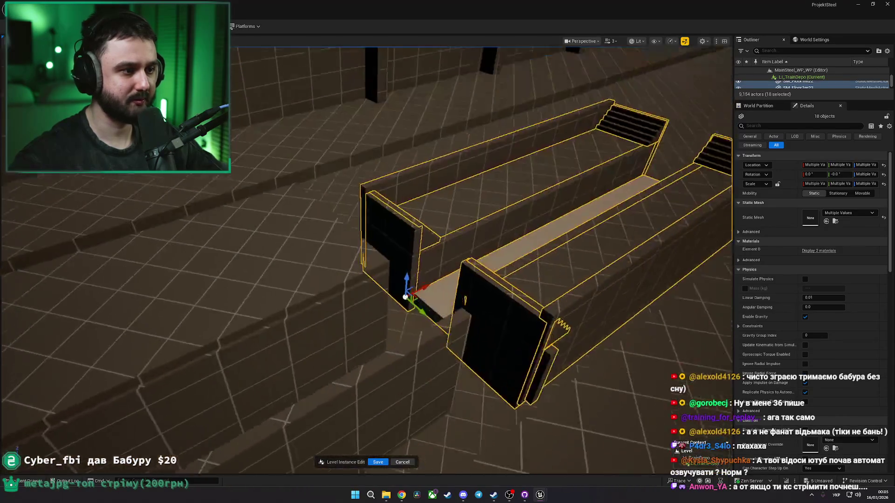
{"action": "left_click", "coordinate": [453, 289], "text": "ctrl"}
{"action": "left_click_drag", "start_coordinate": [570, 221], "coordinate": [330, 249]}
{"action": "key", "text": "ctrl+z"}
{"action": "key", "text": "ctrl+z"}
{"action": "left_click_drag", "start_coordinate": [235, 250], "coordinate": [307, 242]}
{"action": "key", "text": "ctrl+z"}
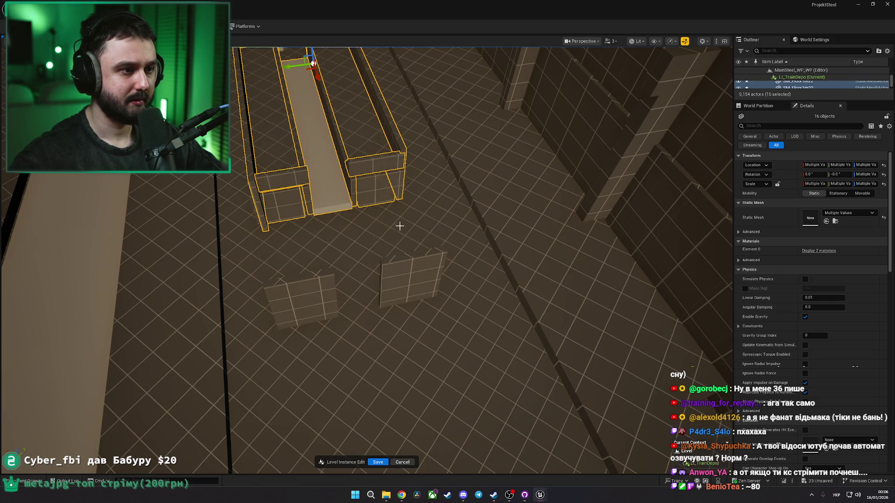
Step: Undo the stray moves to restore the longer pit layout
{"action": "key", "text": "ctrl+z"}
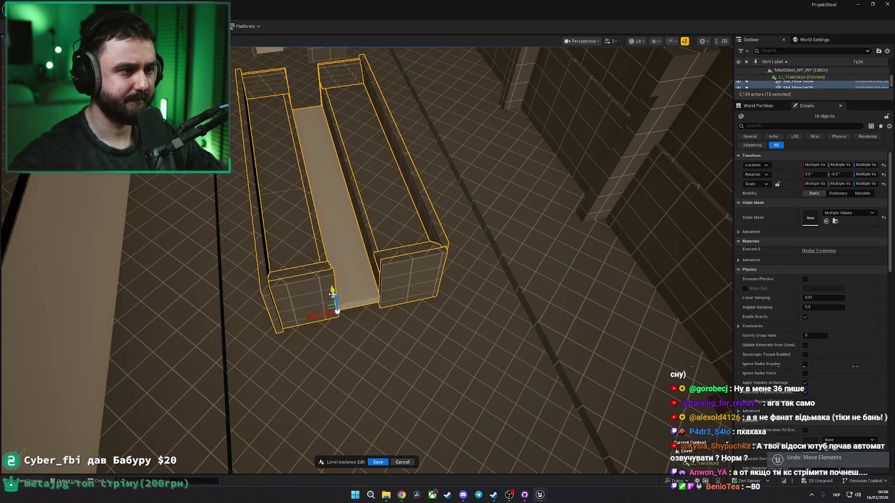
{"action": "key", "text": "ctrl+z"}
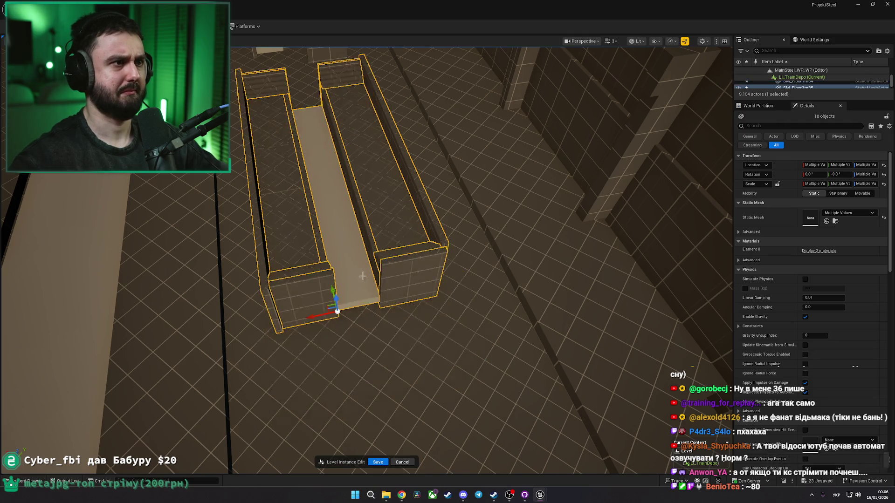
{"action": "scroll", "coordinate": [361, 268], "scroll_direction": "down", "scroll_amount": 3}
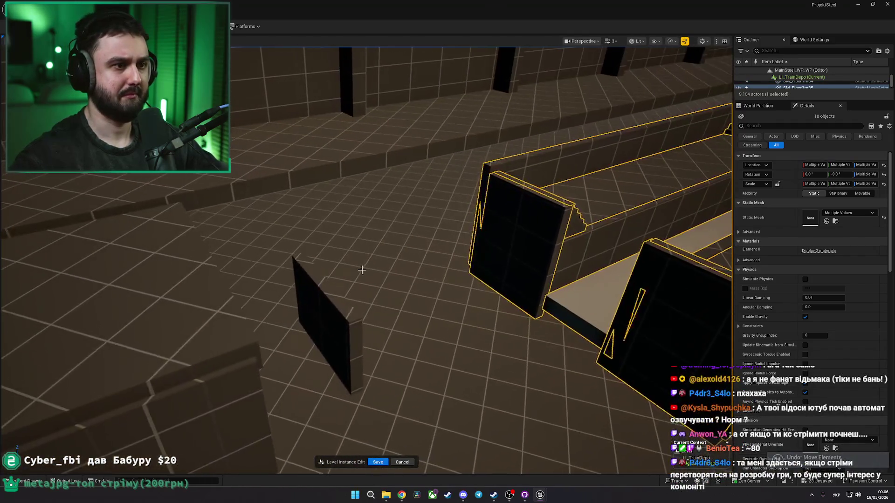
{"action": "scroll", "coordinate": [362, 267], "scroll_direction": "down", "scroll_amount": 3}
{"action": "scroll", "coordinate": [362, 268], "scroll_direction": "up", "scroll_amount": 5}
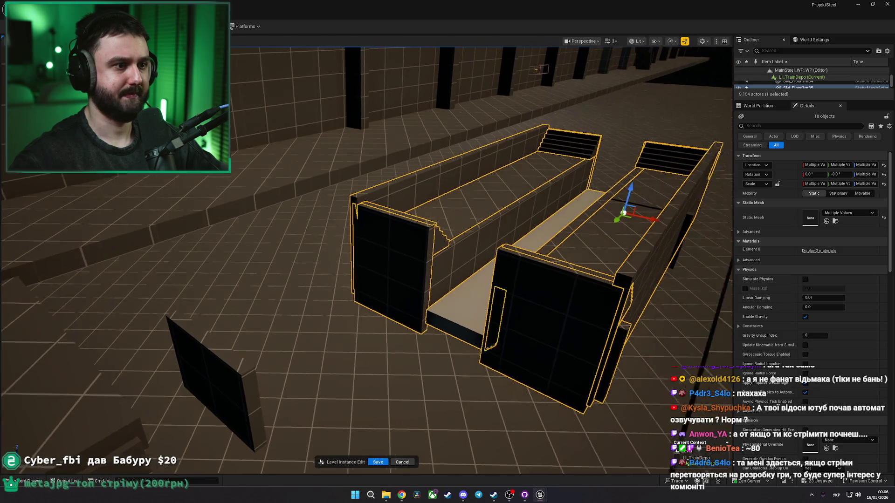
{"action": "left_click_drag", "start_coordinate": [364, 280], "coordinate": [379, 307]}
{"action": "scroll", "coordinate": [379, 306], "scroll_direction": "up", "scroll_amount": 2}
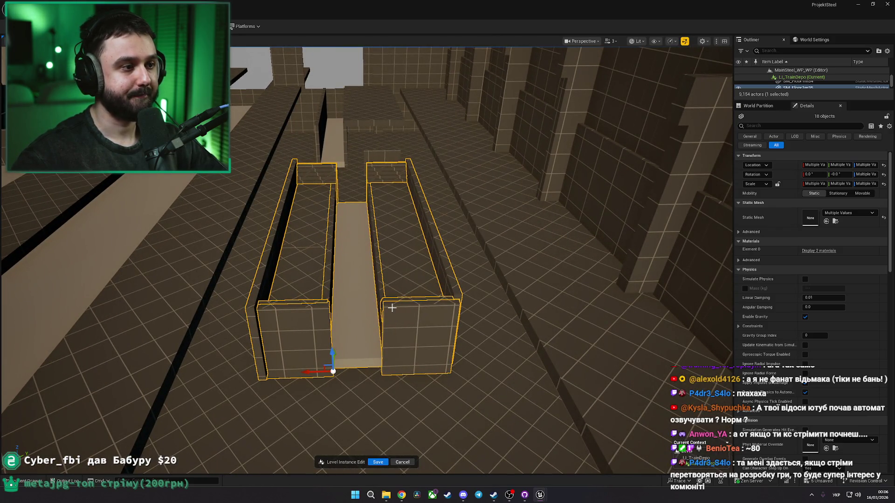
Step: Group the selected pit pieces with Ctrl+G, then delete and restore the group
{"action": "key", "text": "ctrl+g"}
{"action": "mouse_move", "coordinate": [392, 305]}
{"action": "left_mouse_down"}
{"action": "mouse_move", "coordinate": [382, 289]}
{"action": "mouse_move", "coordinate": [394, 298]}
{"action": "mouse_move", "coordinate": [401, 290]}
{"action": "left_mouse_up"}
{"action": "mouse_move", "coordinate": [448, 240]}
{"action": "left_mouse_down"}
{"action": "mouse_move", "coordinate": [441, 242]}
{"action": "mouse_move", "coordinate": [471, 233]}
{"action": "mouse_move", "coordinate": [344, 359]}
{"action": "left_mouse_up"}
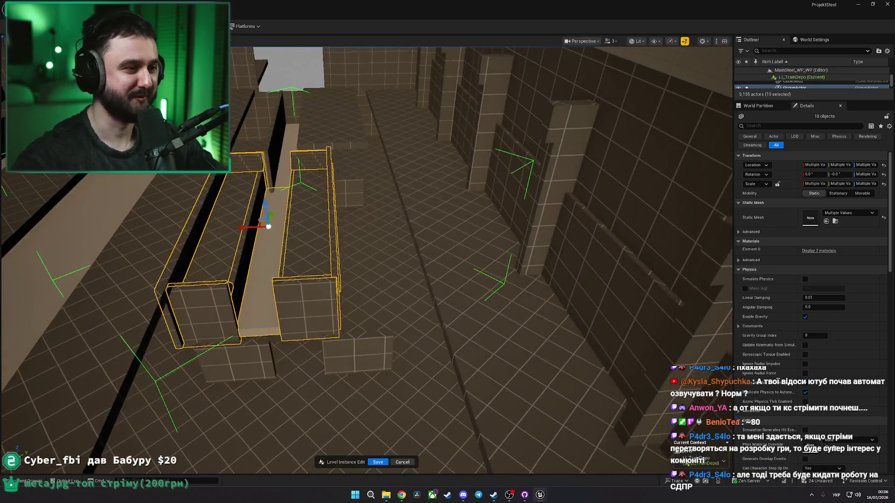
{"action": "key", "text": "Delete"}
{"action": "key", "text": "ctrl+z"}
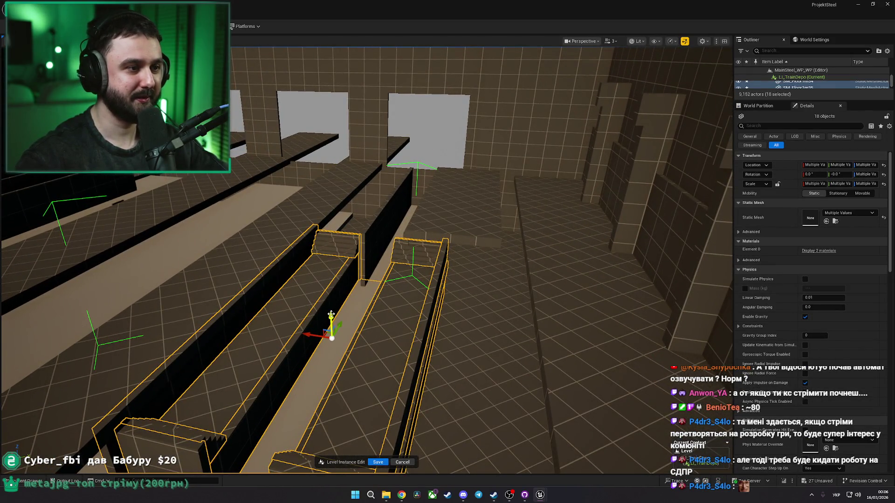
{"action": "scroll", "coordinate": [309, 342], "scroll_direction": "up", "scroll_amount": 2}
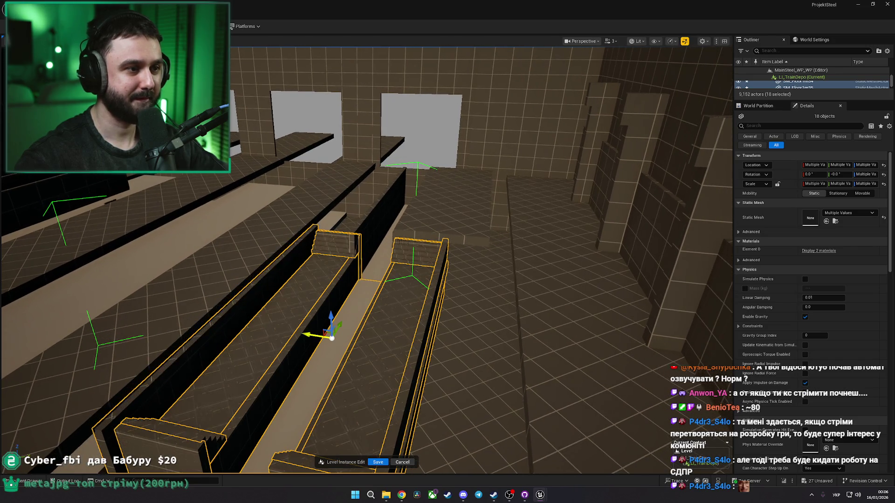
{"action": "left_click", "coordinate": [457, 269]}
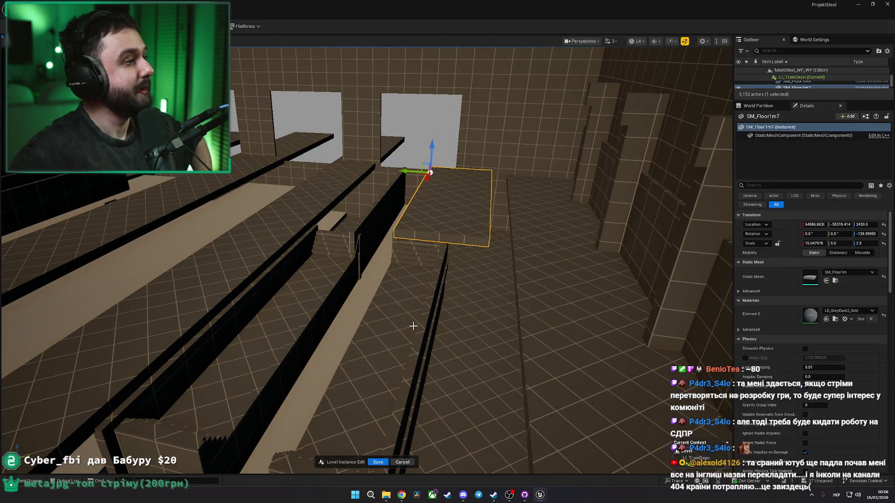
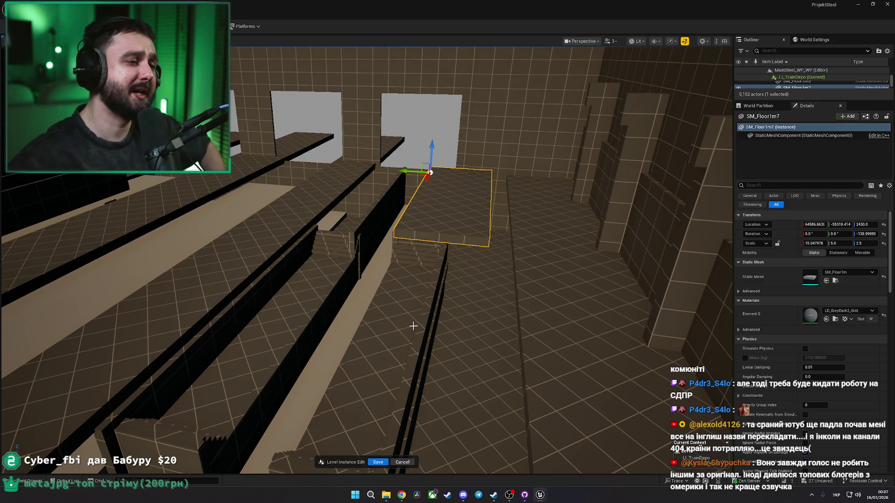
Step: Shift the two pit channel assemblies slightly sideways along the X axis
{"action": "left_click", "coordinate": [410, 321]}
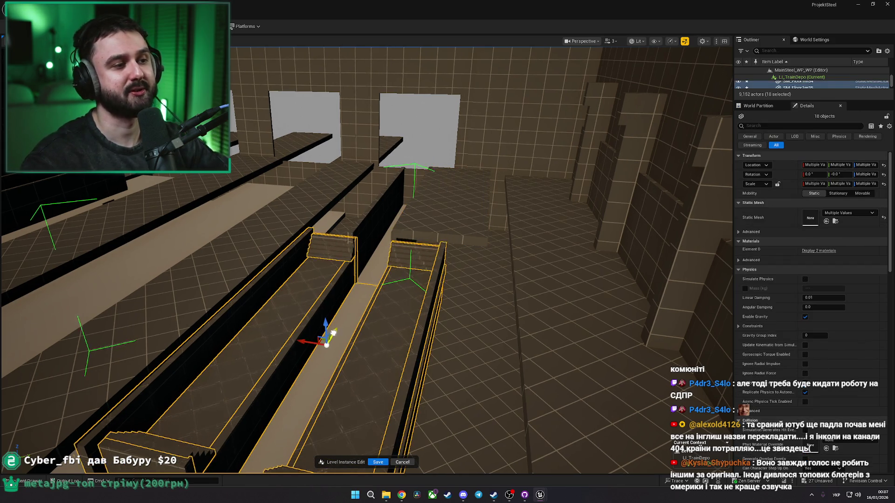
{"action": "key", "text": "f"}
{"action": "left_click_drag", "start_coordinate": [358, 306], "coordinate": [356, 305]}
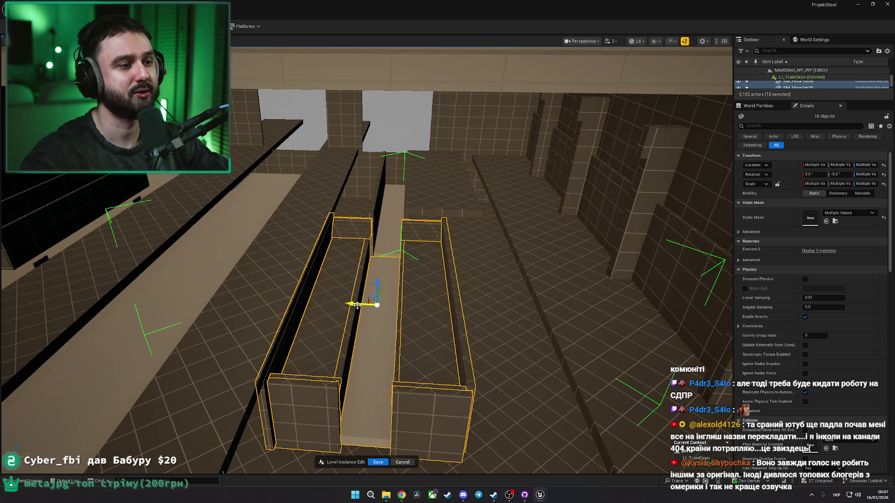
{"action": "key", "text": "Escape"}
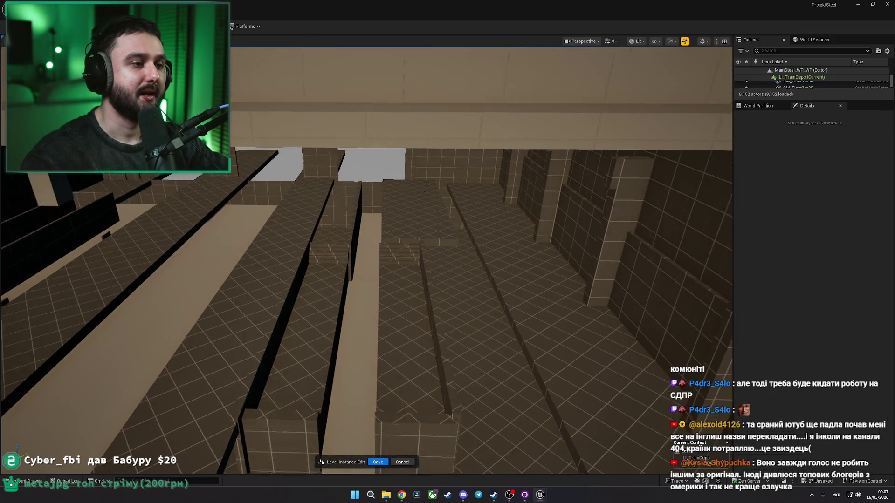
Step: Step back to the SM_Floor1m7 slab, reapply its widening, and compare with the depot reference photo
{"action": "key", "text": "ctrl+z"}
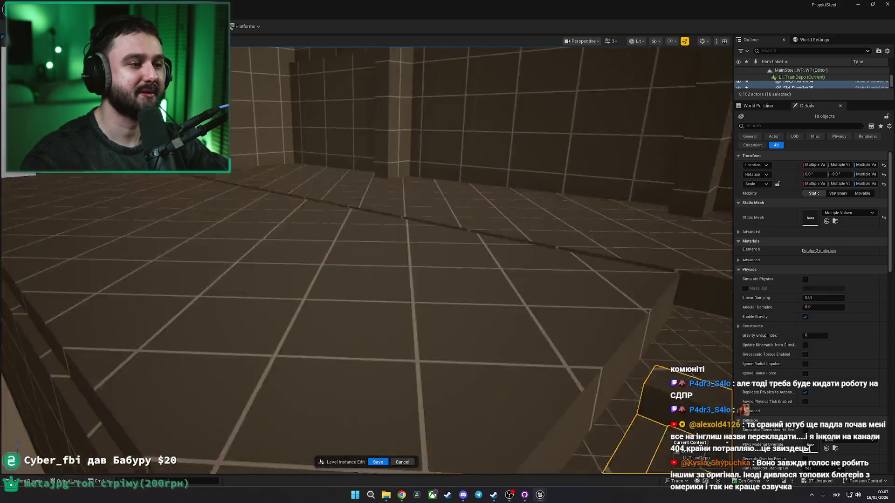
{"action": "key", "text": "ctrl+z"}
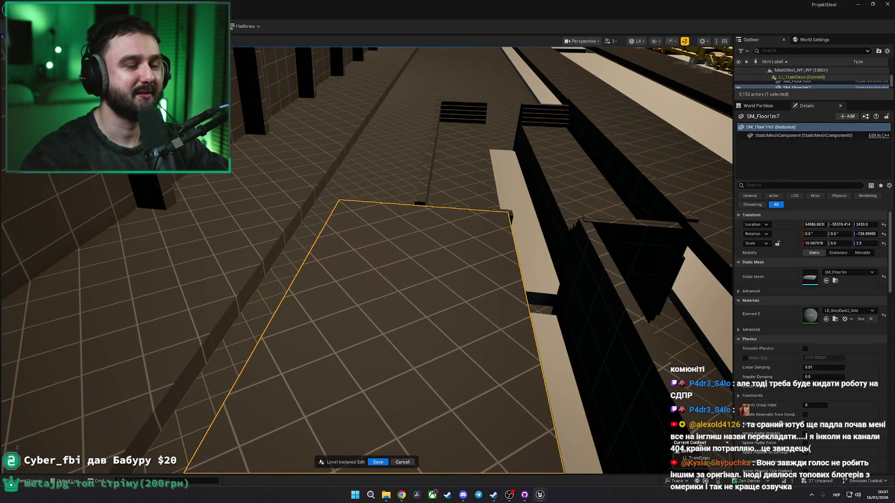
{"action": "key", "text": "f"}
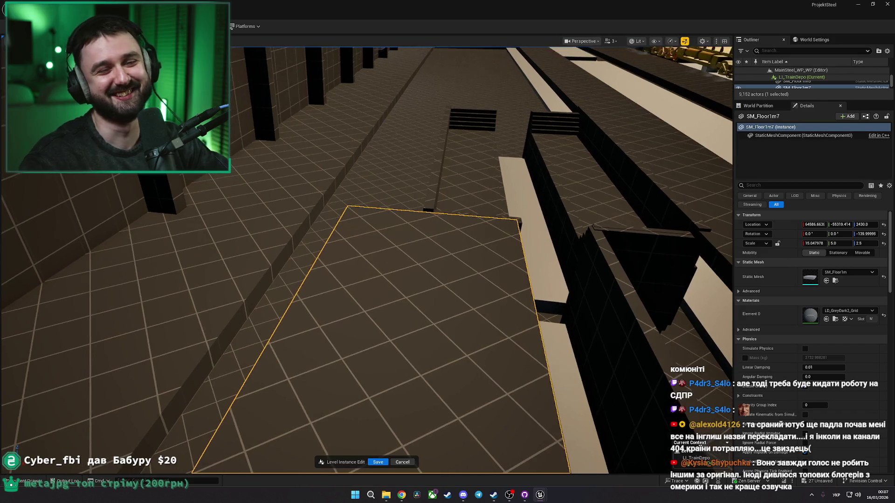
{"action": "key", "text": "ctrl+z"}
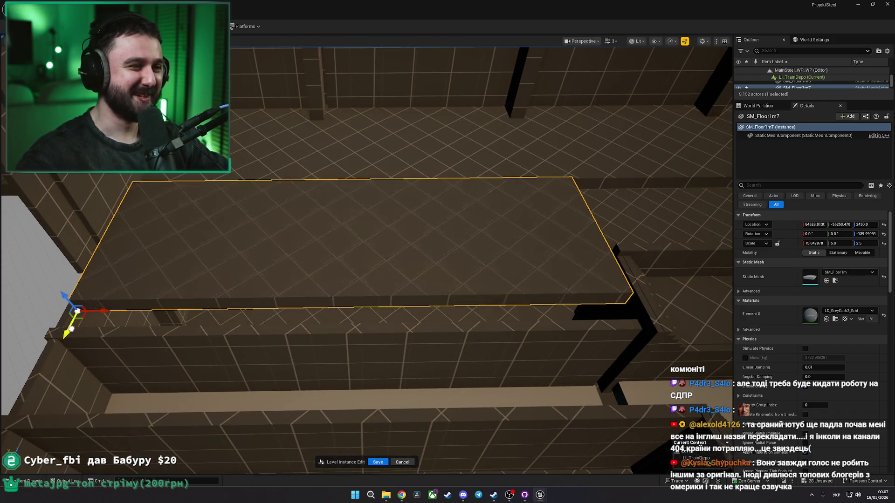
{"action": "key", "text": "ctrl+y"}
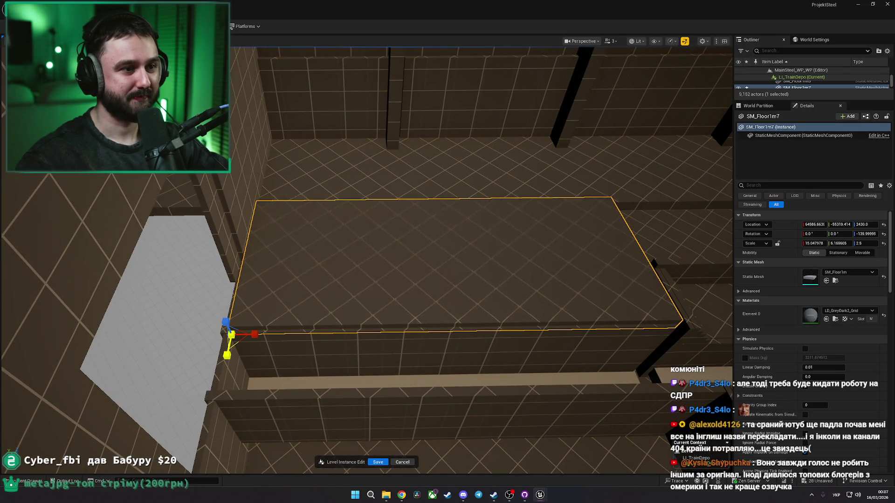
{"action": "key", "text": "alt+Tab"}
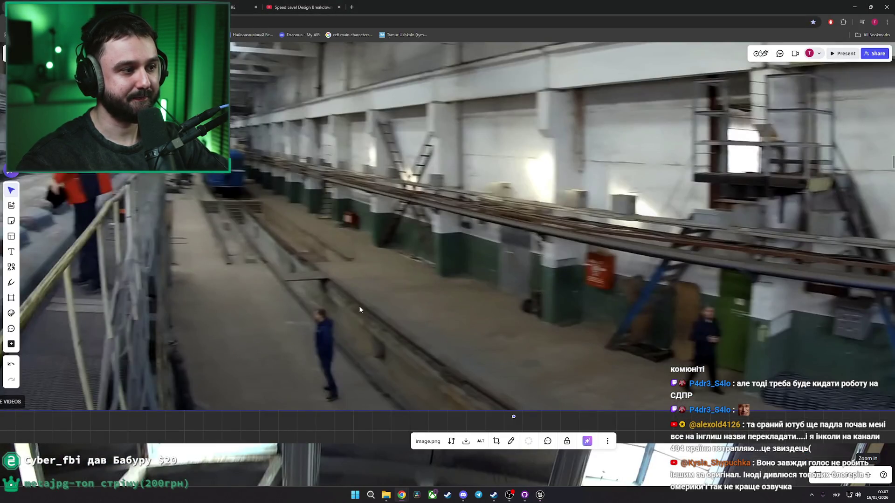
{"action": "key", "text": "alt+Tab"}
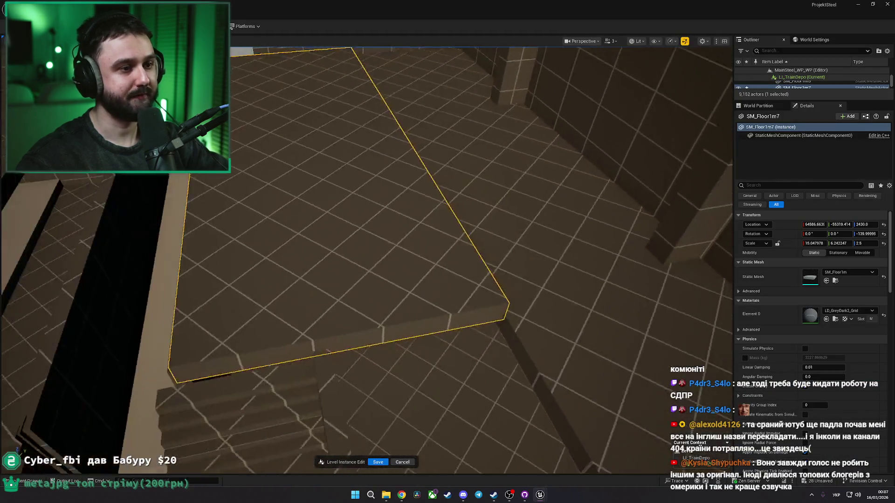
Step: Lower the floor slab slightly, trying and then undoing a move of the long floor strip
{"action": "left_click_drag", "start_coordinate": [334, 218], "coordinate": [334, 220]}
{"action": "key", "text": "ctrl+z"}
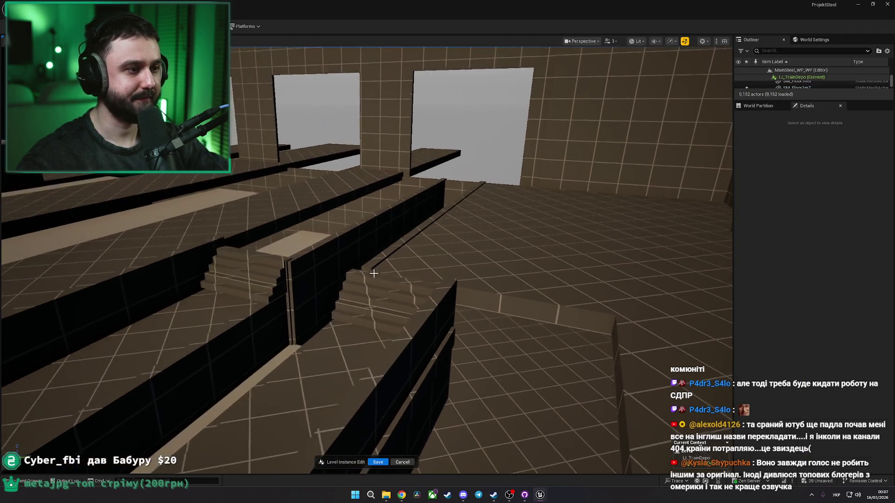
{"action": "key", "text": "ctrl+y"}
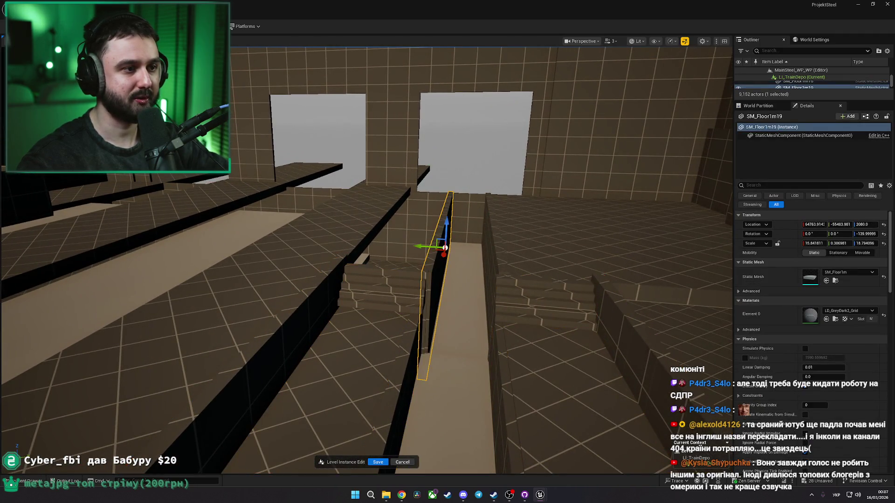
{"action": "left_click_drag", "start_coordinate": [483, 133], "coordinate": [450, 188]}
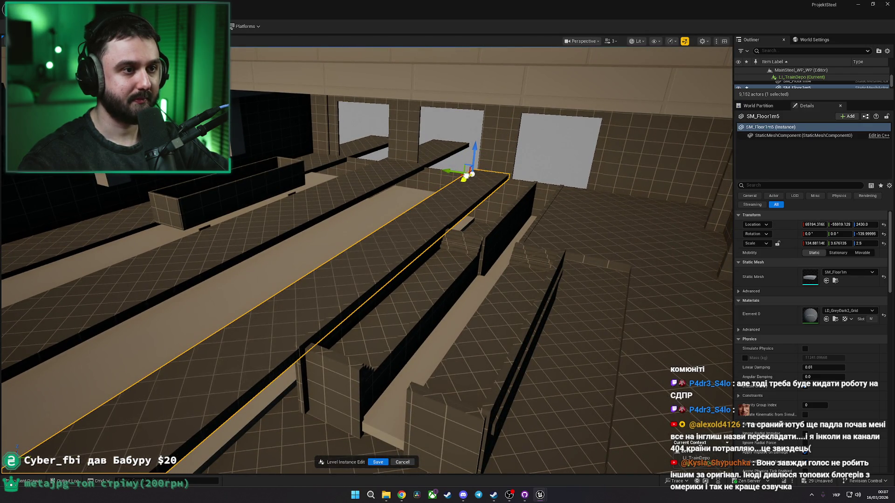
{"action": "key", "text": "ctrl+z"}
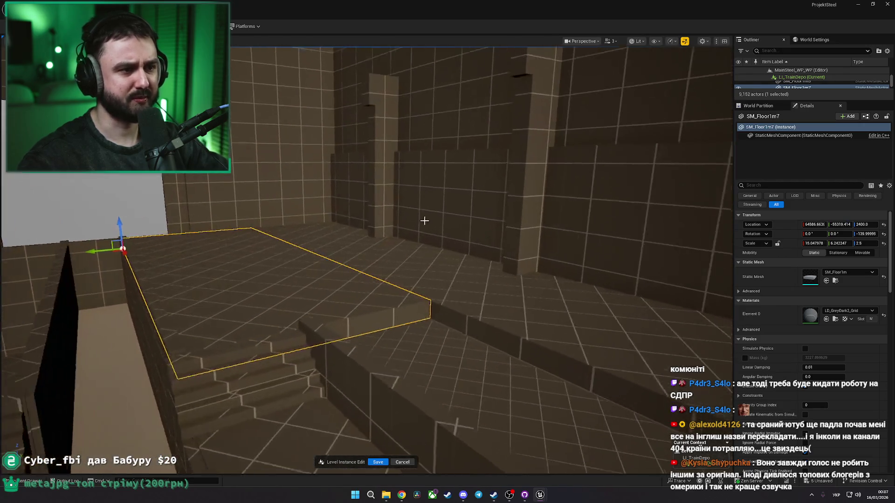
{"action": "key", "text": "ctrl+z"}
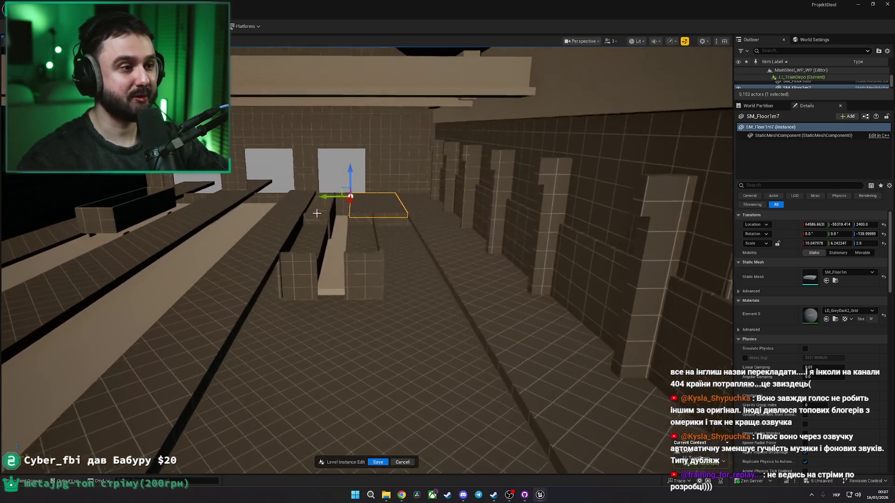
Step: Select the trench floor, walls and stairs and Alt-drag a duplicate further along the tracks
{"action": "left_click", "coordinate": [317, 213]}
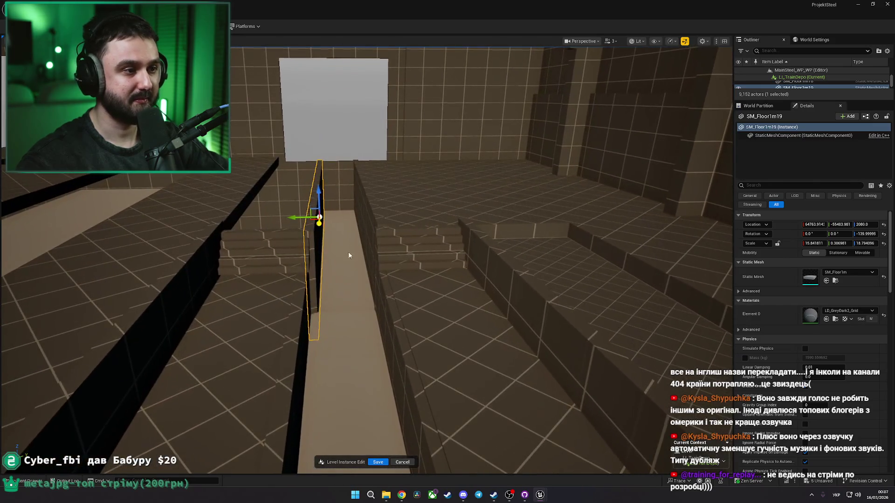
{"action": "left_click", "coordinate": [348, 256]}
{"action": "scroll", "coordinate": [351, 199], "scroll_direction": "down", "scroll_amount": 3}
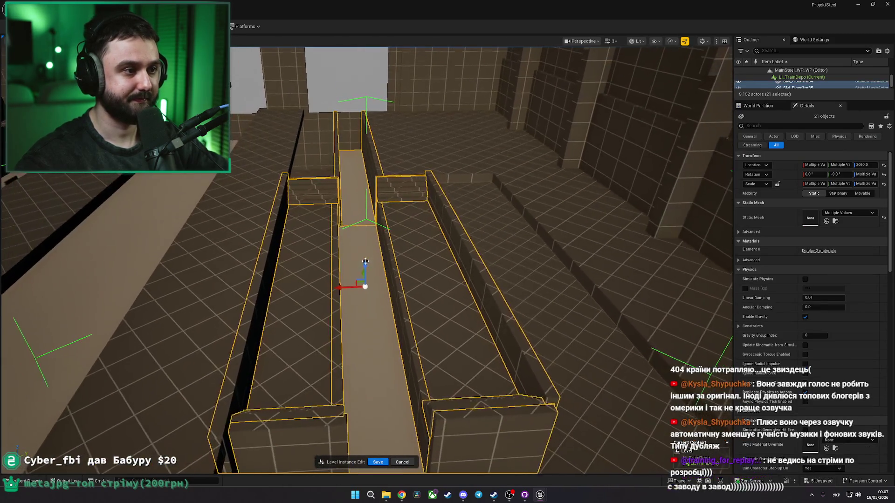
{"action": "left_click", "coordinate": [352, 199]}
{"action": "mouse_move", "coordinate": [338, 164]}
{"action": "left_mouse_down"}
{"action": "mouse_move", "coordinate": [342, 231]}
{"action": "mouse_move", "coordinate": [300, 253]}
{"action": "left_mouse_up"}
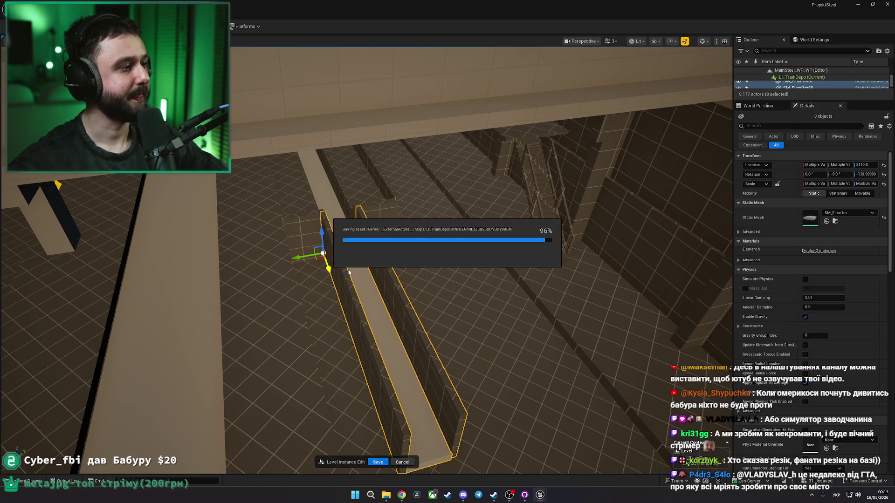
Step: Inspect the long floor strip SM_Floor1m49 from a new viewing angle
{"action": "left_click_drag", "start_coordinate": [345, 270], "coordinate": [346, 233]}
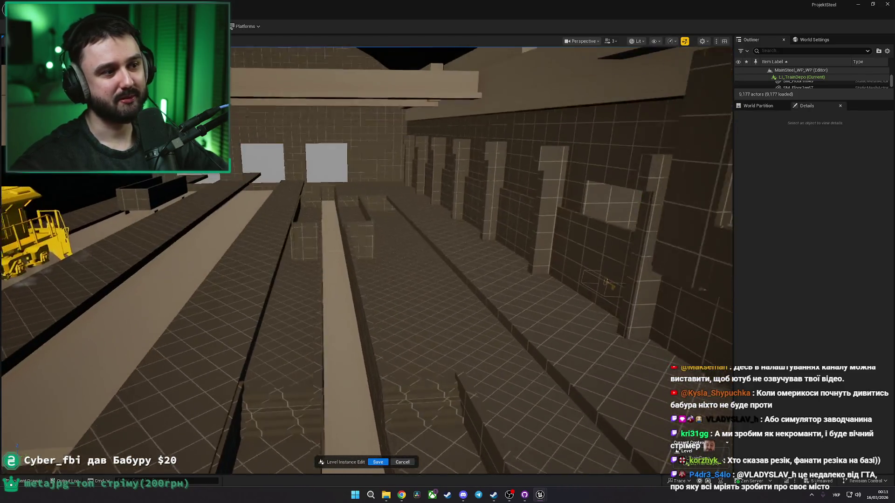
{"action": "left_click", "coordinate": [339, 295]}
{"action": "left_click_drag", "start_coordinate": [340, 295], "coordinate": [337, 292]}
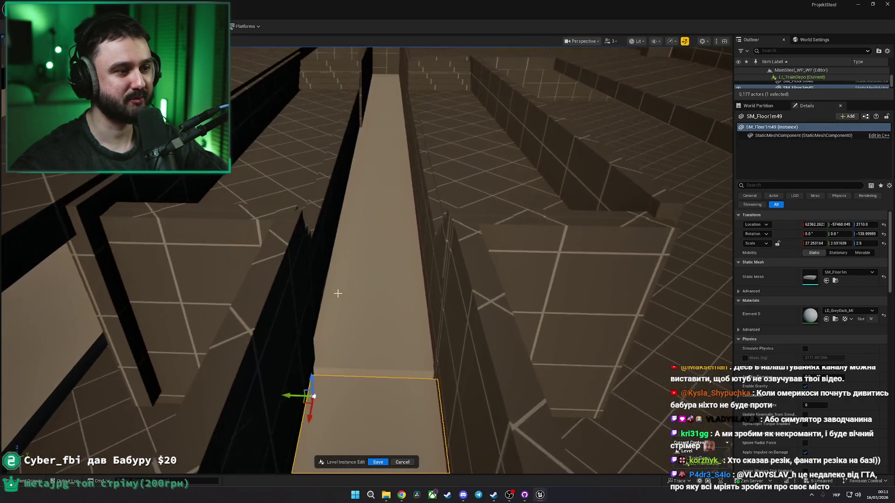
{"action": "key", "text": "Escape"}
Step: Fly toward the stair railings and look down the walled trench strip
{"action": "left_click_drag", "start_coordinate": [357, 380], "coordinate": [295, 295]}
{"action": "left_click", "coordinate": [295, 296]}
{"action": "left_click_drag", "start_coordinate": [328, 265], "coordinate": [328, 264]}
{"action": "mouse_move", "coordinate": [378, 340]}
{"action": "left_mouse_down"}
{"action": "mouse_move", "coordinate": [379, 323]}
{"action": "mouse_move", "coordinate": [378, 340]}
{"action": "mouse_move", "coordinate": [409, 348]}
{"action": "left_mouse_up"}
{"action": "left_click", "coordinate": [378, 340]}
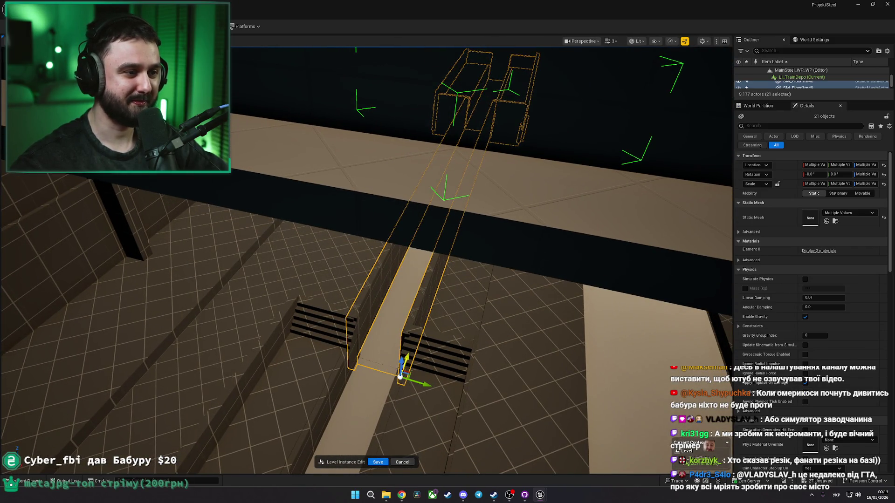
{"action": "key", "text": "Escape"}
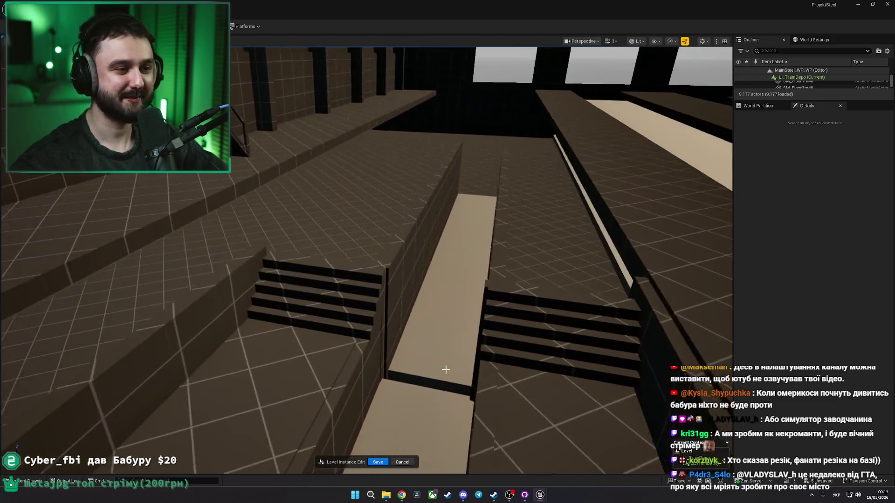
Step: Duplicate the trench floor strip and both side walls, moving the copy along the track
{"action": "left_click", "coordinate": [448, 372]}
{"action": "left_click", "coordinate": [409, 256], "text": "ctrl"}
{"action": "left_click", "coordinate": [500, 250], "text": "ctrl"}
{"action": "key", "text": "ctrl+d"}
{"action": "mouse_move", "coordinate": [473, 397]}
{"action": "left_mouse_down"}
{"action": "mouse_move", "coordinate": [457, 420]}
{"action": "mouse_move", "coordinate": [387, 441]}
{"action": "left_mouse_up"}
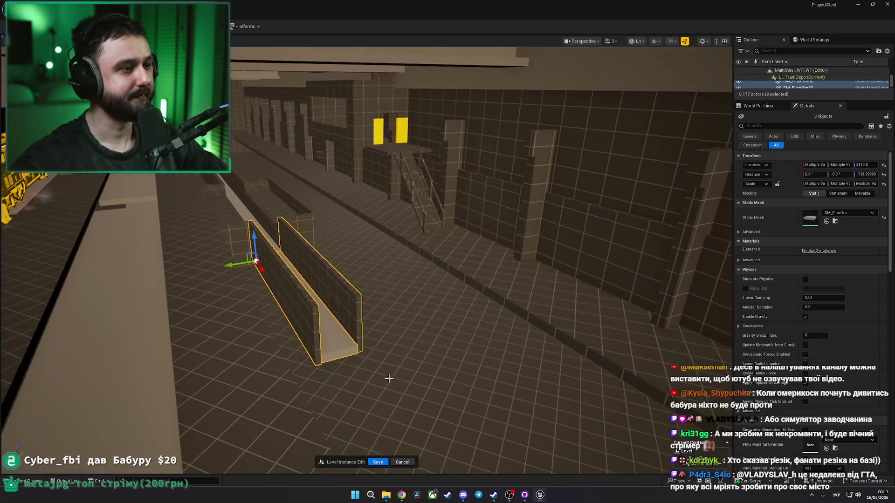
{"action": "key", "text": "ctrl+d"}
Step: Fly along the corridor and select several of the trench wall pieces
{"action": "mouse_move", "coordinate": [337, 336]}
{"action": "left_mouse_down"}
{"action": "mouse_move", "coordinate": [321, 367]}
{"action": "mouse_move", "coordinate": [326, 392]}
{"action": "left_mouse_up"}
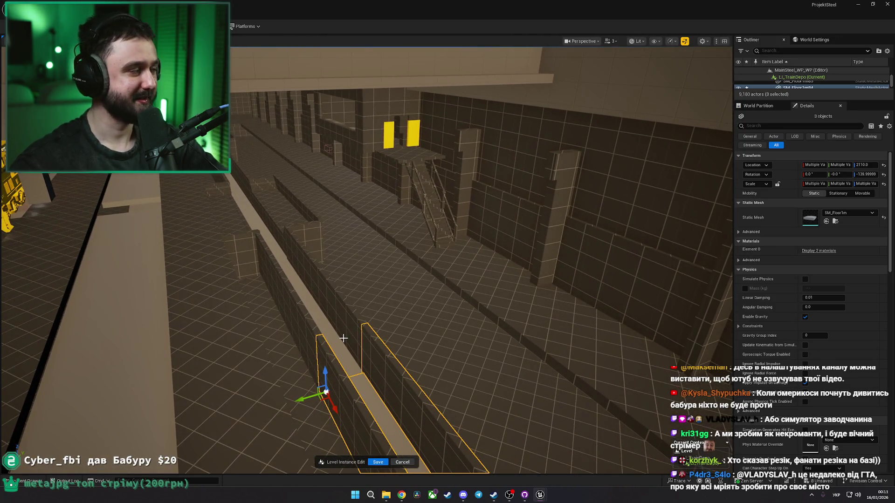
{"action": "left_click_drag", "start_coordinate": [340, 334], "coordinate": [339, 294]}
{"action": "left_click_drag", "start_coordinate": [232, 295], "coordinate": [232, 290]}
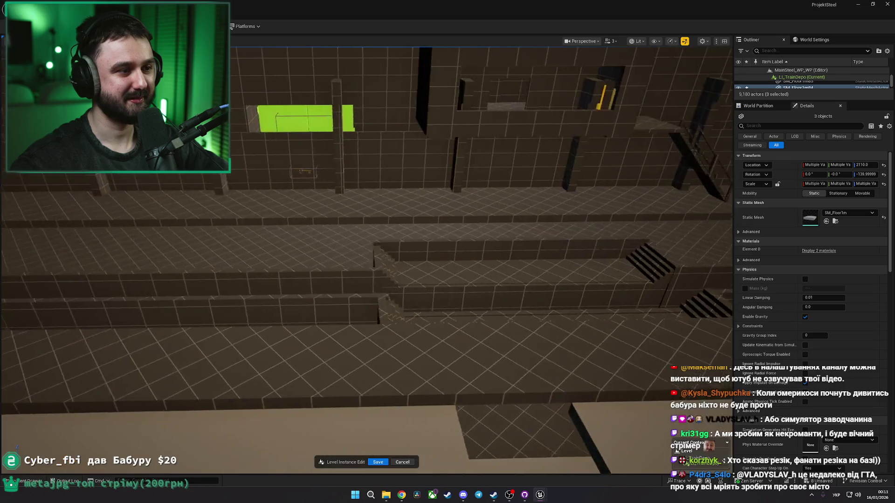
{"action": "left_click", "coordinate": [232, 289]}
{"action": "left_click_drag", "start_coordinate": [129, 403], "coordinate": [130, 399]}
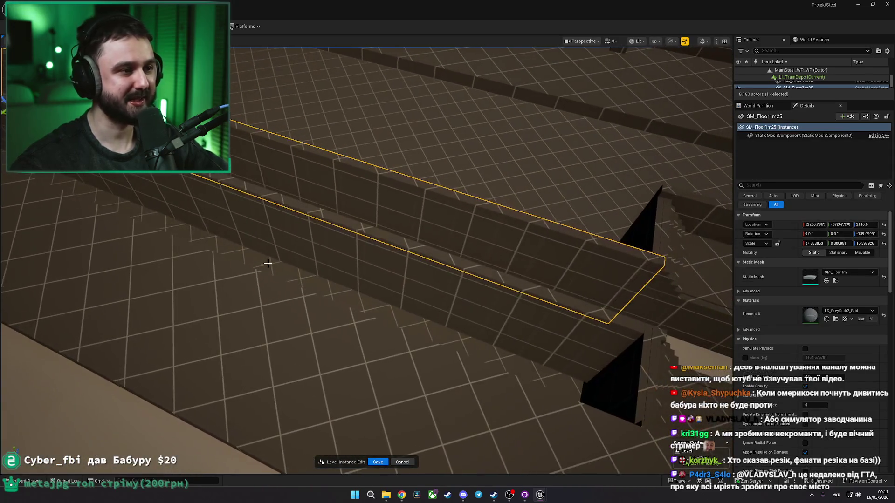
{"action": "left_click", "coordinate": [267, 264], "text": "ctrl"}
{"action": "left_click", "coordinate": [347, 259], "text": "ctrl"}
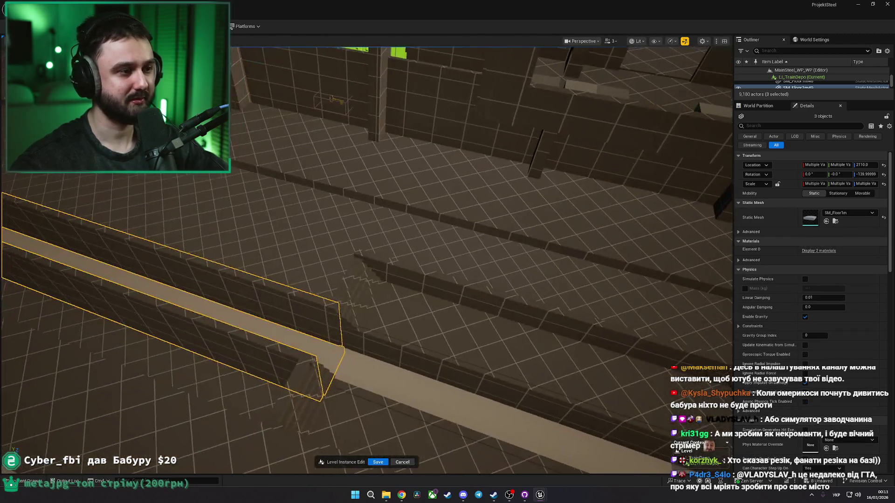
{"action": "left_click_drag", "start_coordinate": [159, 263], "coordinate": [159, 261]}
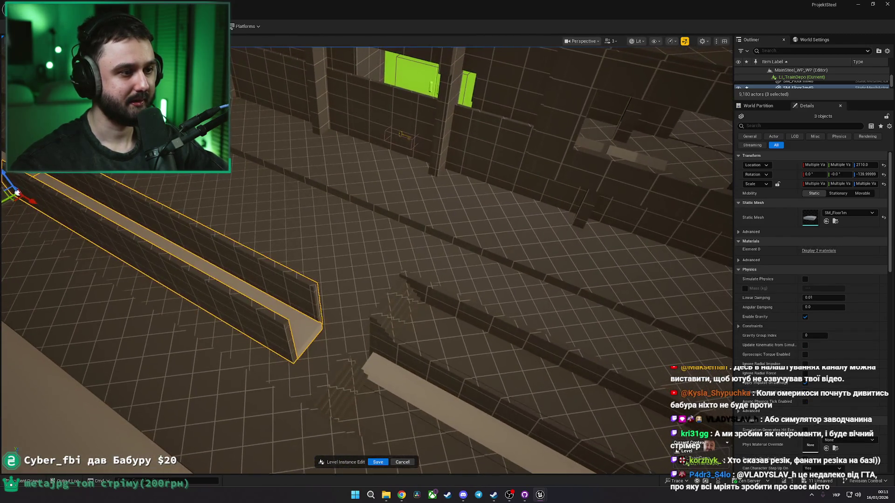
{"action": "left_click", "coordinate": [385, 318], "text": "ctrl"}
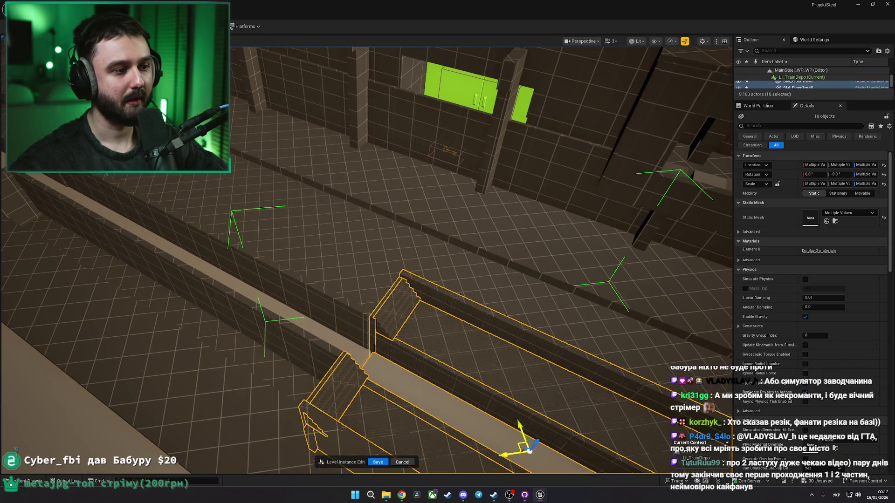
Step: Start a fresh selection with the walkway's trench pieces, right-hand wall and upper floor piece
{"action": "scroll", "coordinate": [366, 261], "scroll_direction": "down", "scroll_amount": 5}
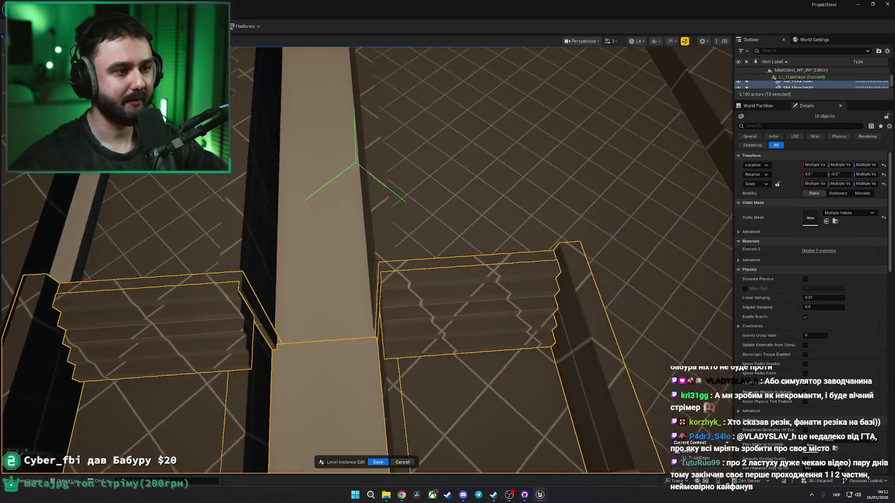
{"action": "scroll", "coordinate": [334, 310], "scroll_direction": "up", "scroll_amount": 8}
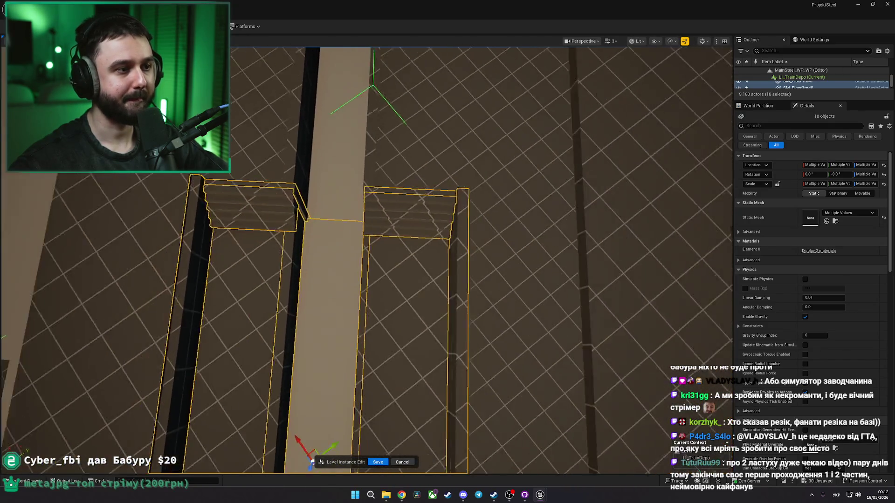
{"action": "scroll", "coordinate": [334, 310], "scroll_direction": "down", "scroll_amount": 2}
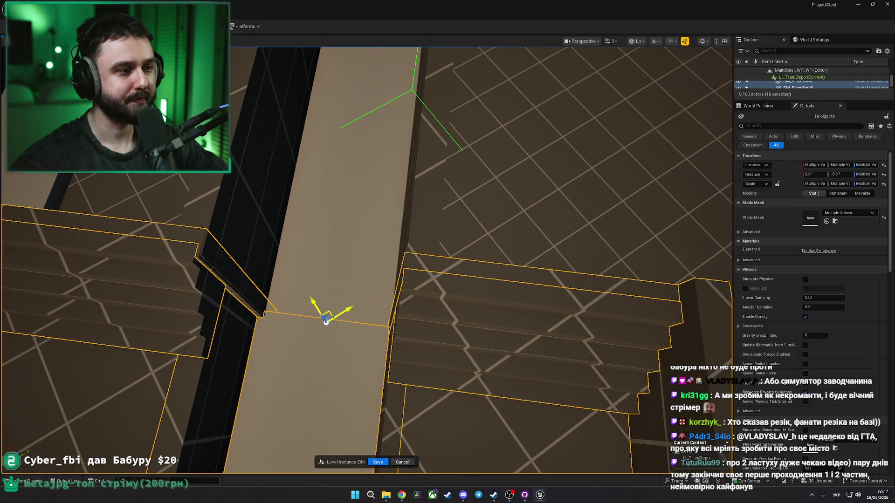
{"action": "key", "text": "Escape"}
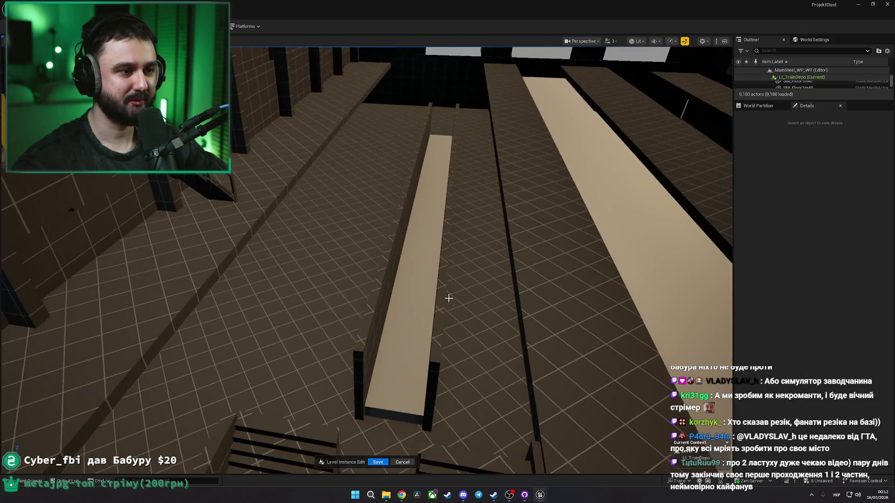
{"action": "left_click", "coordinate": [441, 276]}
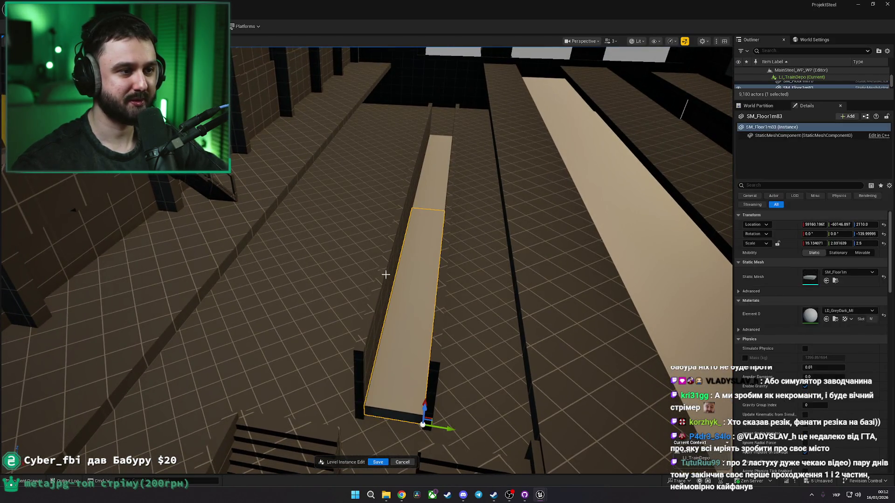
{"action": "left_click", "coordinate": [454, 196], "text": "ctrl"}
{"action": "left_click", "coordinate": [454, 160], "text": "ctrl"}
{"action": "left_click", "coordinate": [429, 161], "text": "ctrl"}
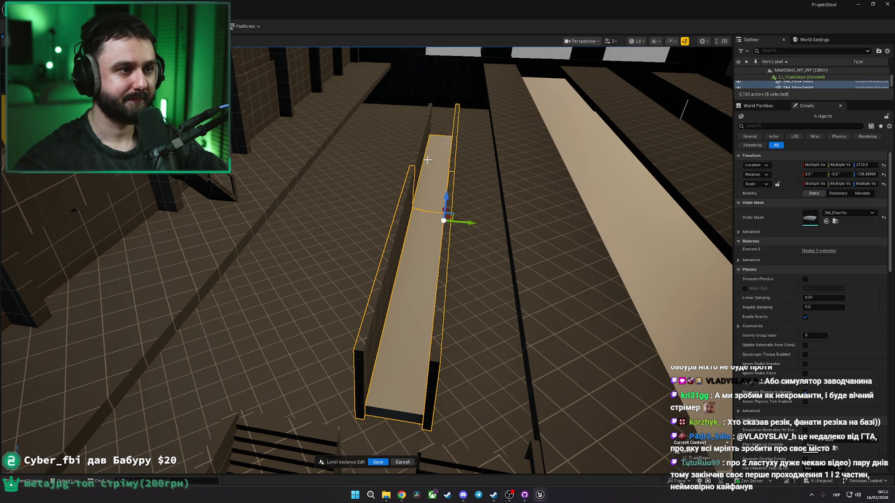
Step: Add the box-shaped trench pieces, another floor piece and a ledge piece to the group
{"action": "left_click_drag", "start_coordinate": [434, 162], "coordinate": [375, 205]}
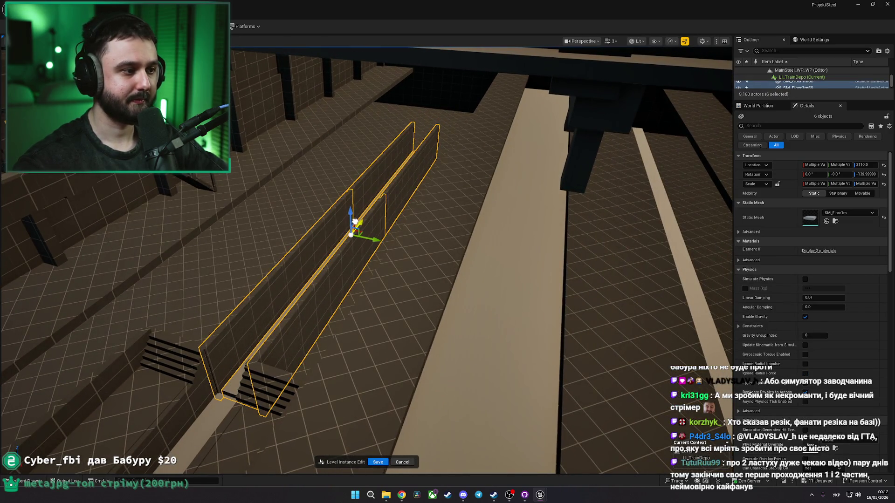
{"action": "left_click_drag", "start_coordinate": [366, 236], "coordinate": [225, 228]}
{"action": "left_click", "coordinate": [225, 228], "text": "ctrl"}
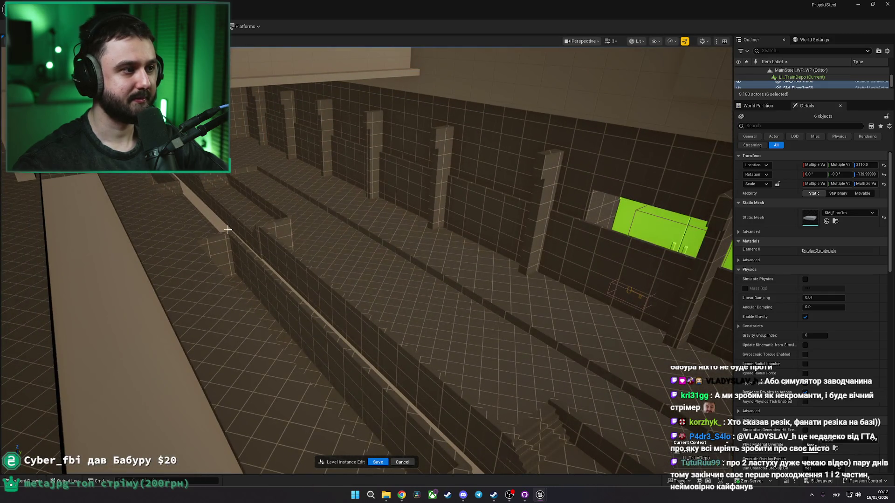
{"action": "left_click", "coordinate": [182, 187], "text": "ctrl"}
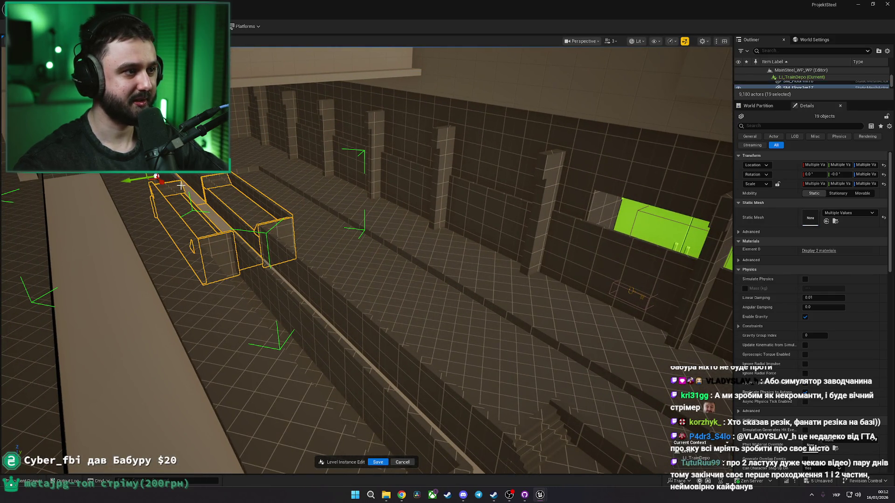
{"action": "left_click", "coordinate": [196, 198], "text": "ctrl"}
Step: Delete the unwanted trench walls SM_Floor1m69, SM_Floor1m66 and one other
{"action": "mouse_move", "coordinate": [196, 198]}
{"action": "left_mouse_down"}
{"action": "mouse_move", "coordinate": [205, 207]}
{"action": "mouse_move", "coordinate": [219, 196]}
{"action": "mouse_move", "coordinate": [126, 244]}
{"action": "mouse_move", "coordinate": [173, 246]}
{"action": "left_mouse_up"}
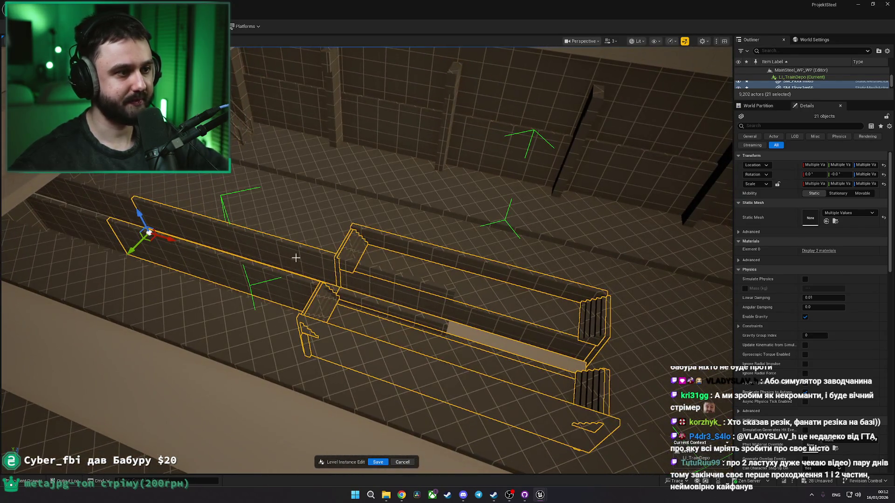
{"action": "left_click", "coordinate": [368, 269]}
{"action": "key", "text": "Delete"}
{"action": "left_click", "coordinate": [219, 240]}
{"action": "key", "text": "Delete"}
{"action": "left_click", "coordinate": [267, 253]}
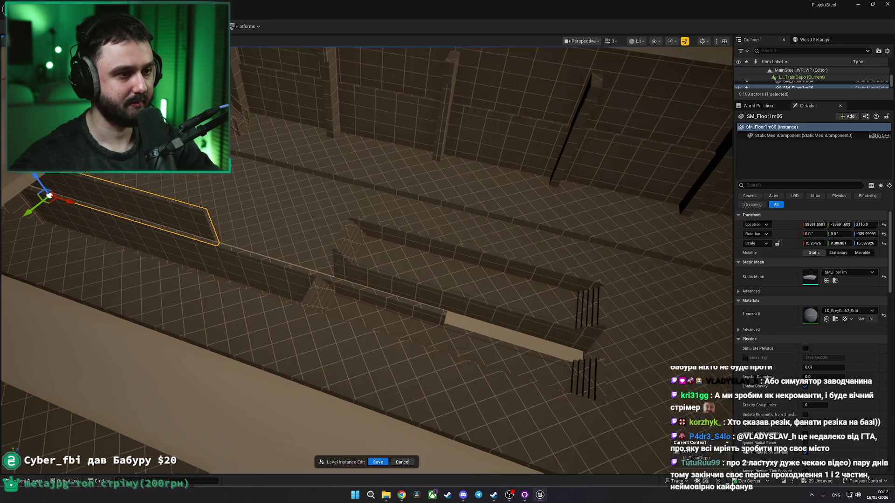
{"action": "scroll", "coordinate": [444, 243], "scroll_direction": "up", "scroll_amount": 5}
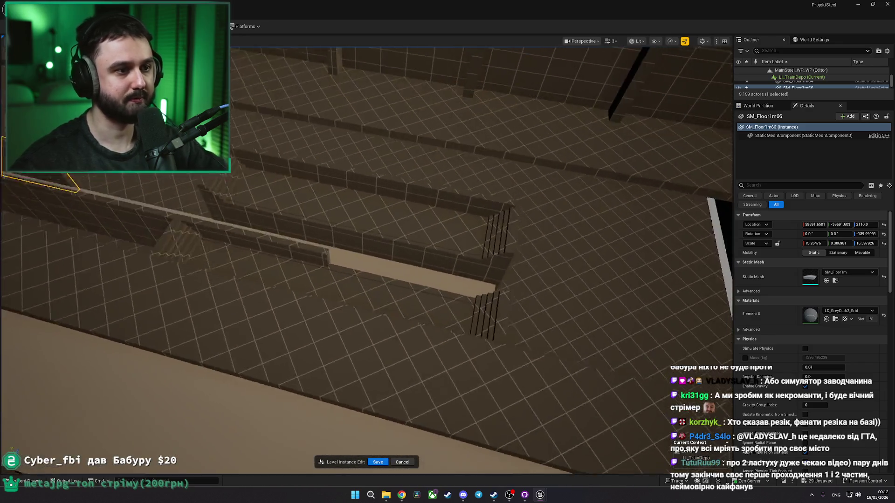
{"action": "mouse_move", "coordinate": [332, 162]}
{"action": "left_mouse_down"}
{"action": "mouse_move", "coordinate": [307, 152]}
{"action": "mouse_move", "coordinate": [309, 180]}
{"action": "mouse_move", "coordinate": [427, 212]}
{"action": "mouse_move", "coordinate": [410, 243]}
{"action": "mouse_move", "coordinate": [399, 241]}
{"action": "left_mouse_up"}
{"action": "key", "text": "Delete"}
Step: Paste a copy of the SM_Floor1m68 wall pair and the floor strip between them
{"action": "left_click", "coordinate": [412, 254]}
{"action": "left_click", "coordinate": [452, 195], "text": "ctrl"}
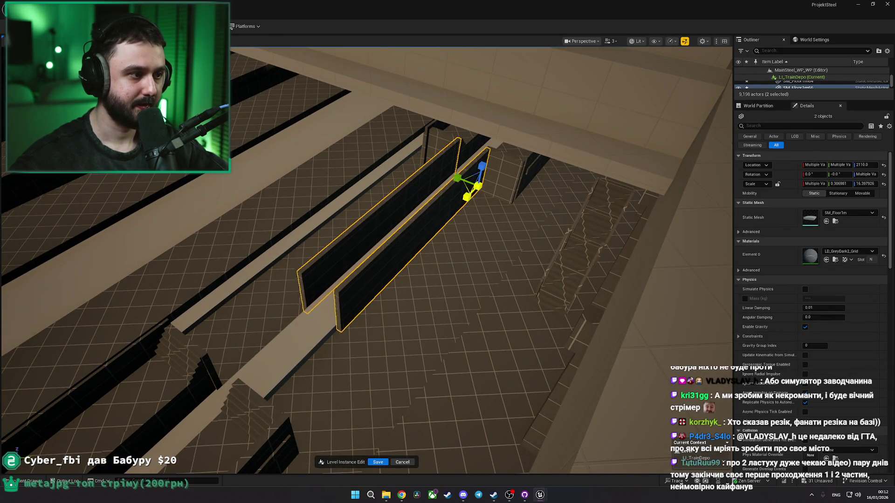
{"action": "mouse_move", "coordinate": [466, 198]}
{"action": "left_mouse_down"}
{"action": "mouse_move", "coordinate": [461, 187]}
{"action": "mouse_move", "coordinate": [370, 205]}
{"action": "mouse_move", "coordinate": [371, 218]}
{"action": "mouse_move", "coordinate": [394, 172]}
{"action": "mouse_move", "coordinate": [382, 158]}
{"action": "left_mouse_up"}
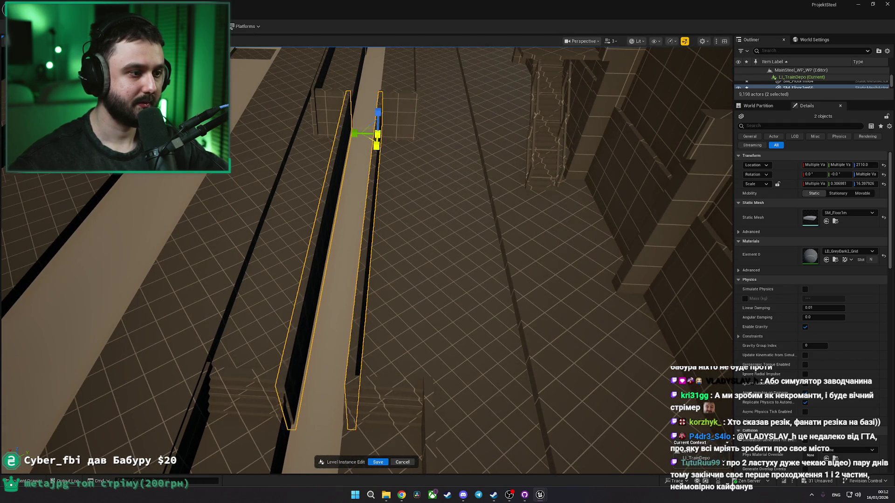
{"action": "left_click", "coordinate": [339, 248], "text": "ctrl"}
{"action": "left_click_drag", "start_coordinate": [340, 251], "coordinate": [280, 220]}
{"action": "key", "text": "ctrl+v"}
{"action": "mouse_move", "coordinate": [192, 177]}
{"action": "left_mouse_down"}
{"action": "mouse_move", "coordinate": [237, 219]}
{"action": "mouse_move", "coordinate": [284, 242]}
{"action": "left_mouse_up"}
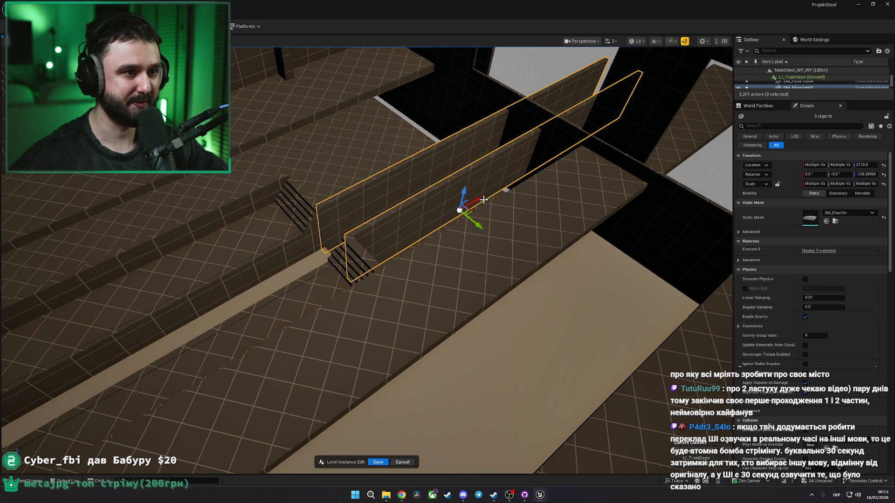
Step: Shorten the copied walls to fit the stairs and stretch the floor piece about three times longer
{"action": "left_click_drag", "start_coordinate": [477, 199], "coordinate": [481, 201]}
{"action": "left_click_drag", "start_coordinate": [481, 202], "coordinate": [404, 243]}
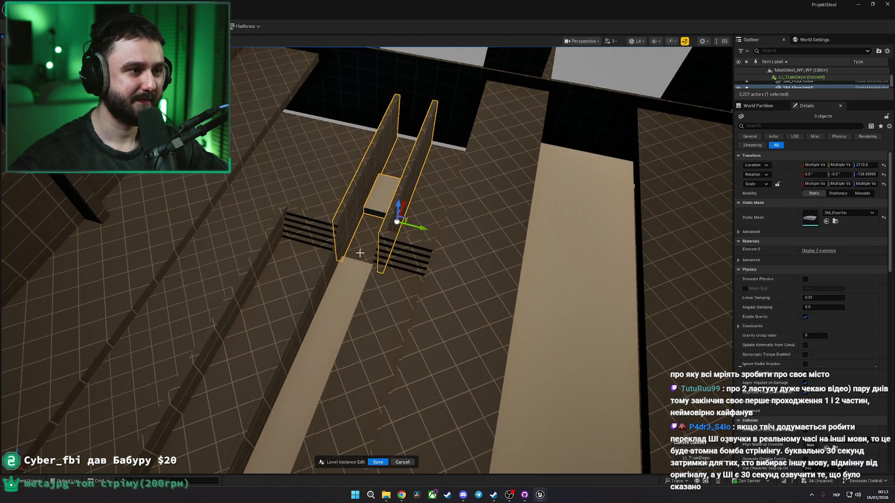
{"action": "left_click", "coordinate": [376, 203]}
{"action": "left_click_drag", "start_coordinate": [407, 210], "coordinate": [422, 187]}
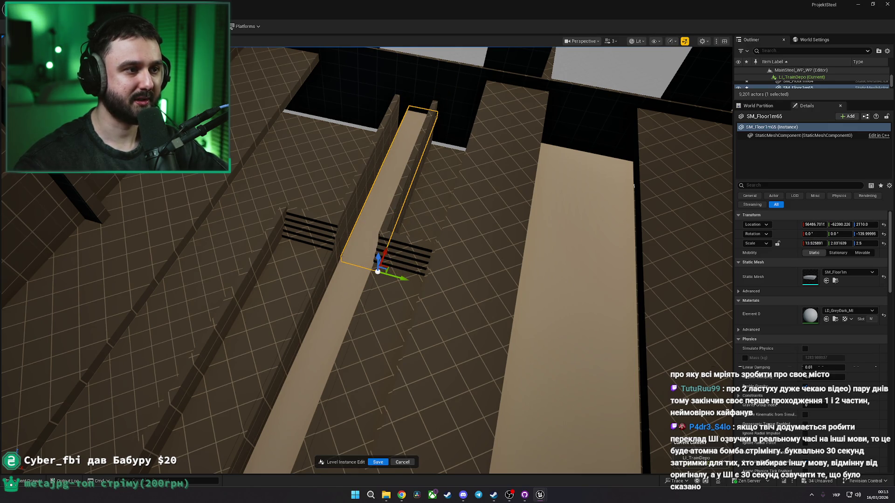
{"action": "left_click_drag", "start_coordinate": [379, 205], "coordinate": [379, 178]}
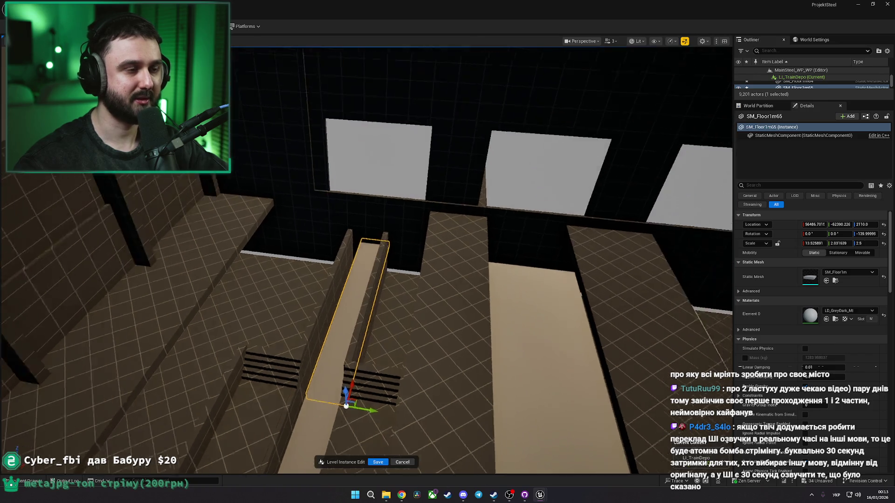
Step: Rescale the three regrouped trench pieces, undo the change, and save the level
{"action": "key", "text": "ctrl+z"}
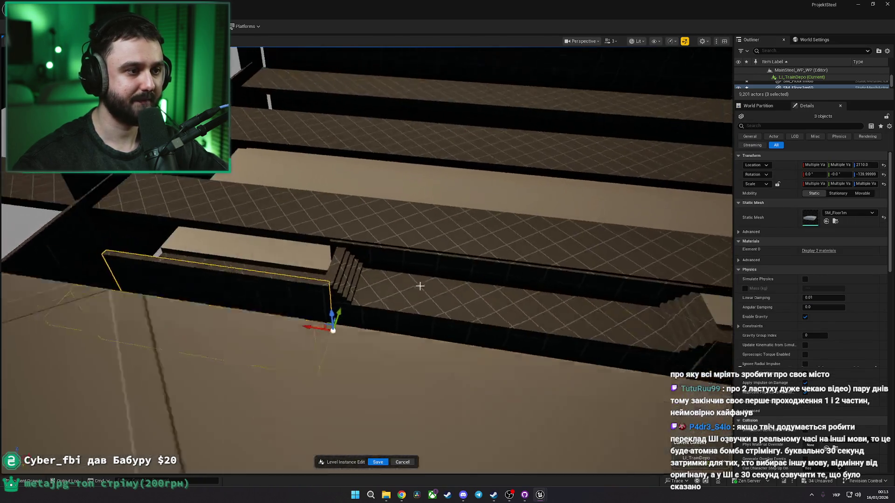
{"action": "key", "text": "f"}
{"action": "key", "text": "r"}
{"action": "mouse_move", "coordinate": [497, 290]}
{"action": "left_mouse_down"}
{"action": "mouse_move", "coordinate": [470, 293]}
{"action": "mouse_move", "coordinate": [498, 292]}
{"action": "left_mouse_up"}
{"action": "key", "text": "ctrl+z"}
{"action": "key", "text": "ctrl+s"}
Step: Delete the selected wall pieces, then pick wall SM_Wall4x4m62 and the raised floor slab
{"action": "left_click_drag", "start_coordinate": [364, 374], "coordinate": [364, 375]}
{"action": "left_click", "coordinate": [277, 238]}
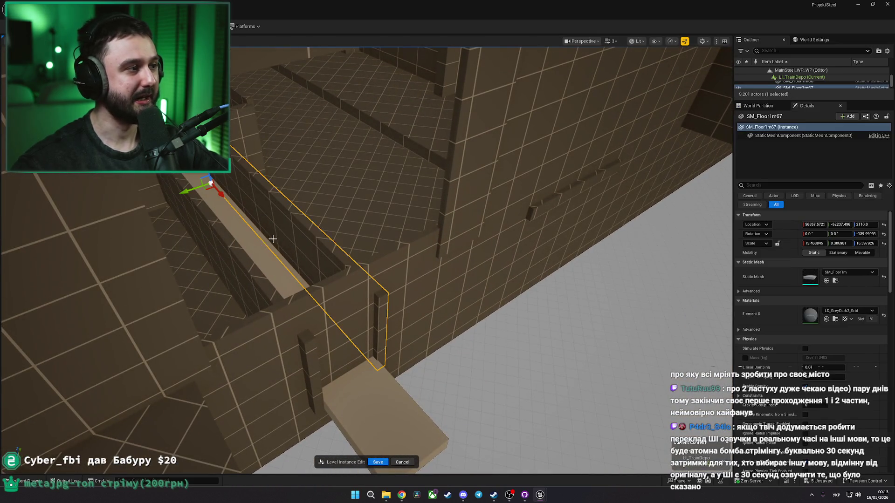
{"action": "left_click", "coordinate": [218, 247], "text": "ctrl"}
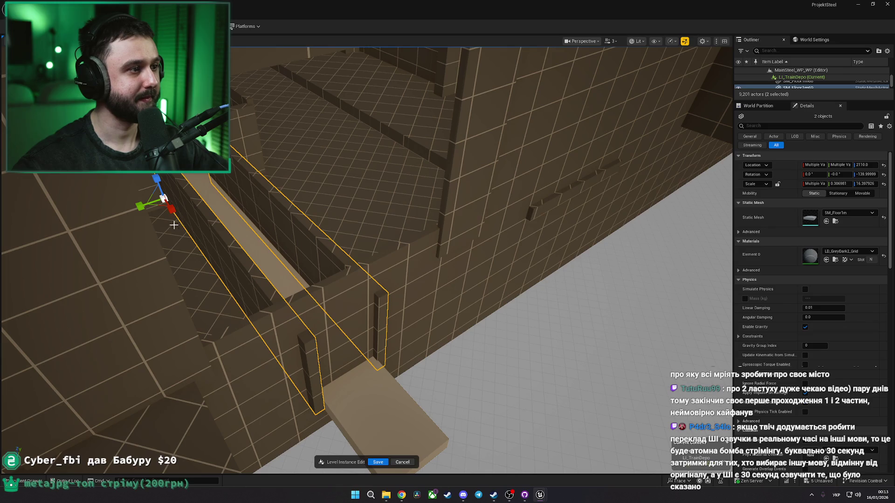
{"action": "left_click", "coordinate": [321, 379]}
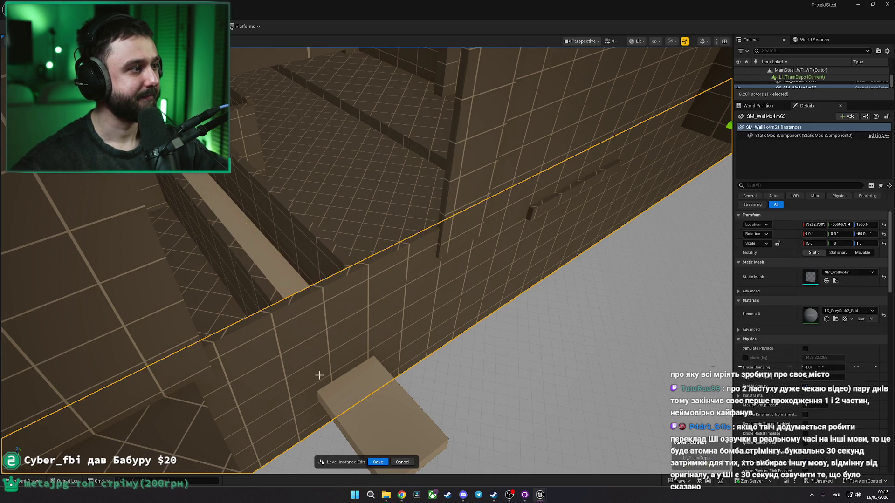
{"action": "left_click", "coordinate": [289, 330]}
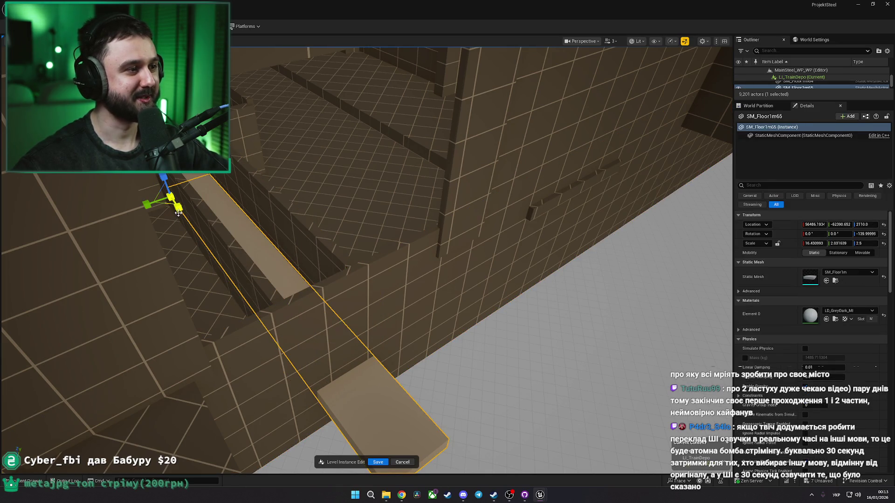
{"action": "key", "text": "Delete"}
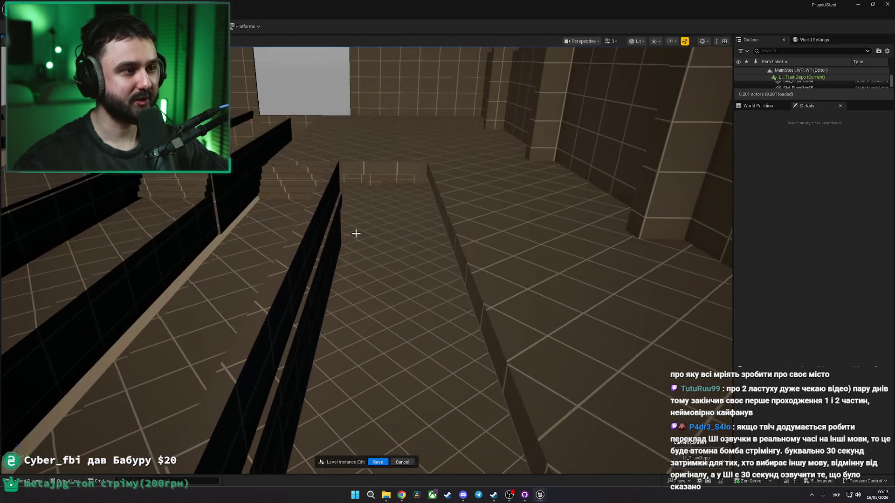
{"action": "left_click", "coordinate": [359, 175]}
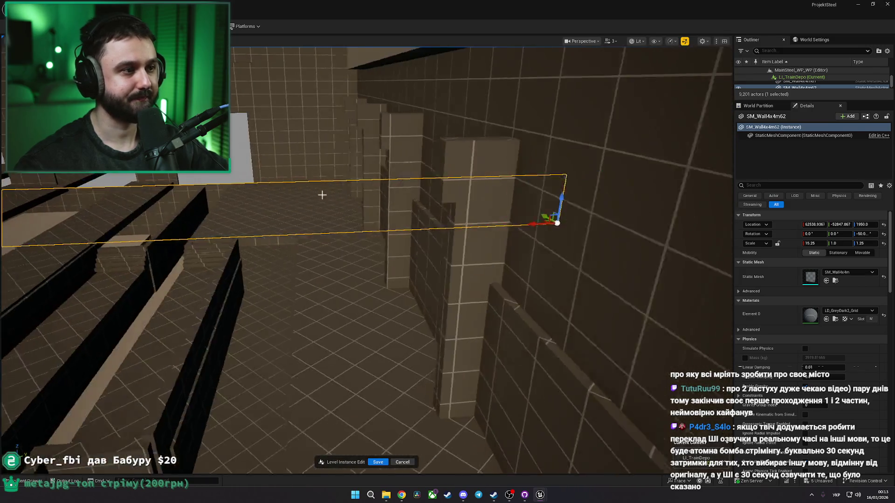
{"action": "left_click", "coordinate": [322, 195]}
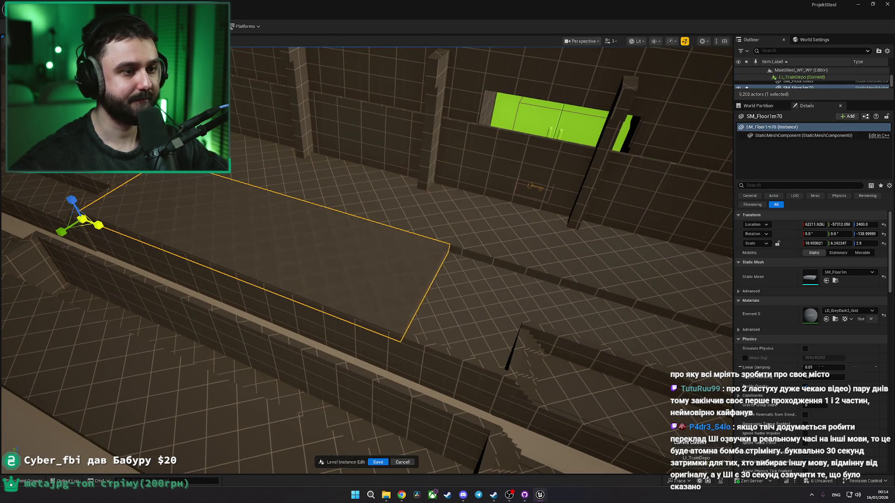
Step: Frame the raised floor slab, place a copy between other tracks, and nudge it lengthwise
{"action": "key", "text": "s"}
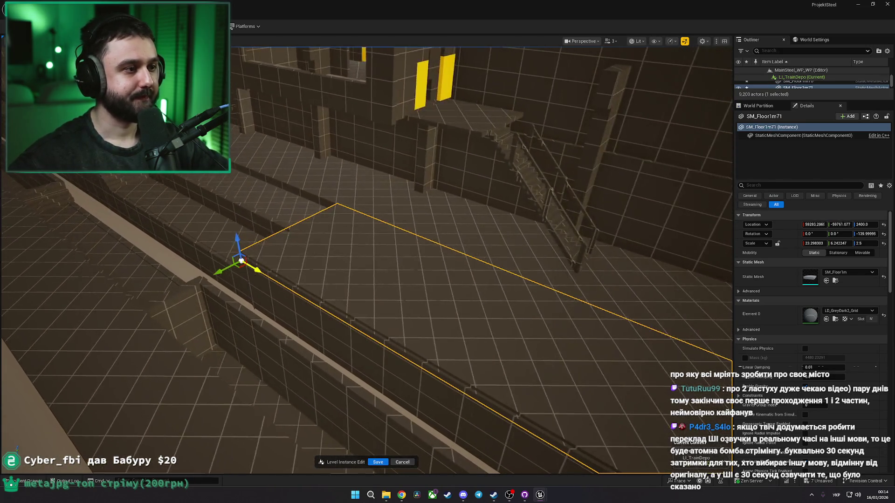
{"action": "key", "text": "d"}
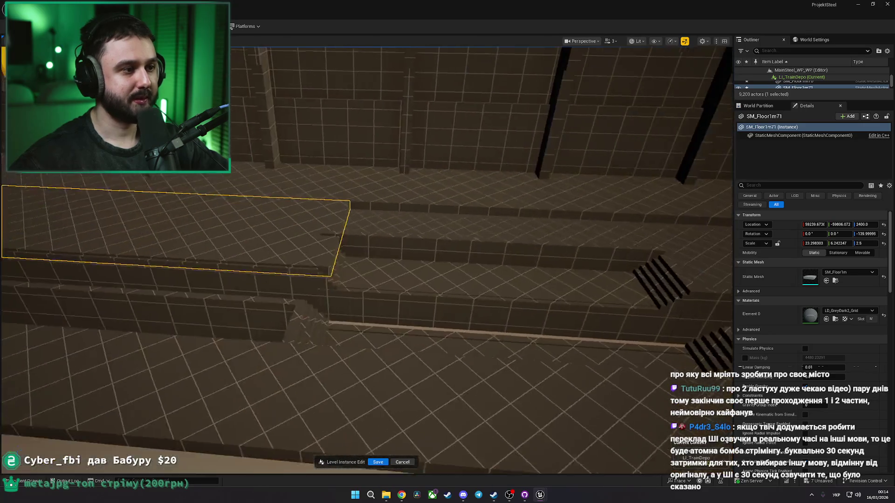
{"action": "key", "text": "f"}
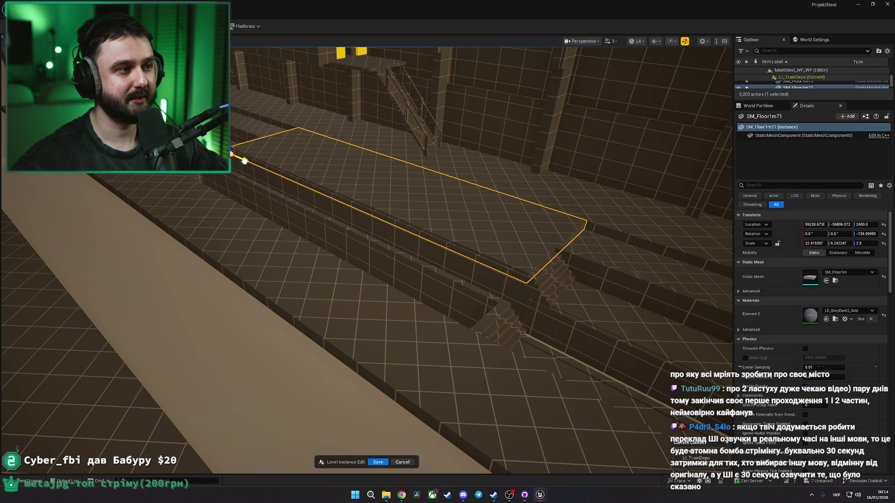
{"action": "left_click_drag", "start_coordinate": [339, 199], "coordinate": [324, 199]}
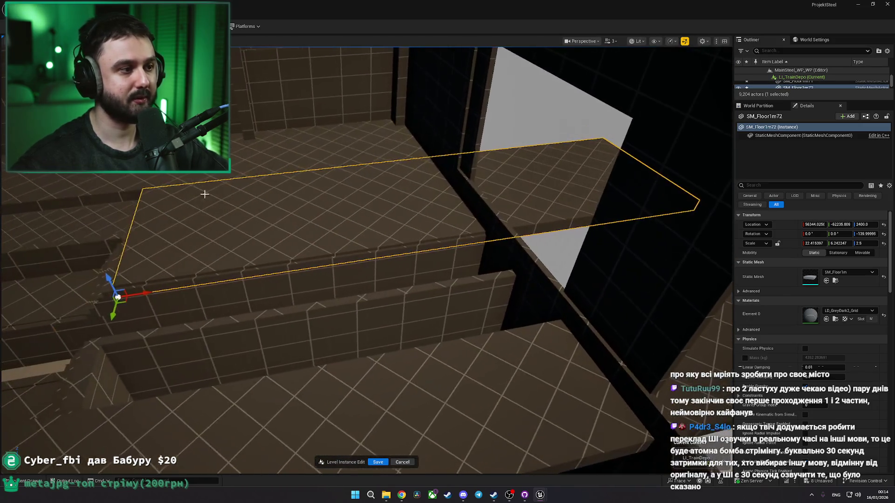
{"action": "mouse_move", "coordinate": [142, 293]}
{"action": "left_mouse_down"}
{"action": "mouse_move", "coordinate": [200, 289]}
{"action": "mouse_move", "coordinate": [130, 282]}
{"action": "mouse_move", "coordinate": [136, 293]}
{"action": "mouse_move", "coordinate": [128, 294]}
{"action": "left_mouse_up"}
{"action": "key", "text": "r"}
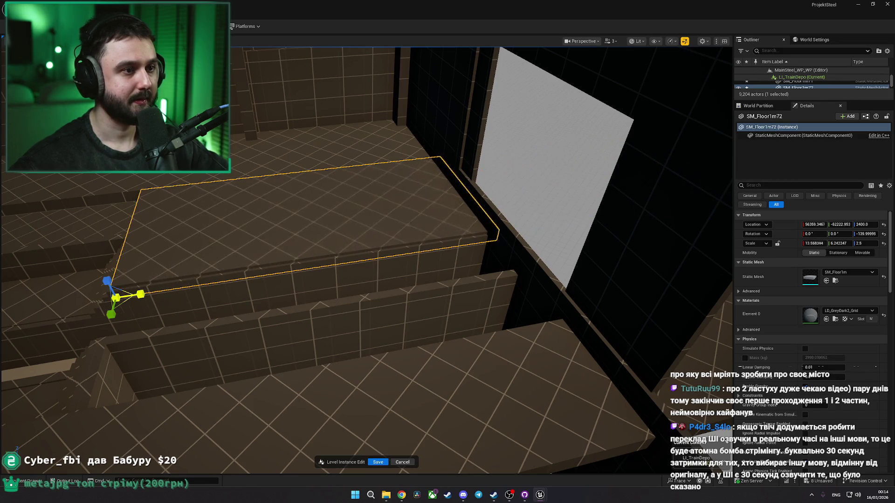
{"action": "key", "text": "Escape"}
Step: Shrink SM_Floor1m5 beside the trench, stretch it lengthwise, and copy it into another track gap
{"action": "mouse_move", "coordinate": [232, 283]}
{"action": "left_mouse_down"}
{"action": "mouse_move", "coordinate": [247, 249]}
{"action": "mouse_move", "coordinate": [233, 252]}
{"action": "mouse_move", "coordinate": [261, 247]}
{"action": "mouse_move", "coordinate": [252, 242]}
{"action": "mouse_move", "coordinate": [247, 261]}
{"action": "mouse_move", "coordinate": [360, 200]}
{"action": "left_mouse_up"}
{"action": "left_click", "coordinate": [461, 149]}
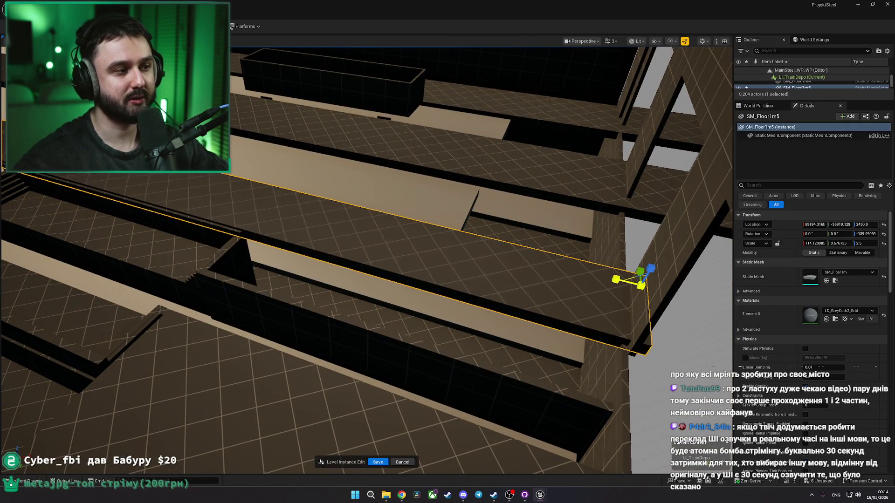
{"action": "mouse_move", "coordinate": [616, 279]}
{"action": "left_mouse_down"}
{"action": "mouse_move", "coordinate": [606, 280]}
{"action": "mouse_move", "coordinate": [622, 269]}
{"action": "left_mouse_up"}
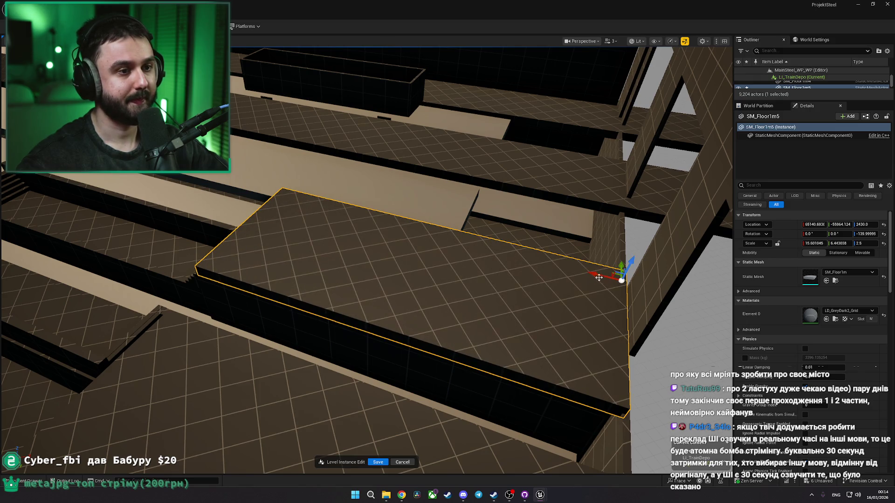
{"action": "left_click_drag", "start_coordinate": [580, 275], "coordinate": [599, 272]}
{"action": "key", "text": "f"}
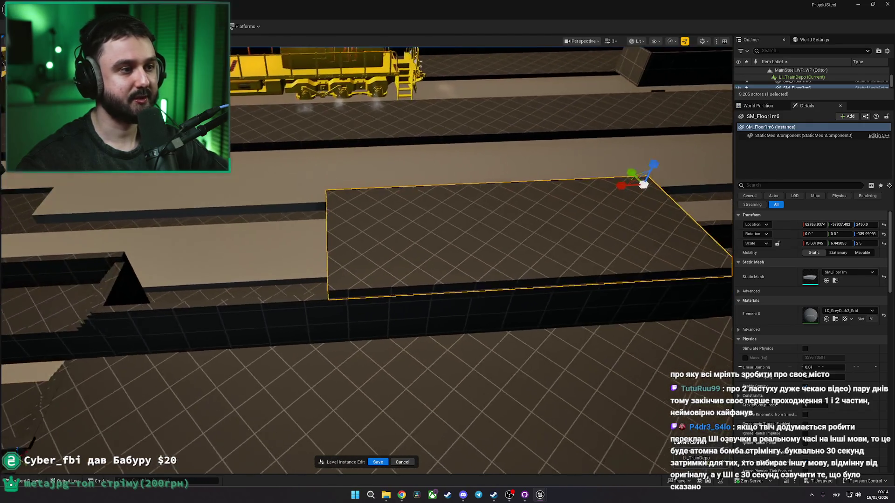
{"action": "key", "text": "r"}
{"action": "left_click_drag", "start_coordinate": [615, 186], "coordinate": [559, 191]}
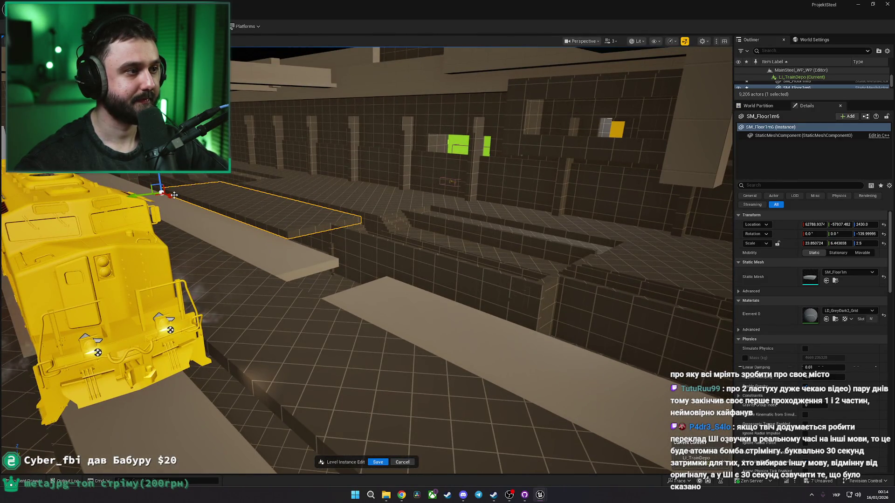
{"action": "mouse_move", "coordinate": [174, 195]}
{"action": "left_mouse_down"}
{"action": "mouse_move", "coordinate": [272, 212]}
{"action": "mouse_move", "coordinate": [321, 250]}
{"action": "left_mouse_up"}
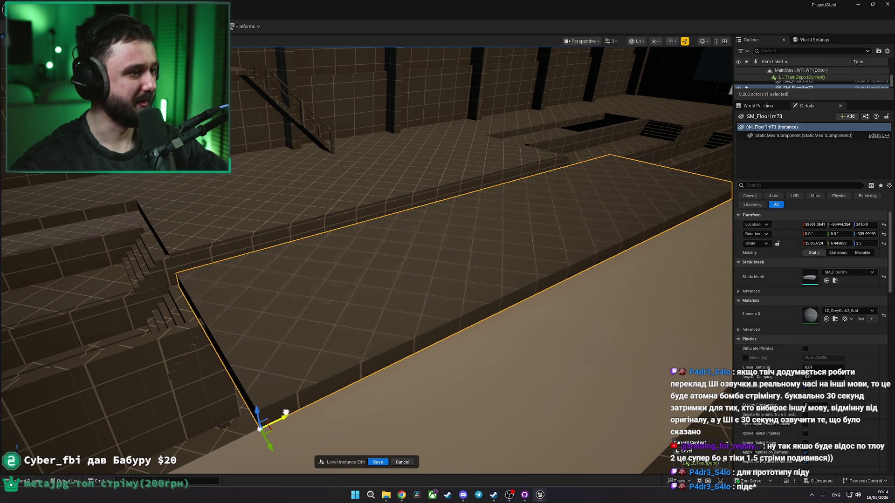
Step: Shorten the new long walkway slab slightly to fit, then check the raised slab
{"action": "mouse_move", "coordinate": [314, 407]}
{"action": "left_mouse_down"}
{"action": "mouse_move", "coordinate": [314, 343]}
{"action": "mouse_move", "coordinate": [368, 352]}
{"action": "left_mouse_up"}
{"action": "left_click", "coordinate": [385, 273]}
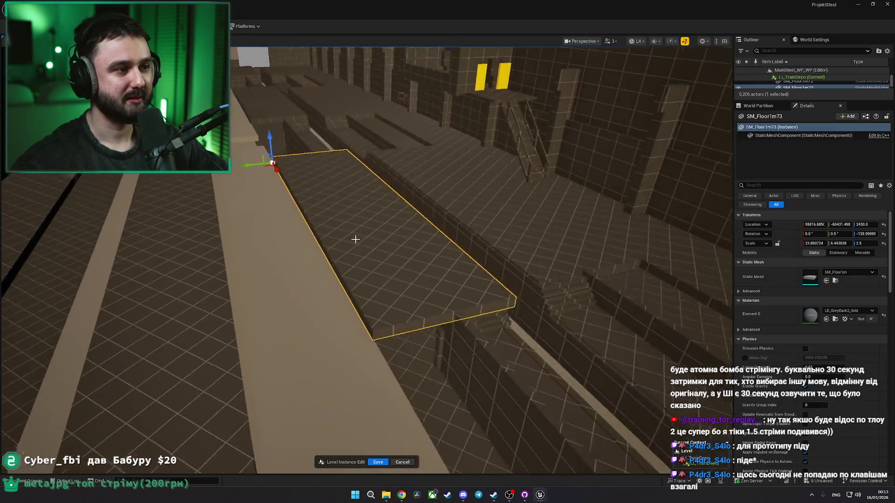
{"action": "mouse_move", "coordinate": [270, 173]}
{"action": "left_mouse_down"}
{"action": "mouse_move", "coordinate": [262, 165]}
{"action": "mouse_move", "coordinate": [306, 195]}
{"action": "left_mouse_up"}
{"action": "left_click", "coordinate": [390, 210], "text": "ctrl"}
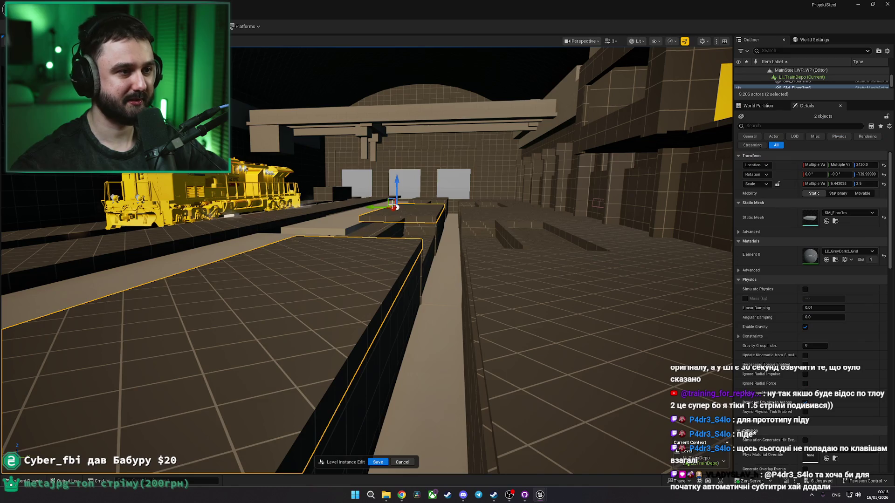
{"action": "key", "text": "w"}
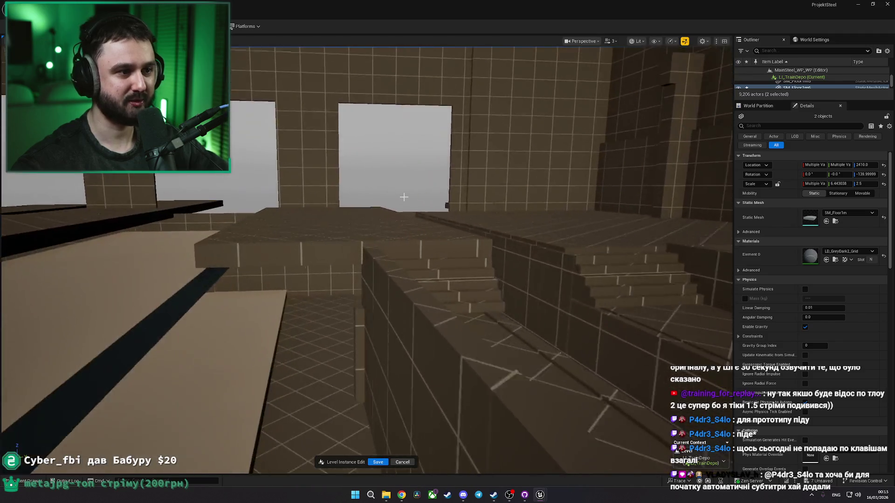
{"action": "left_click", "coordinate": [307, 205], "text": "ctrl"}
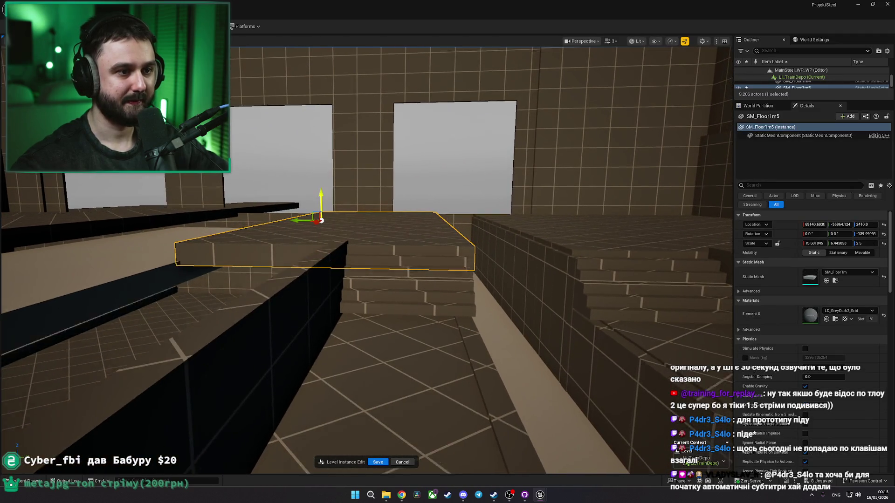
{"action": "key", "text": "Escape"}
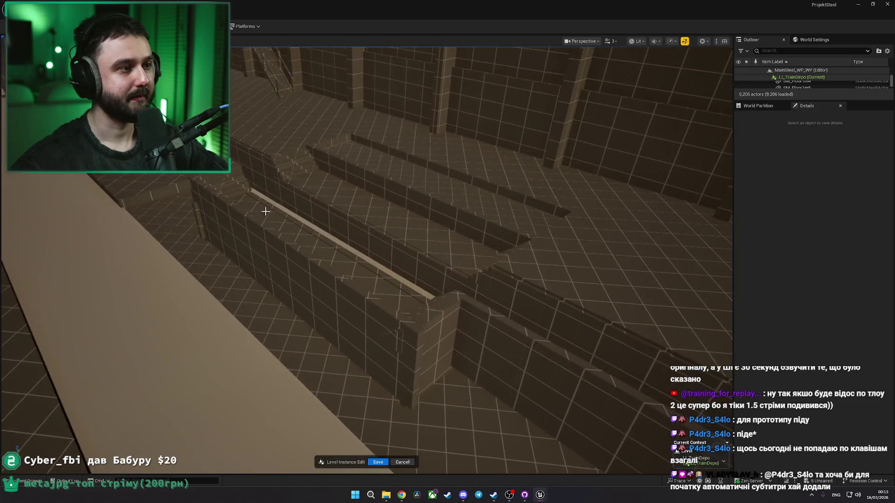
Step: Nudge the long walkway slab into place toward the stairs
{"action": "left_click", "coordinate": [166, 178]}
{"action": "left_click_drag", "start_coordinate": [166, 179], "coordinate": [166, 168]}
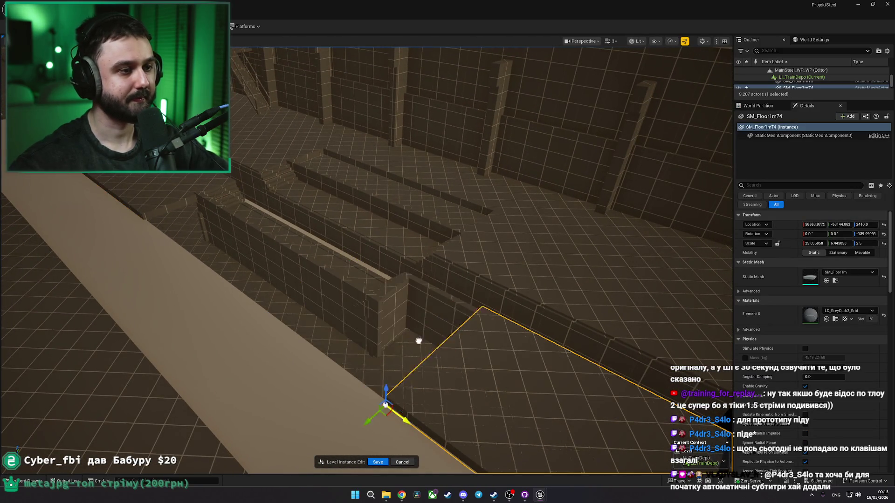
{"action": "left_click_drag", "start_coordinate": [329, 309], "coordinate": [340, 310]}
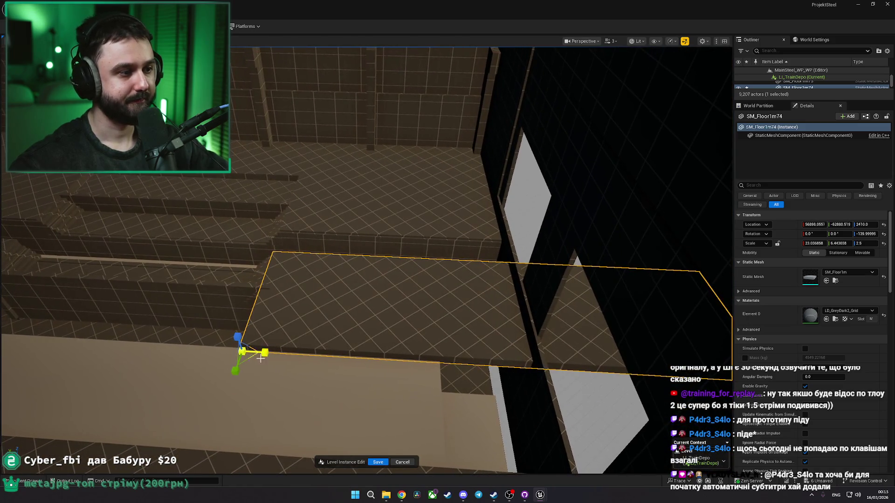
{"action": "key", "text": "Escape"}
{"action": "left_click_drag", "start_coordinate": [314, 364], "coordinate": [313, 364]}
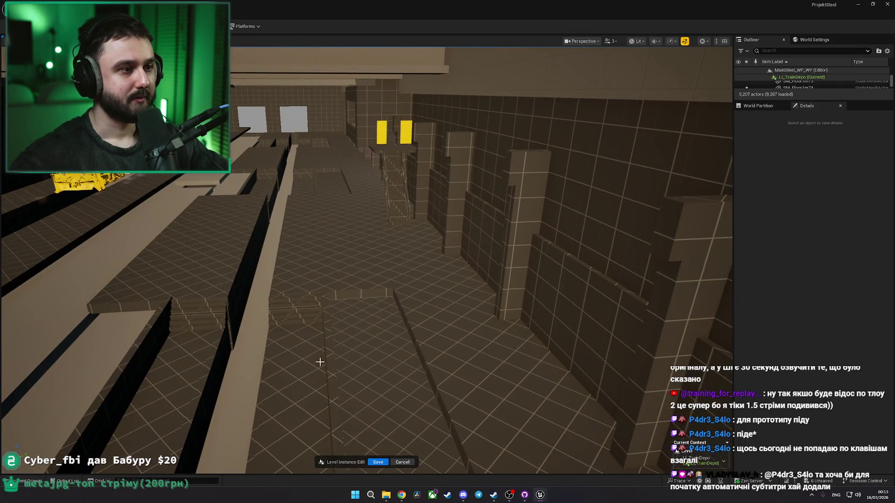
Step: Lengthen a slab near the stairs and Alt-drag copies along, reaching SM_Floor1m77
{"action": "left_click", "coordinate": [329, 285]}
{"action": "left_click_drag", "start_coordinate": [329, 286], "coordinate": [274, 251]}
{"action": "left_click", "coordinate": [284, 192]}
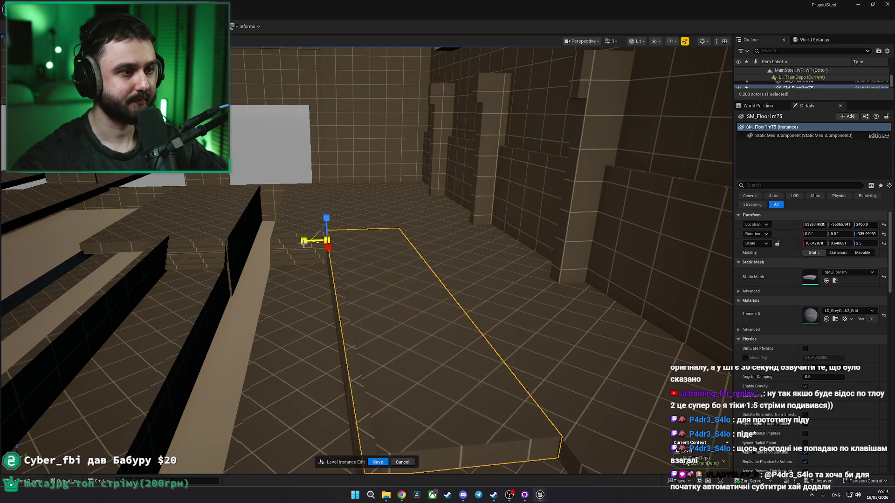
{"action": "left_click_drag", "start_coordinate": [316, 248], "coordinate": [316, 248]}
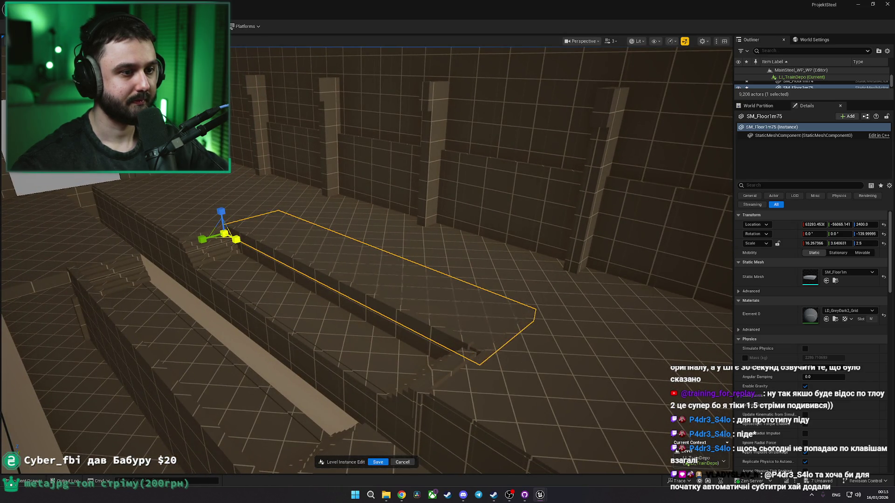
{"action": "left_click_drag", "start_coordinate": [289, 242], "coordinate": [113, 265]}
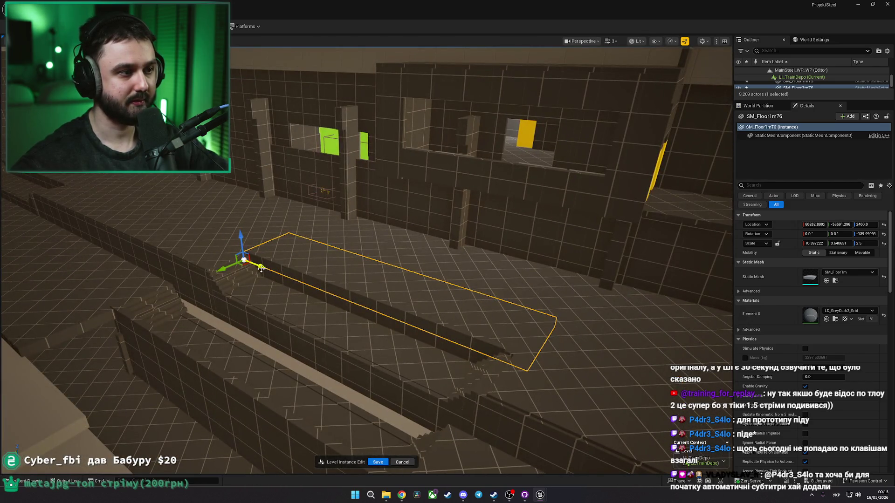
{"action": "left_click_drag", "start_coordinate": [261, 269], "coordinate": [329, 292]}
{"action": "left_click_drag", "start_coordinate": [261, 268], "coordinate": [289, 249]}
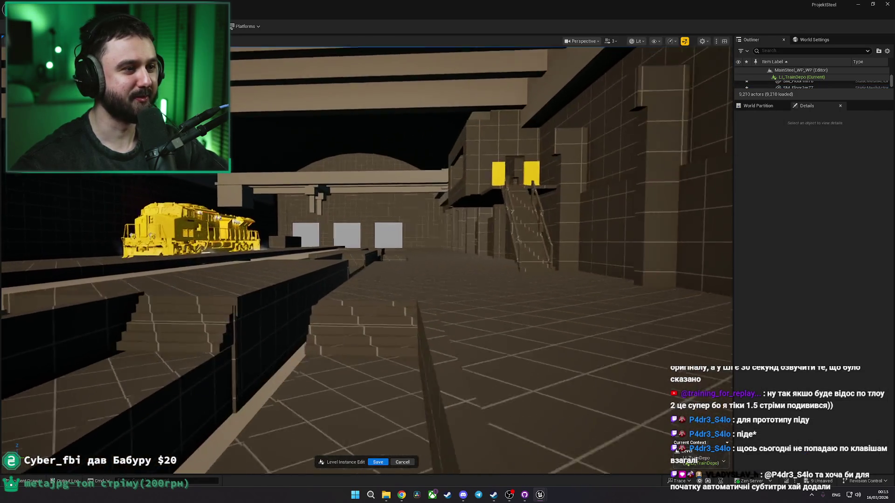
Step: Fly toward the platforms and nudge a walkway floor piece into position
{"action": "scroll", "coordinate": [367, 261], "scroll_direction": "down", "scroll_amount": 3}
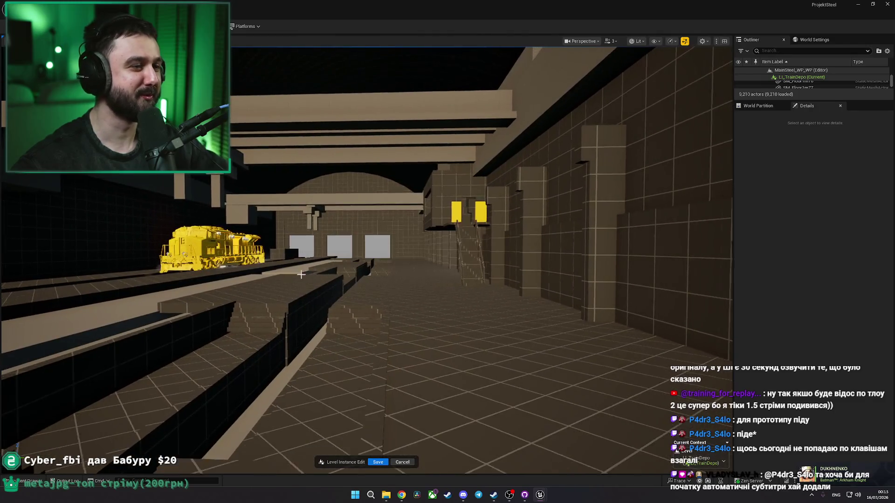
{"action": "key", "text": "w"}
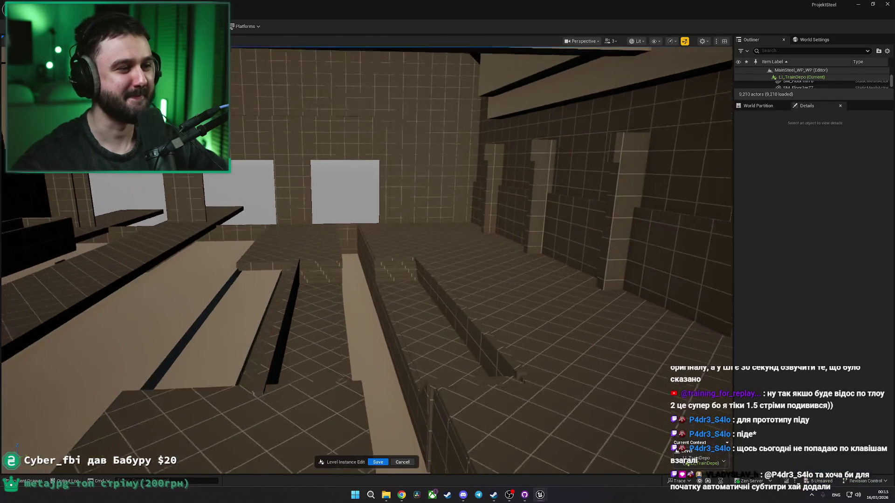
{"action": "left_click", "coordinate": [463, 280]}
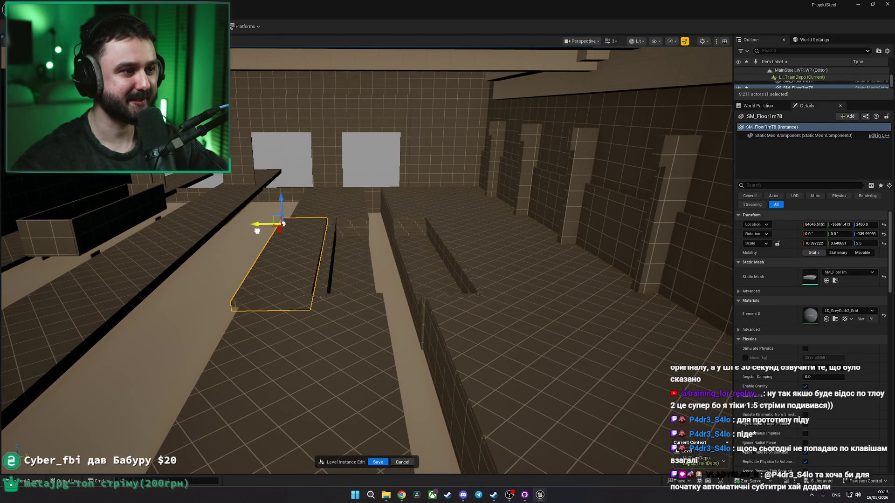
{"action": "left_click_drag", "start_coordinate": [266, 230], "coordinate": [251, 233]}
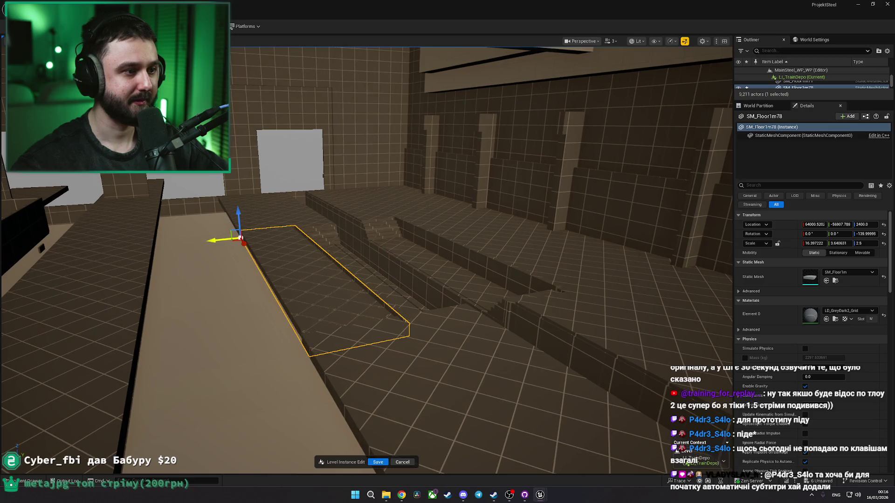
{"action": "key", "text": "q"}
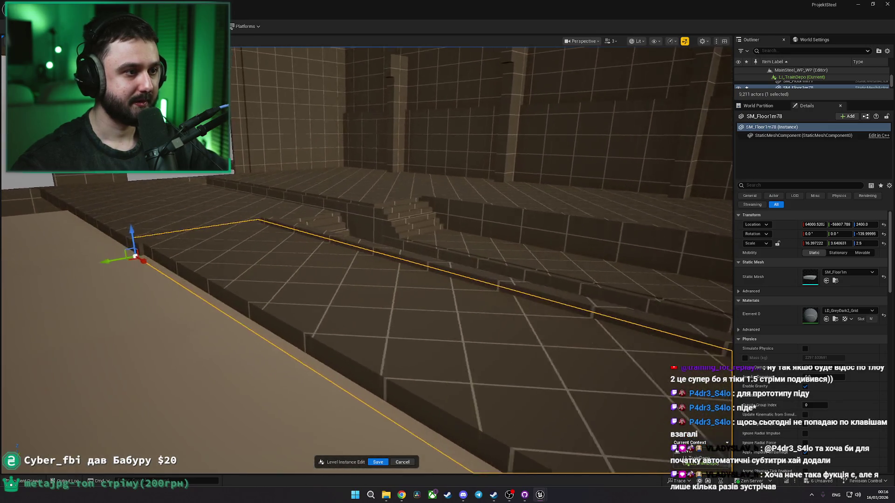
{"action": "mouse_move", "coordinate": [364, 256]}
{"action": "left_mouse_down"}
{"action": "mouse_move", "coordinate": [387, 252]}
{"action": "mouse_move", "coordinate": [391, 222]}
{"action": "mouse_move", "coordinate": [328, 232]}
{"action": "mouse_move", "coordinate": [488, 311]}
{"action": "mouse_move", "coordinate": [326, 233]}
{"action": "mouse_move", "coordinate": [186, 193]}
{"action": "mouse_move", "coordinate": [286, 309]}
{"action": "mouse_move", "coordinate": [290, 300]}
{"action": "mouse_move", "coordinate": [54, 362]}
{"action": "mouse_move", "coordinate": [284, 370]}
{"action": "mouse_move", "coordinate": [341, 292]}
{"action": "left_mouse_up"}
Step: Check several walkway slabs and move the smaller floor slab to another spot in the level
{"action": "left_click", "coordinate": [328, 232]}
{"action": "left_click", "coordinate": [186, 192]}
{"action": "mouse_move", "coordinate": [410, 364]}
{"action": "left_mouse_down"}
{"action": "mouse_move", "coordinate": [483, 323]}
{"action": "mouse_move", "coordinate": [513, 287]}
{"action": "left_mouse_up"}
{"action": "left_click", "coordinate": [512, 287]}
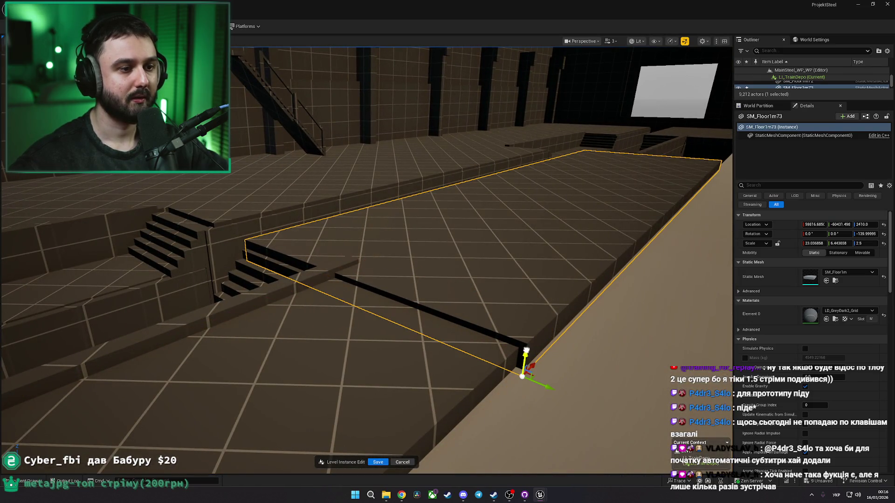
{"action": "mouse_move", "coordinate": [527, 356]}
{"action": "left_mouse_down"}
{"action": "mouse_move", "coordinate": [220, 260]}
{"action": "mouse_move", "coordinate": [169, 261]}
{"action": "left_mouse_up"}
{"action": "left_click", "coordinate": [220, 259]}
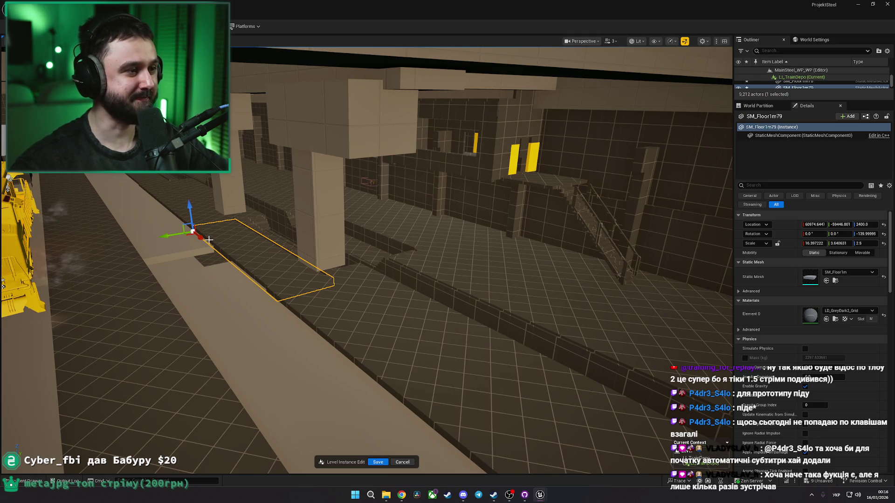
{"action": "left_click_drag", "start_coordinate": [266, 272], "coordinate": [310, 309]}
{"action": "key", "text": "Escape"}
Step: Rotate the floor slab beside the steps by about 85 degrees
{"action": "left_click_drag", "start_coordinate": [374, 178], "coordinate": [375, 178]}
{"action": "left_click", "coordinate": [374, 178]}
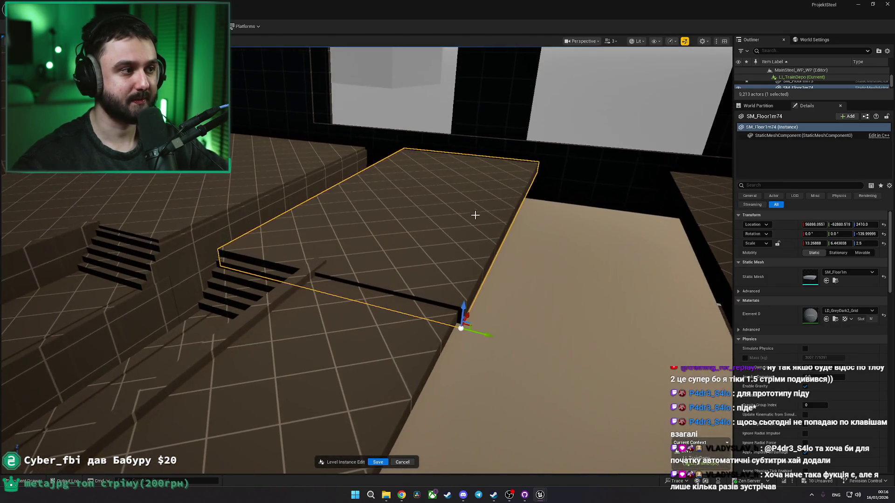
{"action": "left_click_drag", "start_coordinate": [464, 309], "coordinate": [409, 306]}
{"action": "key", "text": "Escape"}
{"action": "left_click", "coordinate": [320, 244]}
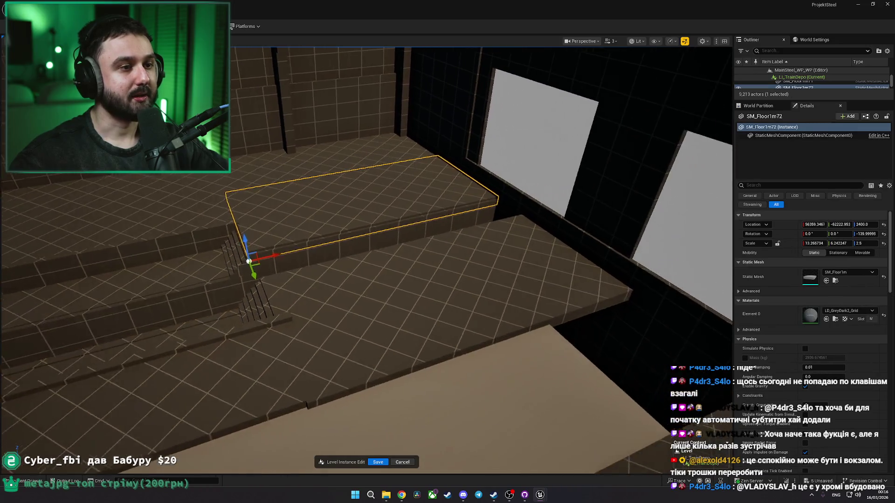
{"action": "scroll", "coordinate": [193, 265], "scroll_direction": "up", "scroll_amount": 3}
{"action": "key", "text": "e"}
{"action": "mouse_move", "coordinate": [219, 299]}
{"action": "left_mouse_down"}
{"action": "mouse_move", "coordinate": [242, 311]}
{"action": "mouse_move", "coordinate": [310, 206]}
{"action": "mouse_move", "coordinate": [311, 160]}
{"action": "mouse_move", "coordinate": [295, 199]}
{"action": "mouse_move", "coordinate": [236, 236]}
{"action": "left_mouse_up"}
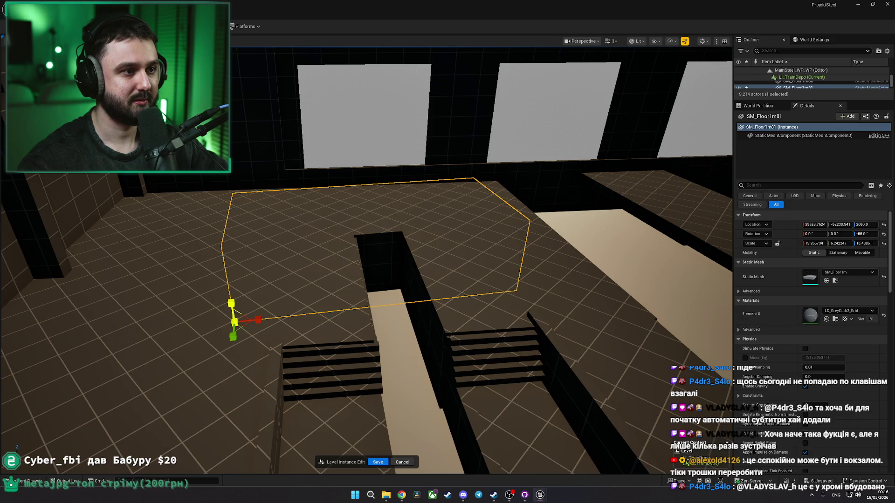
Step: Move the angled floor slab further along the platform near the station and train
{"action": "left_click_drag", "start_coordinate": [236, 307], "coordinate": [298, 321]}
{"action": "left_click", "coordinate": [266, 314]}
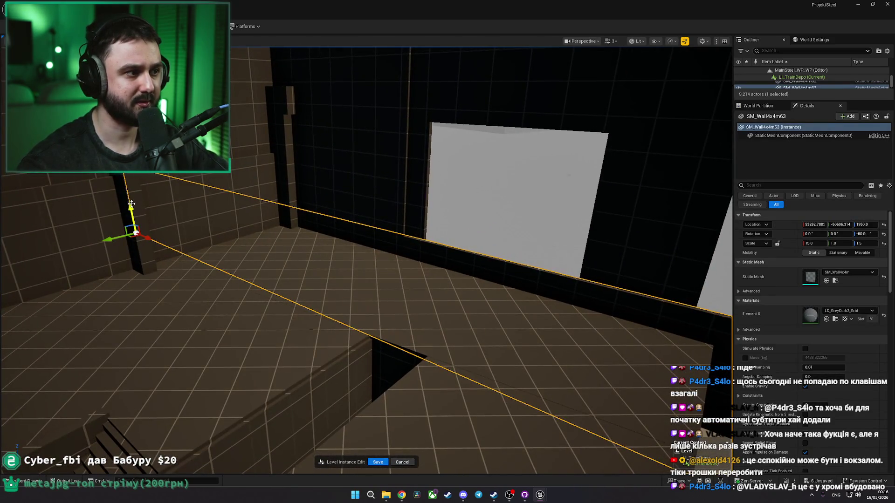
{"action": "key", "text": "Escape"}
{"action": "mouse_move", "coordinate": [219, 225]}
{"action": "left_mouse_down"}
{"action": "mouse_move", "coordinate": [321, 236]}
{"action": "mouse_move", "coordinate": [266, 235]}
{"action": "left_mouse_up"}
{"action": "left_click", "coordinate": [366, 316]}
{"action": "key", "text": "f"}
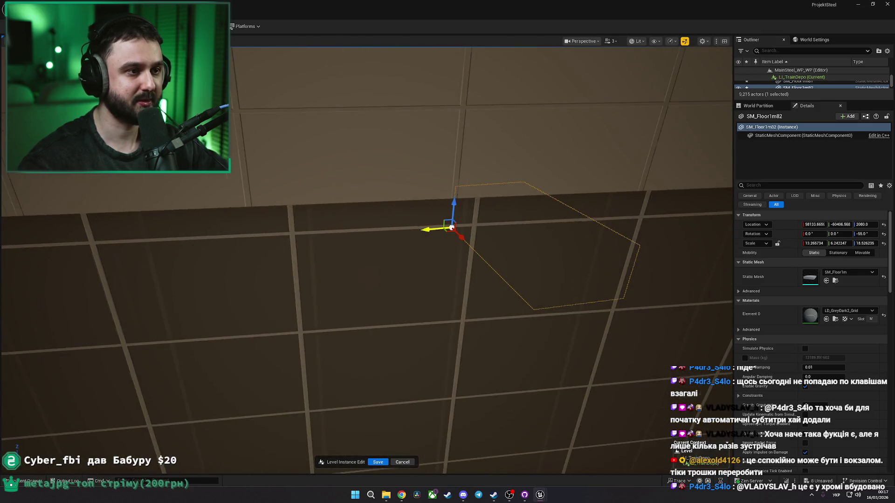
{"action": "left_click_drag", "start_coordinate": [451, 228], "coordinate": [502, 270]}
{"action": "left_click_drag", "start_coordinate": [471, 227], "coordinate": [468, 228]}
{"action": "left_click_drag", "start_coordinate": [404, 259], "coordinate": [4, 274]}
{"action": "key", "text": "f"}
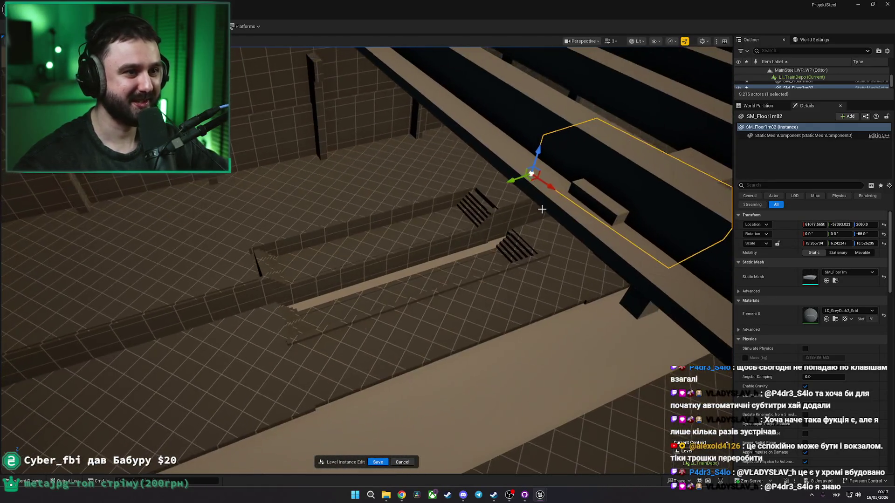
{"action": "key", "text": "f"}
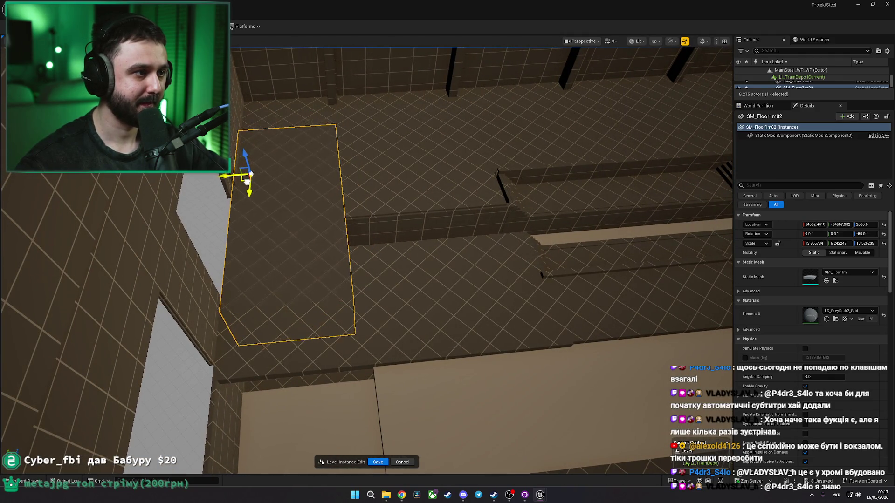
{"action": "key", "text": "Escape"}
Step: Fly over the depot corridor and select the SM_Floor1m71 floor slab beside the trench
{"action": "left_click", "coordinate": [280, 227]}
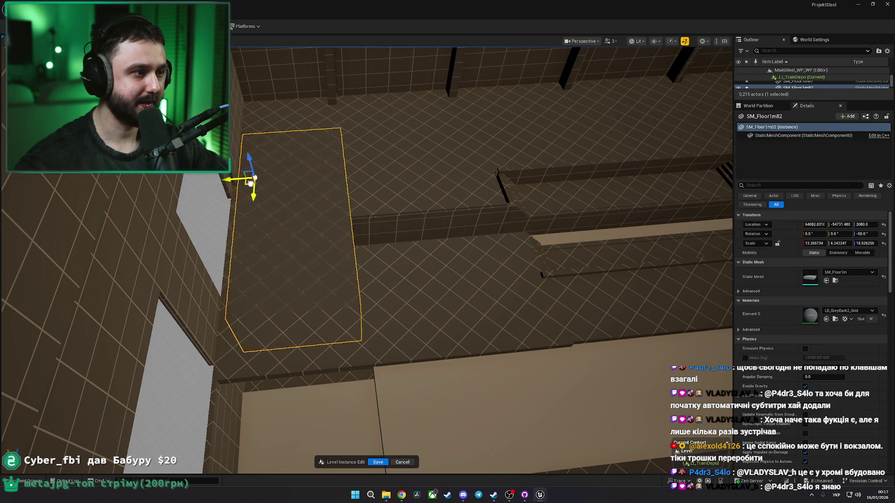
{"action": "key", "text": "Escape"}
{"action": "key", "text": "w"}
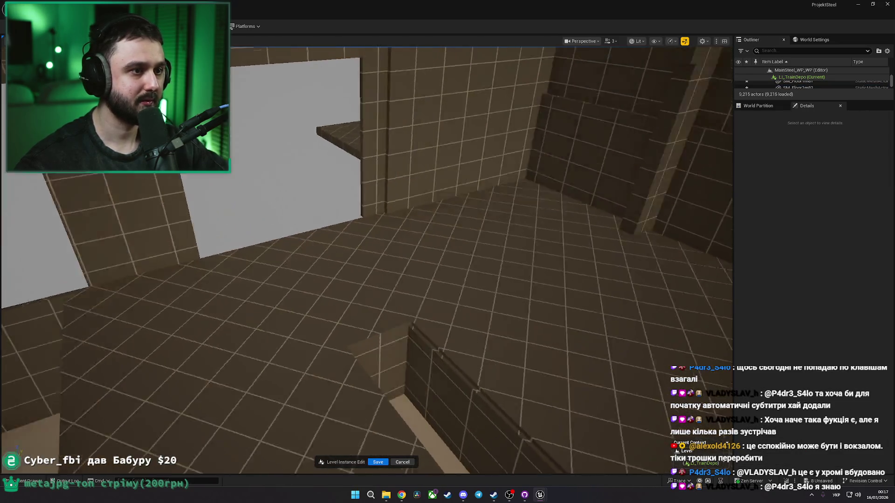
{"action": "key", "text": "w"}
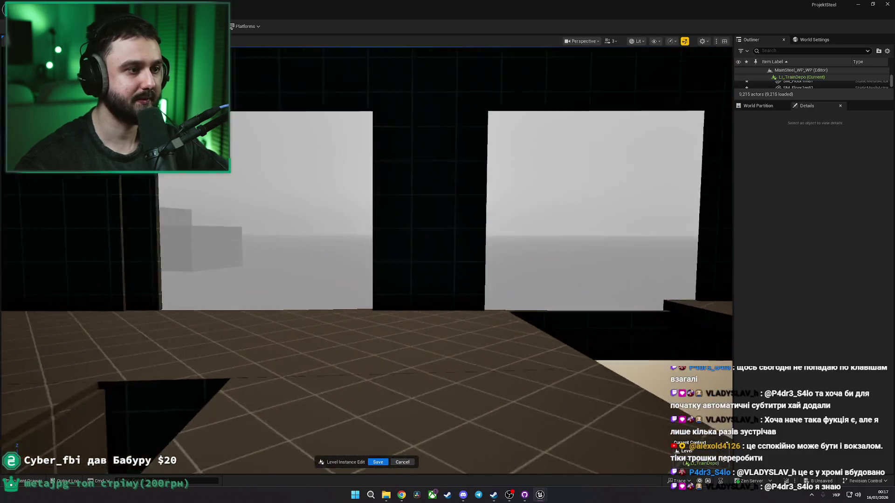
{"action": "left_click_drag", "start_coordinate": [319, 209], "coordinate": [299, 196]}
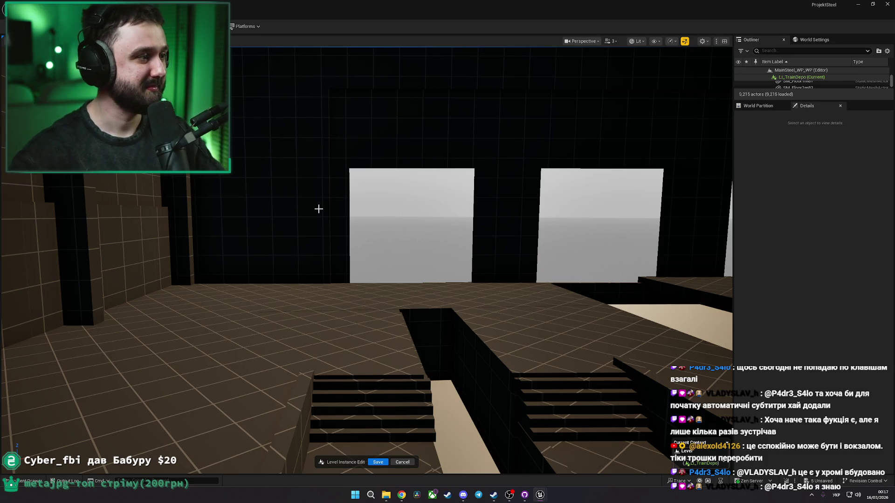
{"action": "left_click_drag", "start_coordinate": [348, 228], "coordinate": [333, 364]}
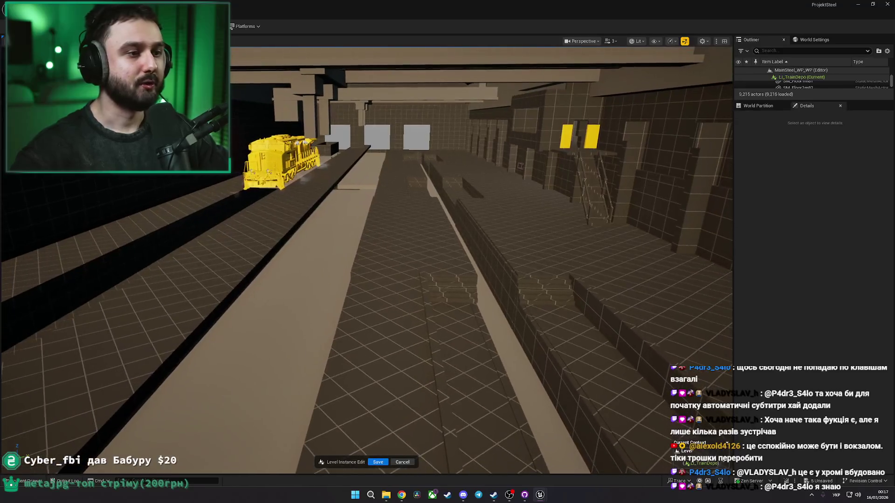
{"action": "left_click", "coordinate": [480, 238]}
{"action": "mouse_move", "coordinate": [501, 262]}
{"action": "left_mouse_down"}
{"action": "mouse_move", "coordinate": [501, 345]}
{"action": "mouse_move", "coordinate": [517, 345]}
{"action": "left_mouse_up"}
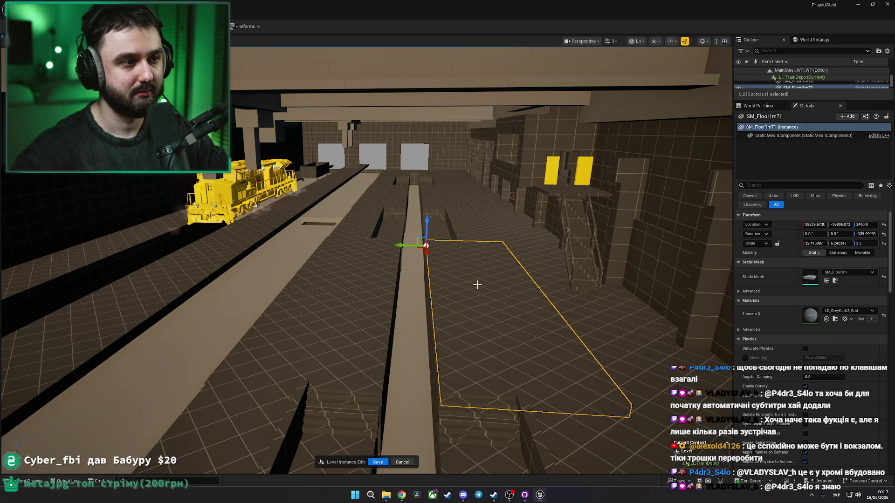
{"action": "key", "text": "shift+e"}
{"action": "left_click_drag", "start_coordinate": [443, 236], "coordinate": [444, 270]}
{"action": "mouse_move", "coordinate": [354, 254]}
{"action": "left_mouse_down"}
{"action": "mouse_move", "coordinate": [353, 268]}
{"action": "mouse_move", "coordinate": [345, 254]}
{"action": "mouse_move", "coordinate": [359, 242]}
{"action": "mouse_move", "coordinate": [354, 254]}
{"action": "left_mouse_up"}
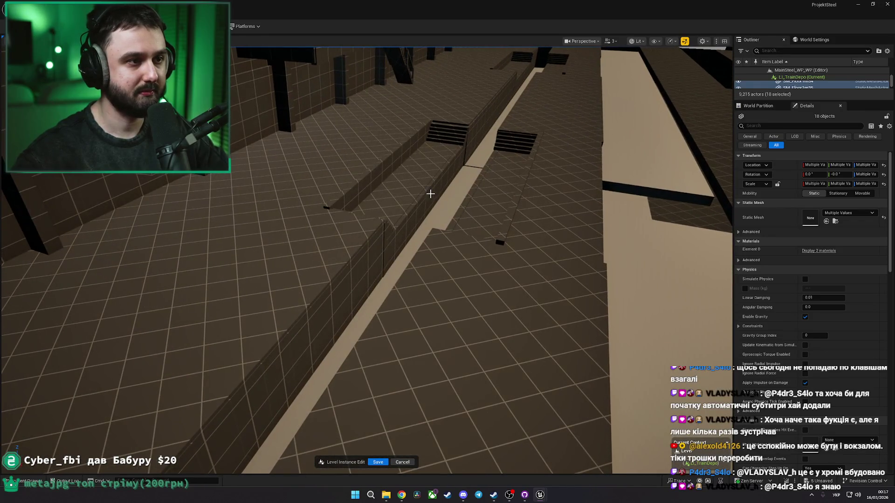
{"action": "left_click_drag", "start_coordinate": [523, 65], "coordinate": [524, 71]}
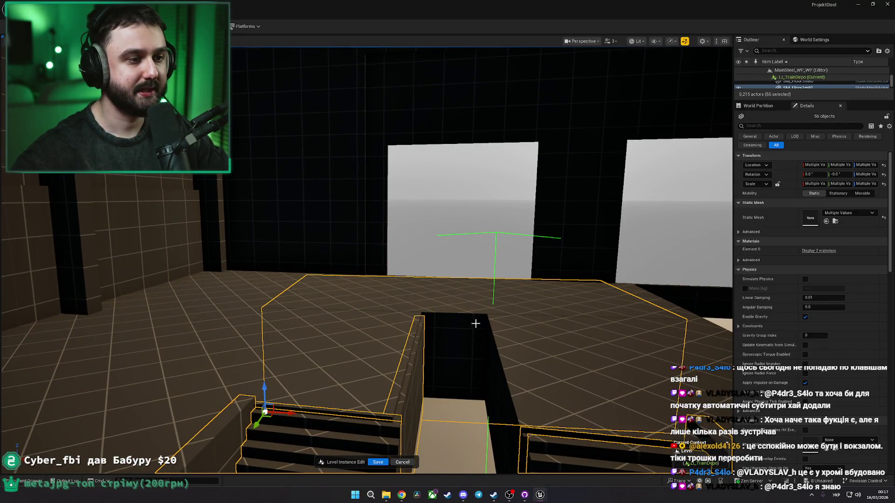
{"action": "left_click_drag", "start_coordinate": [496, 353], "coordinate": [475, 317]}
{"action": "left_click", "coordinate": [469, 300], "text": "ctrl"}
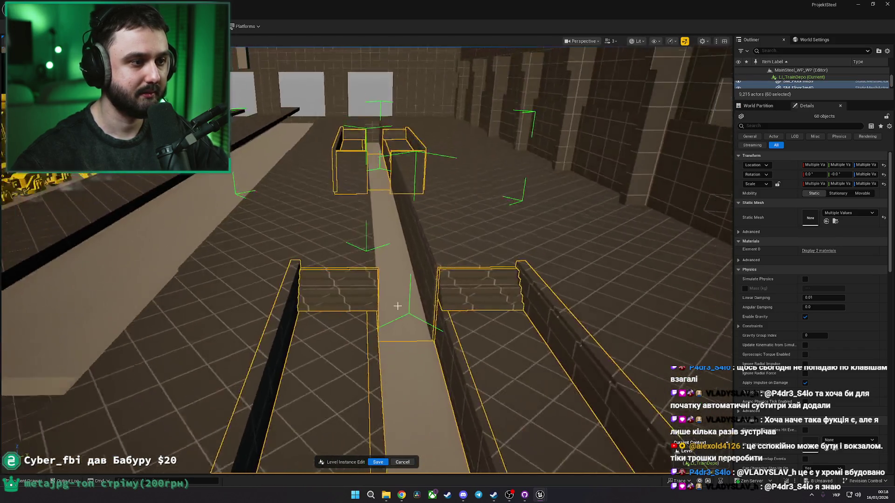
{"action": "left_click_drag", "start_coordinate": [398, 307], "coordinate": [392, 277]}
{"action": "left_click", "coordinate": [392, 277], "text": "ctrl"}
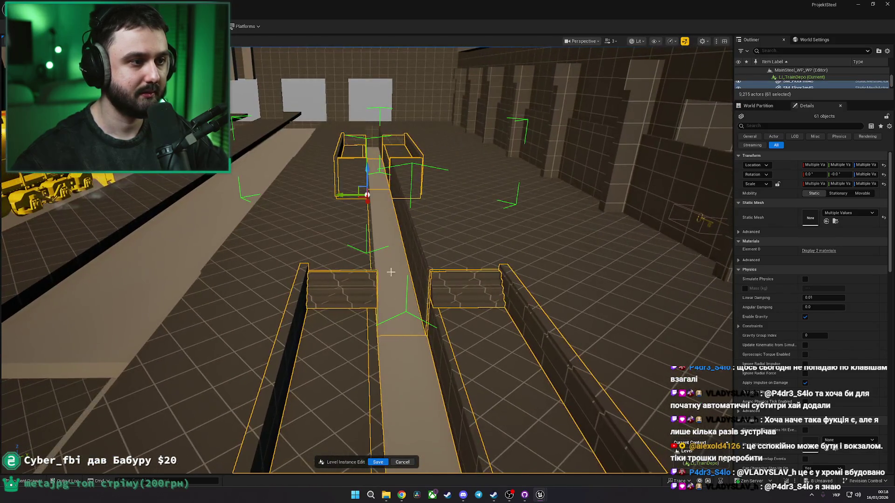
{"action": "left_click_drag", "start_coordinate": [404, 226], "coordinate": [369, 233]}
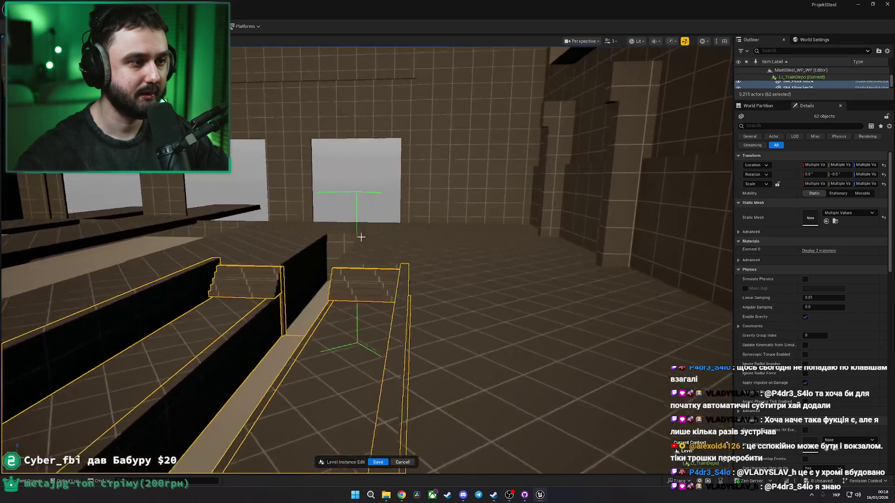
{"action": "left_click", "coordinate": [370, 233], "text": "ctrl"}
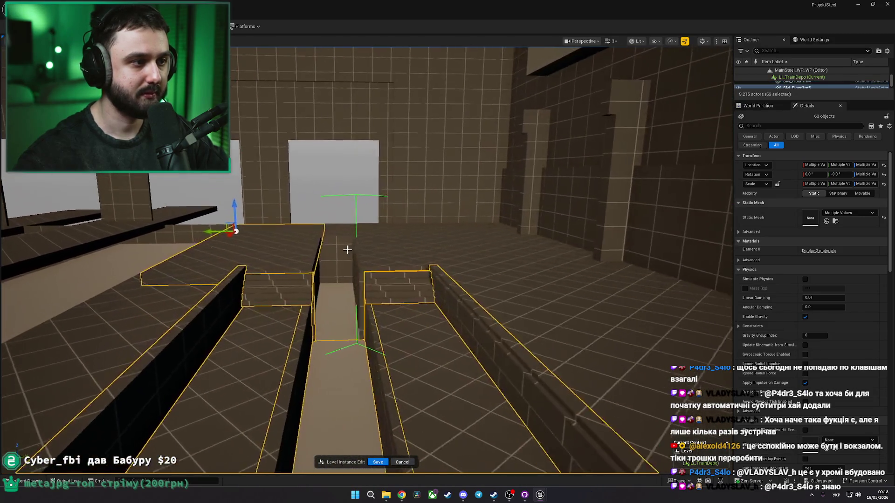
{"action": "left_click", "coordinate": [359, 258], "text": "ctrl"}
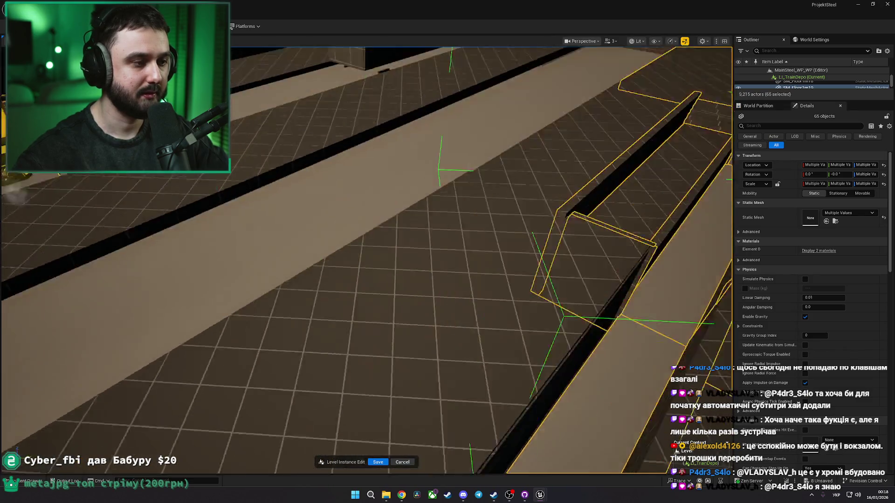
{"action": "key", "text": "ctrl+z"}
{"action": "key", "text": "ctrl+z"}
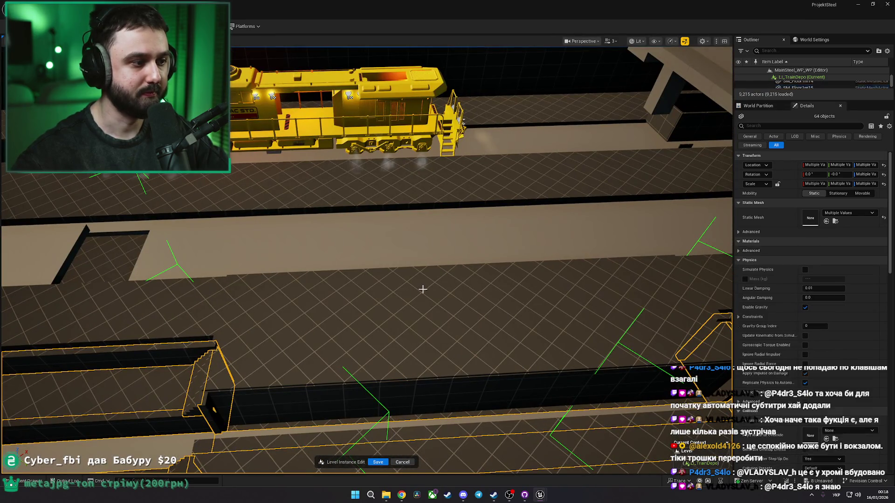
{"action": "mouse_move", "coordinate": [413, 292]}
{"action": "left_mouse_down"}
{"action": "mouse_move", "coordinate": [400, 285]}
{"action": "mouse_move", "coordinate": [458, 287]}
{"action": "left_mouse_up"}
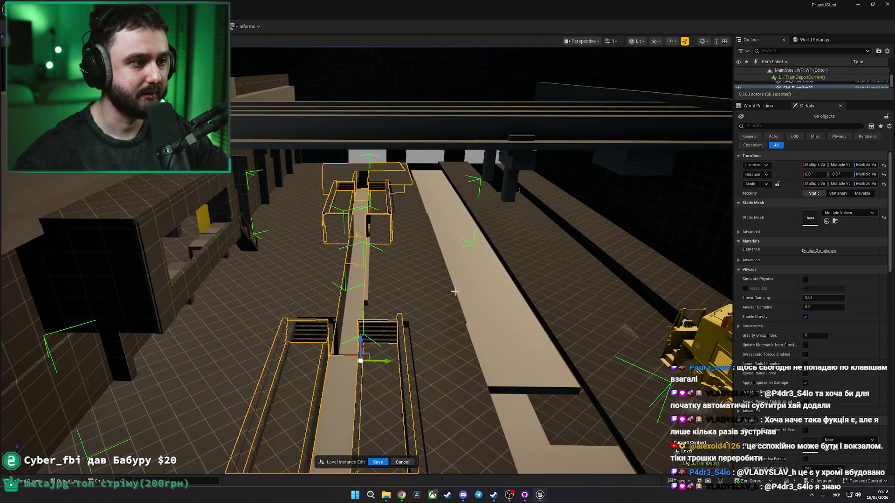
{"action": "key", "text": "ctrl+z"}
{"action": "key", "text": "ctrl+z"}
{"action": "key", "text": "ctrl+z"}
{"action": "key", "text": "ctrl+z"}
{"action": "key", "text": "ctrl+z"}
{"action": "key", "text": "ctrl+z"}
{"action": "key", "text": "ctrl+z"}
{"action": "key", "text": "f"}
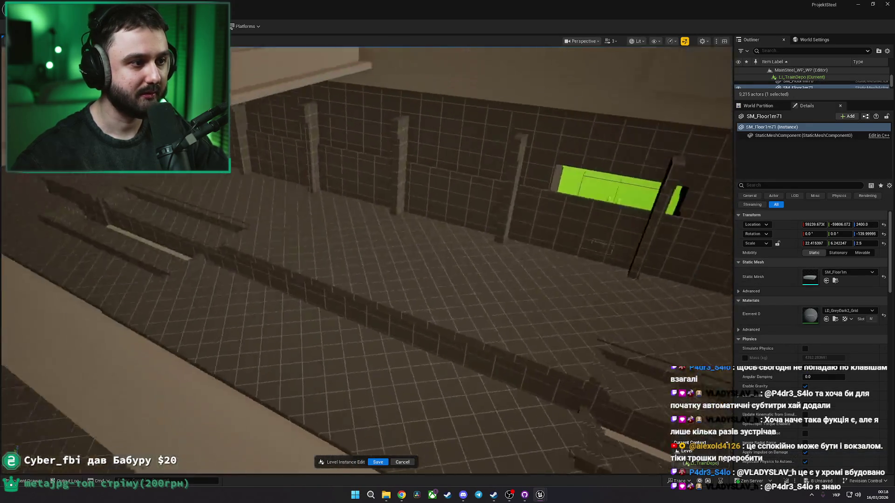
Step: Restore the 18-piece trench selection and look over the trench walls
{"action": "key", "text": "ctrl+z"}
{"action": "key", "text": "ctrl+z"}
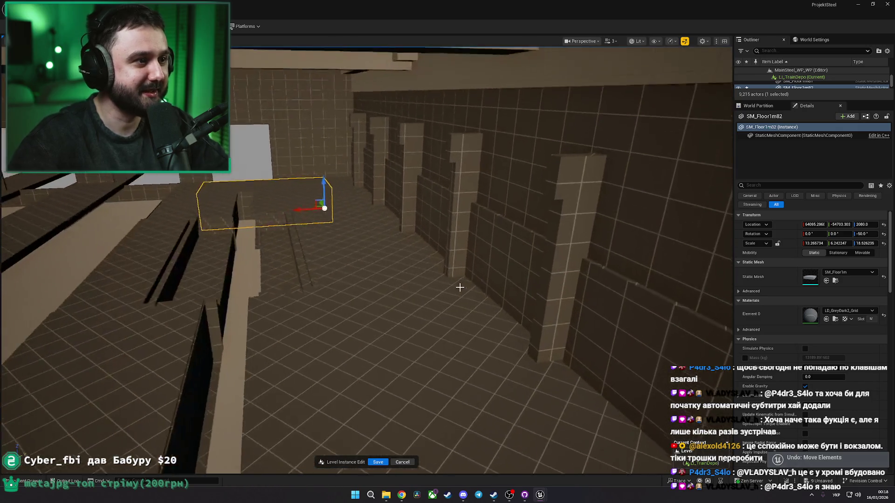
{"action": "key", "text": "ctrl+z"}
{"action": "left_click_drag", "start_coordinate": [441, 284], "coordinate": [442, 284]}
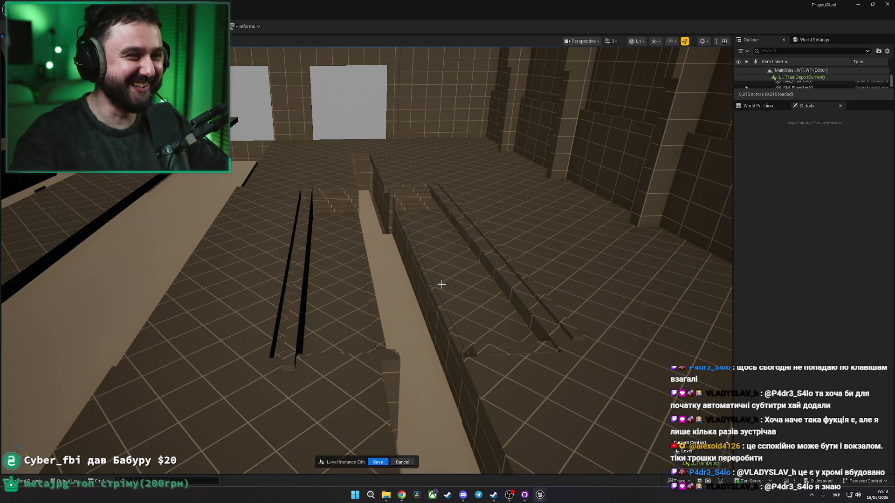
{"action": "key", "text": "ctrl+y"}
{"action": "left_click_drag", "start_coordinate": [443, 283], "coordinate": [443, 283]}
{"action": "left_click_drag", "start_coordinate": [391, 263], "coordinate": [391, 263]}
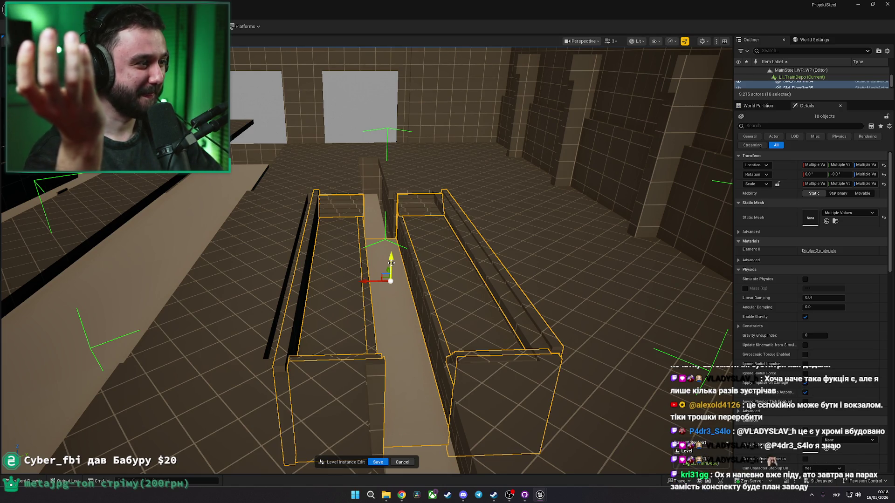
{"action": "mouse_move", "coordinate": [399, 238]}
{"action": "left_mouse_down"}
{"action": "mouse_move", "coordinate": [431, 232]}
{"action": "mouse_move", "coordinate": [418, 256]}
{"action": "mouse_move", "coordinate": [428, 247]}
{"action": "left_mouse_up"}
{"action": "key", "text": "Escape"}
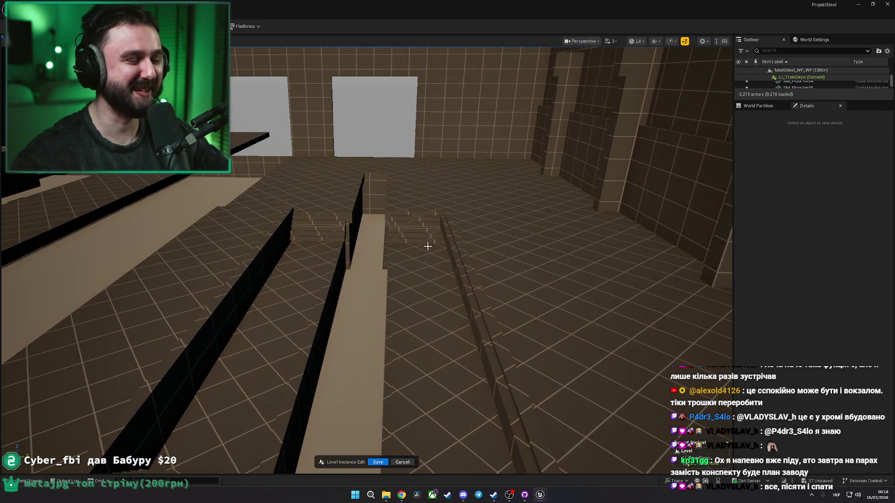
Step: Delete the raised floor slab SM_Floor1m5 at the trench end
{"action": "left_click", "coordinate": [366, 203]}
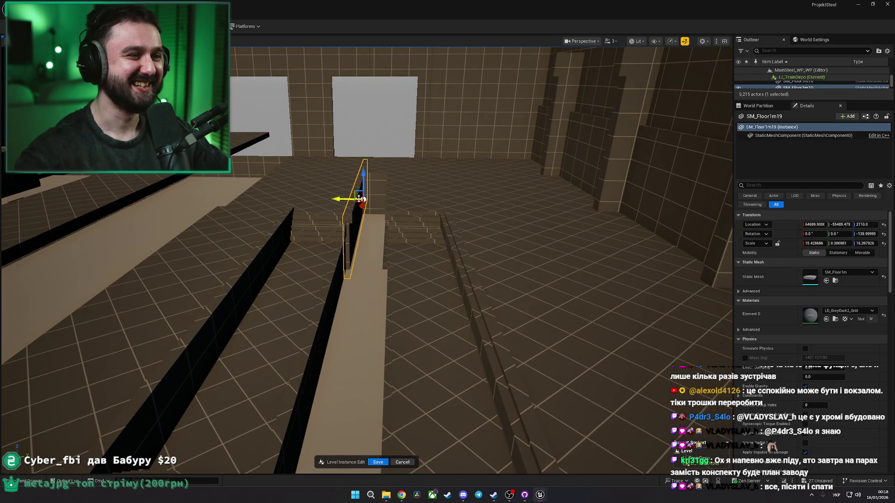
{"action": "left_click", "coordinate": [346, 196]}
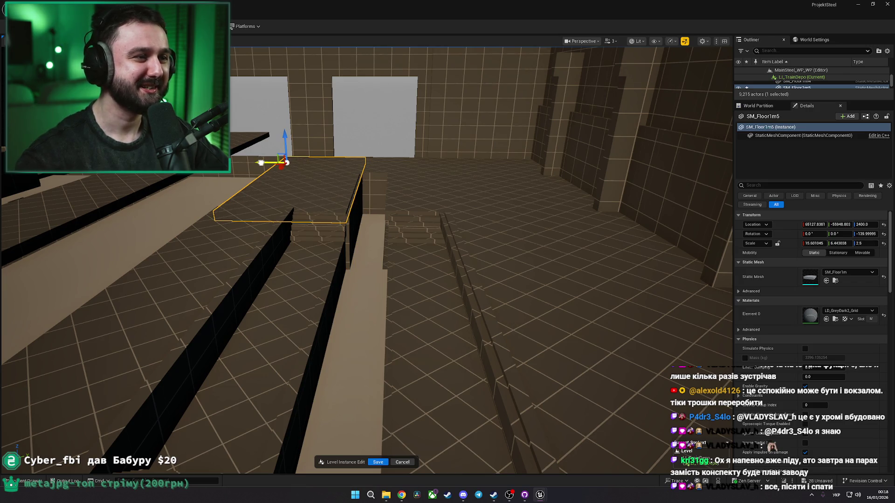
{"action": "key", "text": "Delete"}
{"action": "left_click_drag", "start_coordinate": [296, 184], "coordinate": [354, 196]}
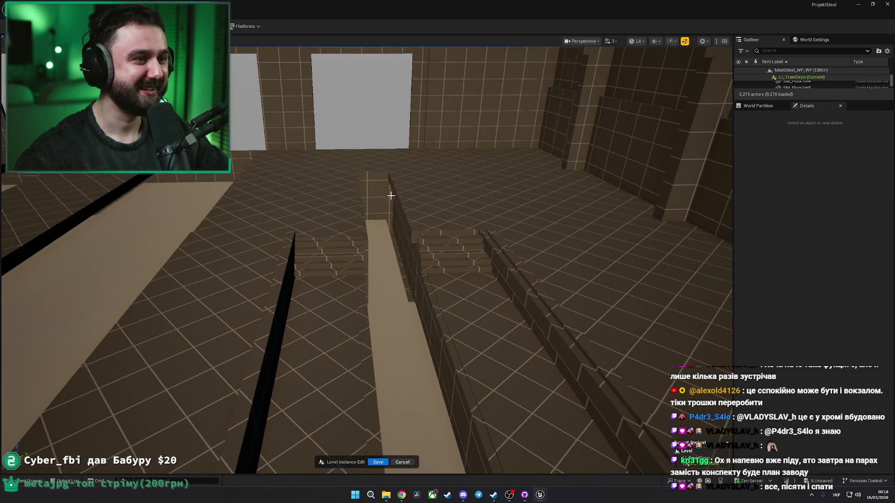
Step: Nudge slab SM_Floor1m7 slightly right to about X 64967, Y -55296
{"action": "left_click", "coordinate": [466, 205]}
{"action": "left_click_drag", "start_coordinate": [466, 205], "coordinate": [408, 180]}
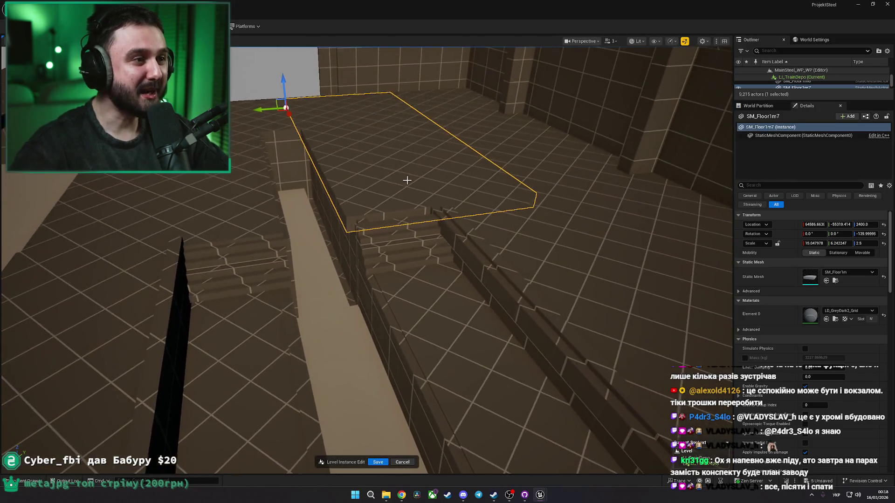
{"action": "left_click_drag", "start_coordinate": [347, 153], "coordinate": [398, 134]}
{"action": "left_click_drag", "start_coordinate": [235, 140], "coordinate": [239, 139]}
{"action": "left_click_drag", "start_coordinate": [394, 207], "coordinate": [394, 206]}
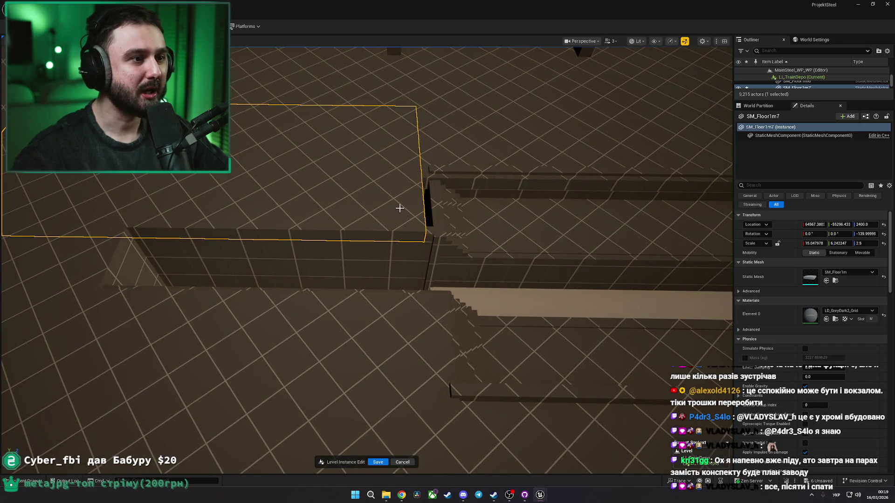
{"action": "key", "text": "ctrl+z"}
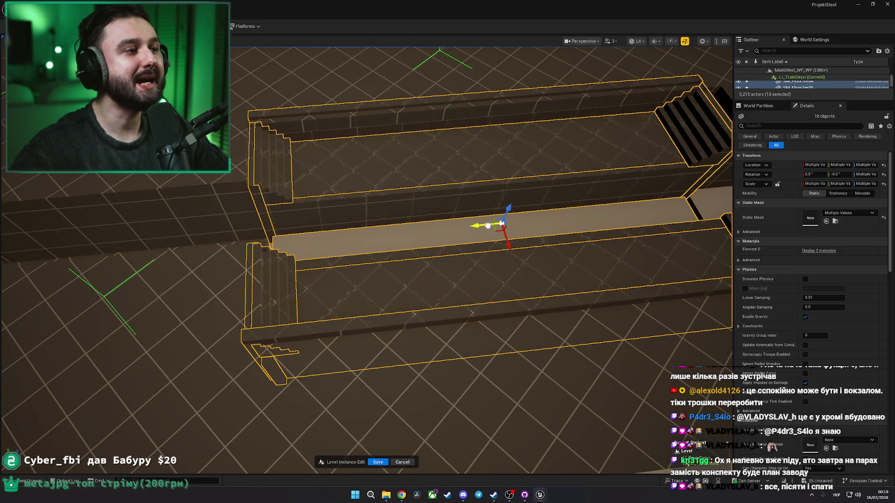
Step: Undo the walkway strip's move and frame the earlier floor slab
{"action": "left_click_drag", "start_coordinate": [447, 224], "coordinate": [447, 224]}
{"action": "left_click_drag", "start_coordinate": [341, 155], "coordinate": [341, 155]}
{"action": "left_click", "coordinate": [360, 330]}
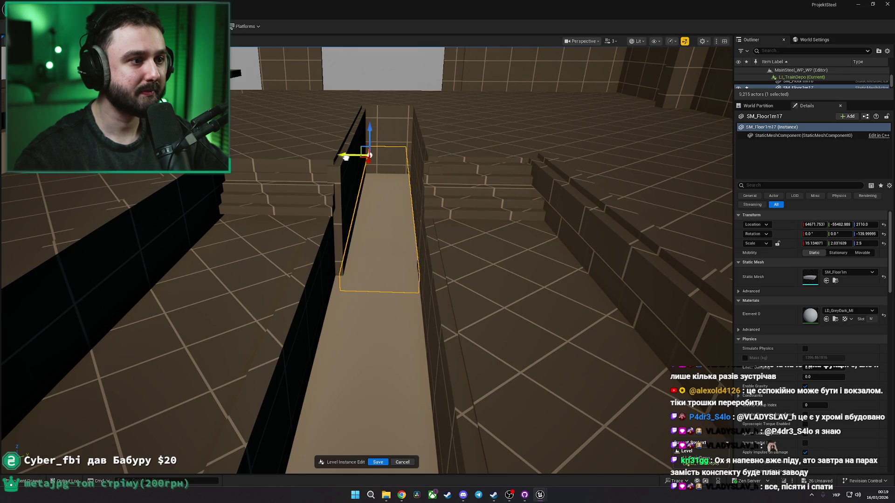
{"action": "key", "text": "ctrl+z"}
{"action": "key", "text": "ctrl+z"}
{"action": "key", "text": "ctrl+z"}
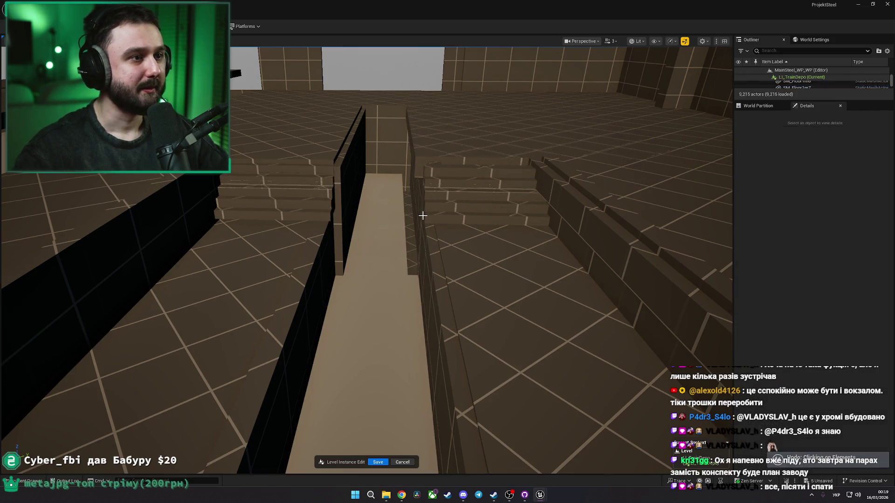
{"action": "key", "text": "ctrl+z"}
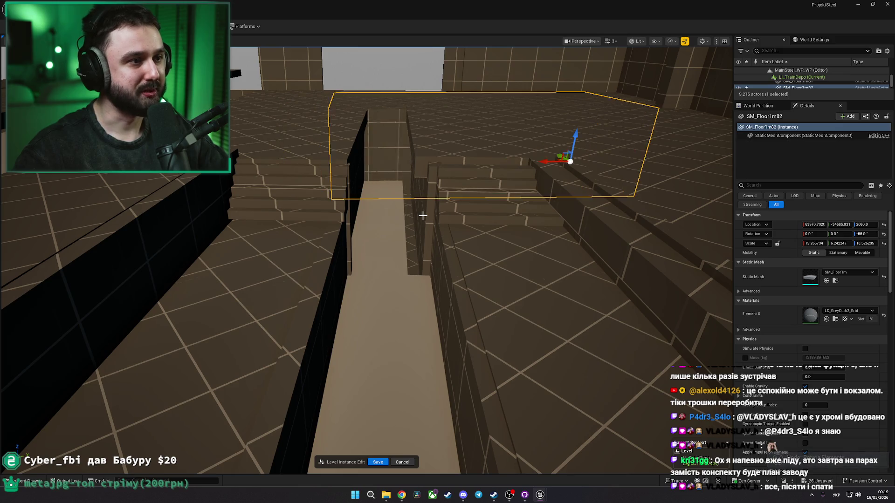
{"action": "left_click_drag", "start_coordinate": [423, 216], "coordinate": [423, 215]}
{"action": "key", "text": "f"}
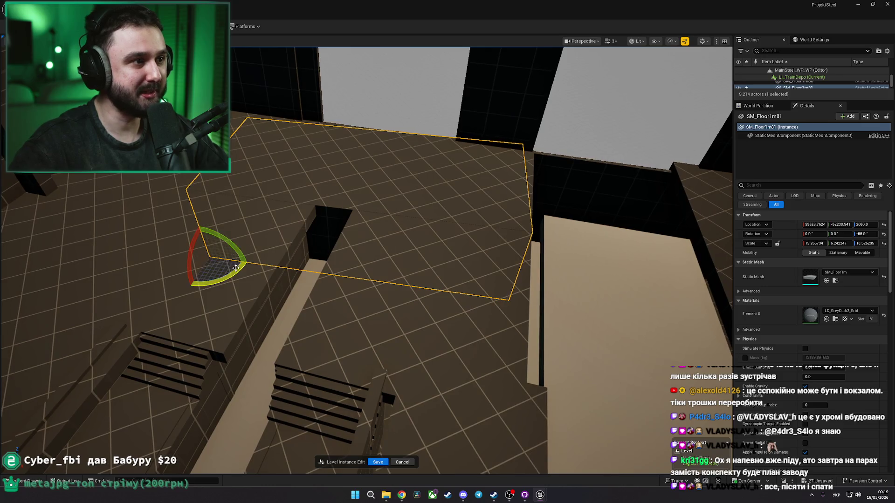
{"action": "key", "text": "Escape"}
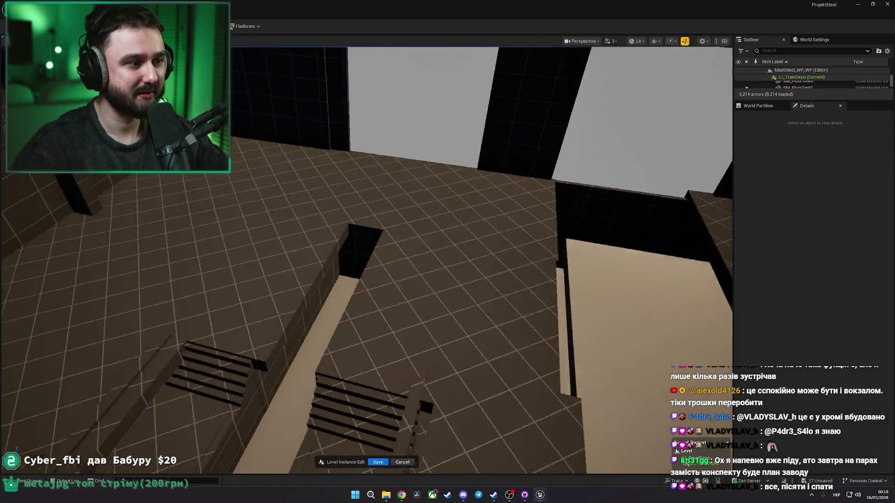
Step: Nudge the walkway floor strip between the trenches slightly sideways
{"action": "left_click_drag", "start_coordinate": [290, 213], "coordinate": [290, 214]}
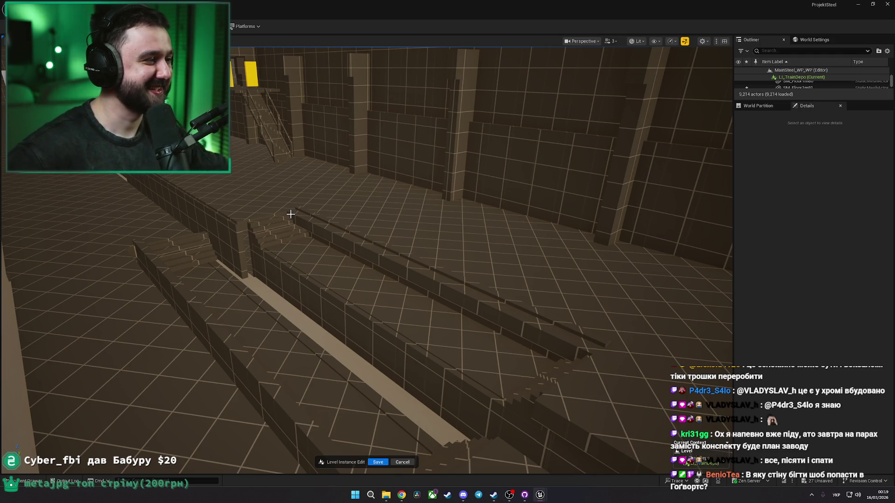
{"action": "mouse_move", "coordinate": [291, 214]}
{"action": "left_mouse_down"}
{"action": "mouse_move", "coordinate": [286, 230]}
{"action": "mouse_move", "coordinate": [403, 246]}
{"action": "left_mouse_up"}
{"action": "key", "text": "ctrl+z"}
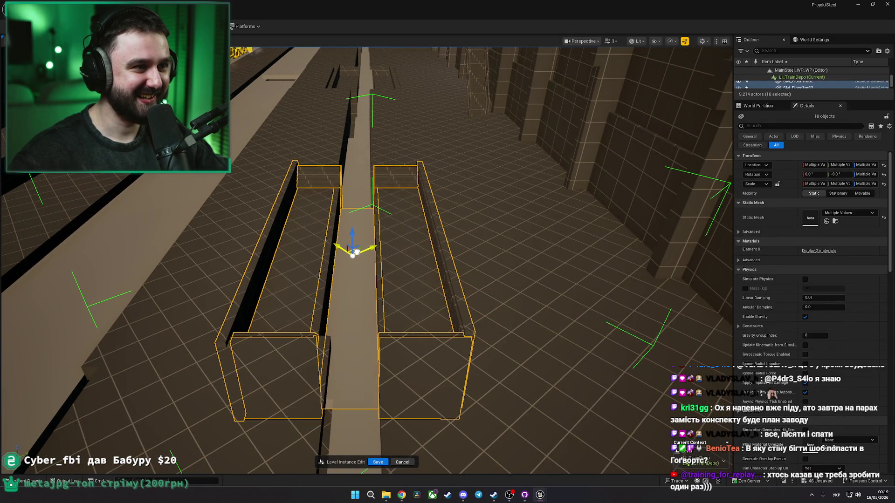
{"action": "key", "text": "a"}
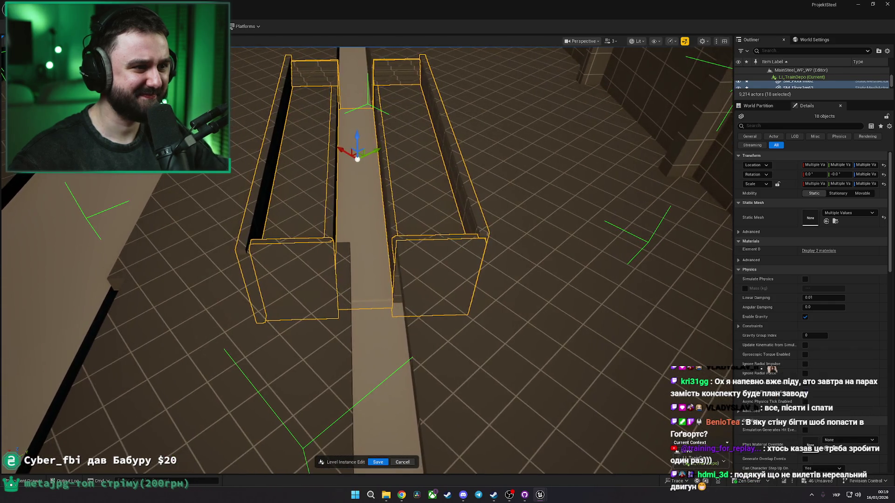
{"action": "left_click", "coordinate": [394, 315]}
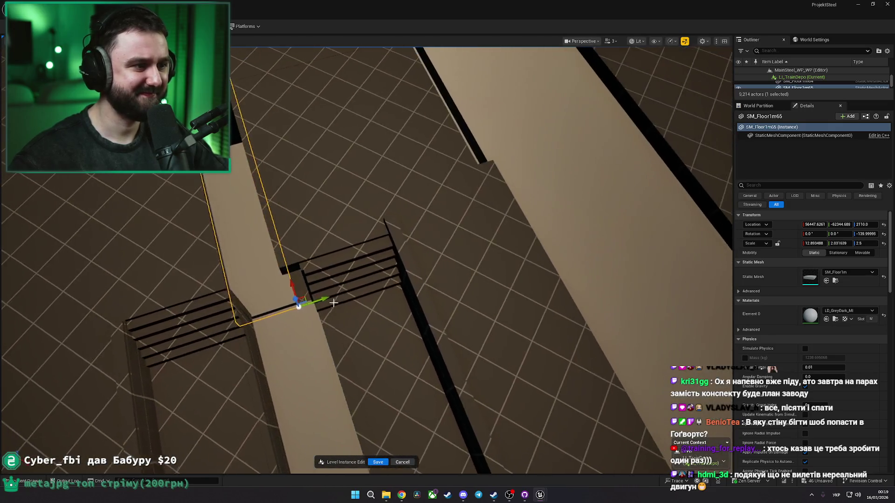
{"action": "left_click_drag", "start_coordinate": [317, 302], "coordinate": [328, 300]}
{"action": "scroll", "coordinate": [332, 298], "scroll_direction": "up", "scroll_amount": 3}
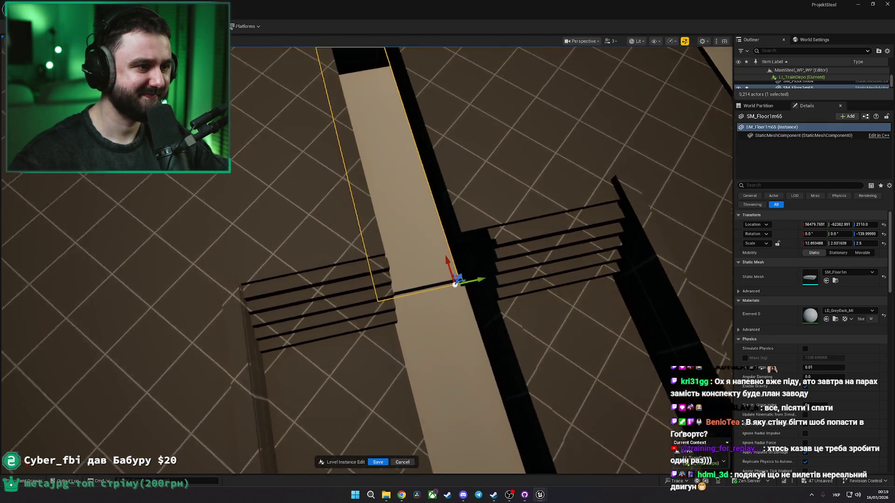
{"action": "scroll", "coordinate": [352, 272], "scroll_direction": "down", "scroll_amount": 3}
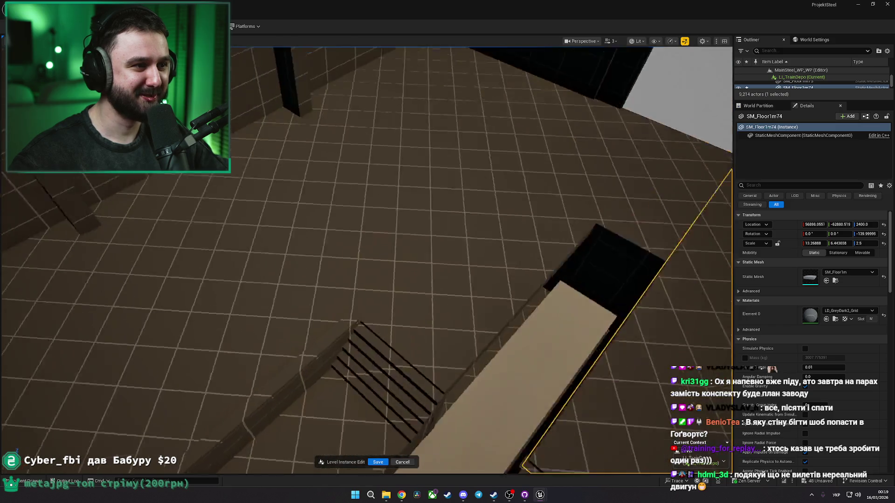
{"action": "left_click", "coordinate": [420, 410]}
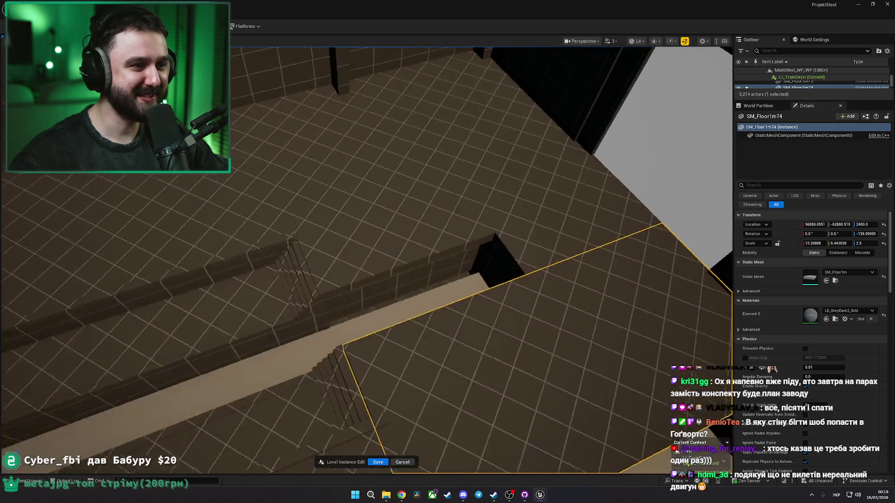
{"action": "scroll", "coordinate": [439, 297], "scroll_direction": "down", "scroll_amount": 3}
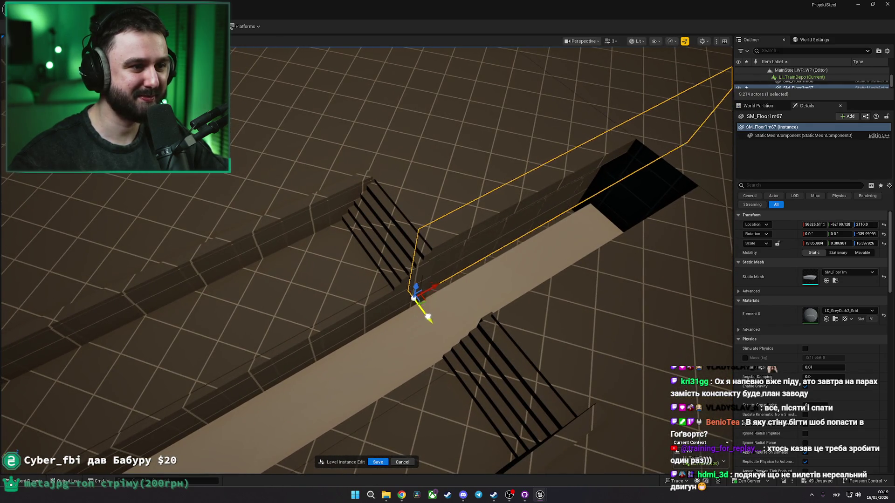
{"action": "key", "text": "Escape"}
Step: Delete the two trench wall blocks beside the walkway
{"action": "mouse_move", "coordinate": [441, 324]}
{"action": "left_mouse_down"}
{"action": "mouse_move", "coordinate": [391, 280]}
{"action": "mouse_move", "coordinate": [384, 236]}
{"action": "mouse_move", "coordinate": [482, 304]}
{"action": "mouse_move", "coordinate": [357, 296]}
{"action": "left_mouse_up"}
{"action": "left_click", "coordinate": [357, 296]}
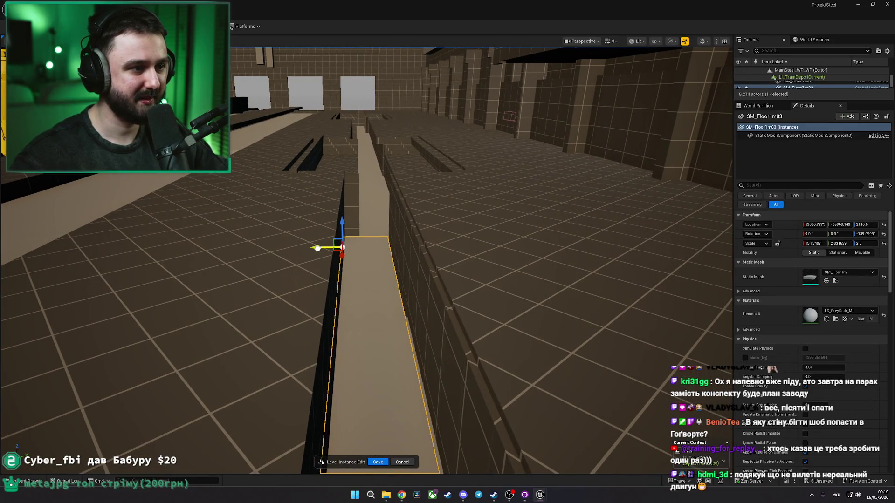
{"action": "mouse_move", "coordinate": [320, 249]}
{"action": "left_mouse_down"}
{"action": "mouse_move", "coordinate": [356, 356]}
{"action": "mouse_move", "coordinate": [356, 199]}
{"action": "left_mouse_up"}
{"action": "left_click", "coordinate": [375, 228]}
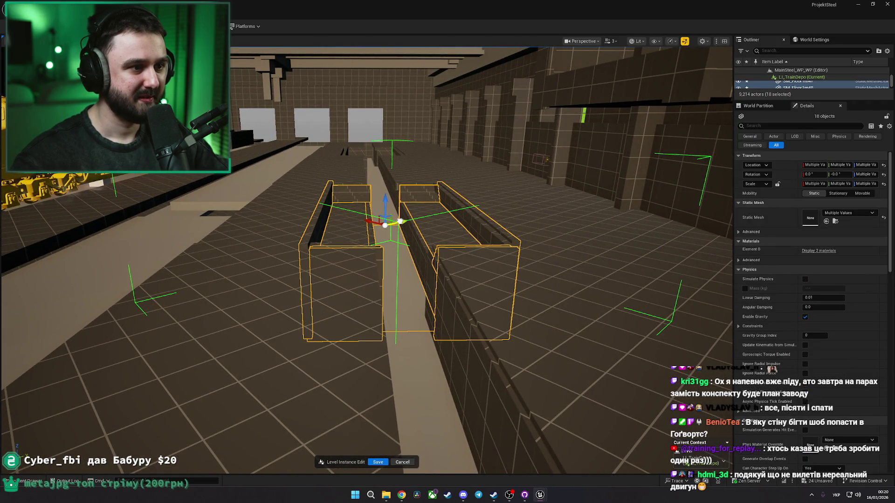
{"action": "left_click_drag", "start_coordinate": [431, 239], "coordinate": [343, 225]}
{"action": "key", "text": "f"}
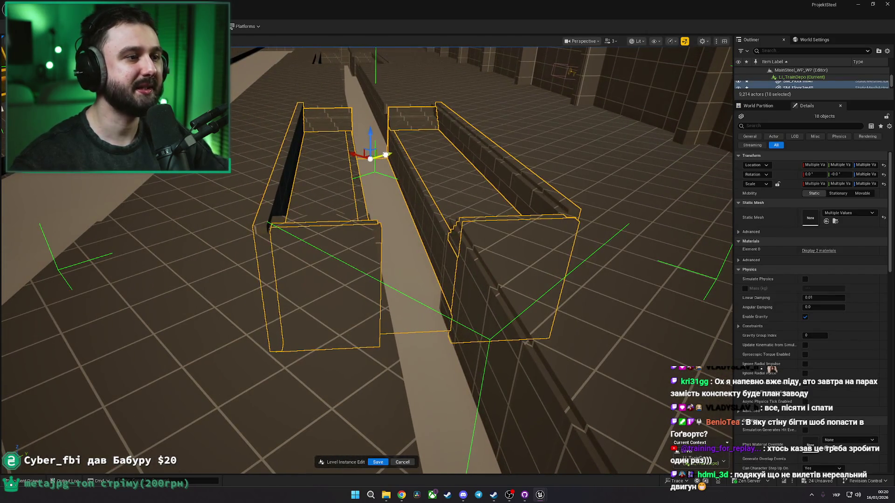
{"action": "key", "text": "Delete"}
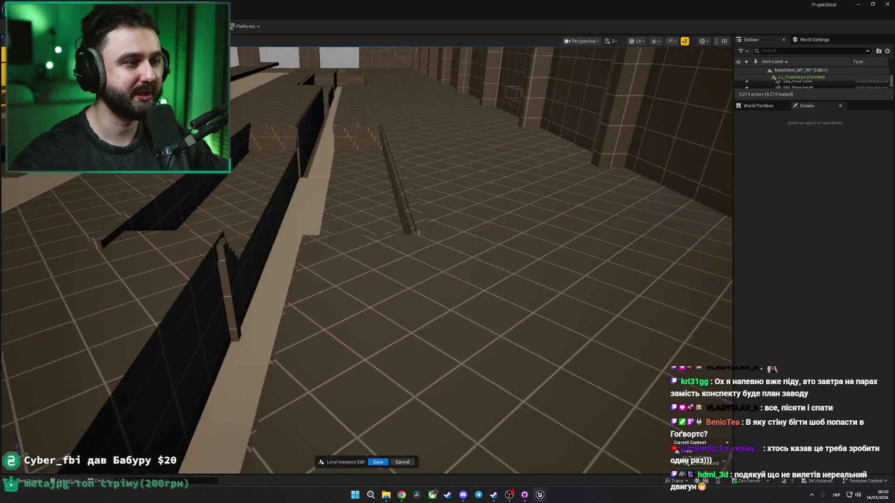
{"action": "key", "text": "ctrl+z"}
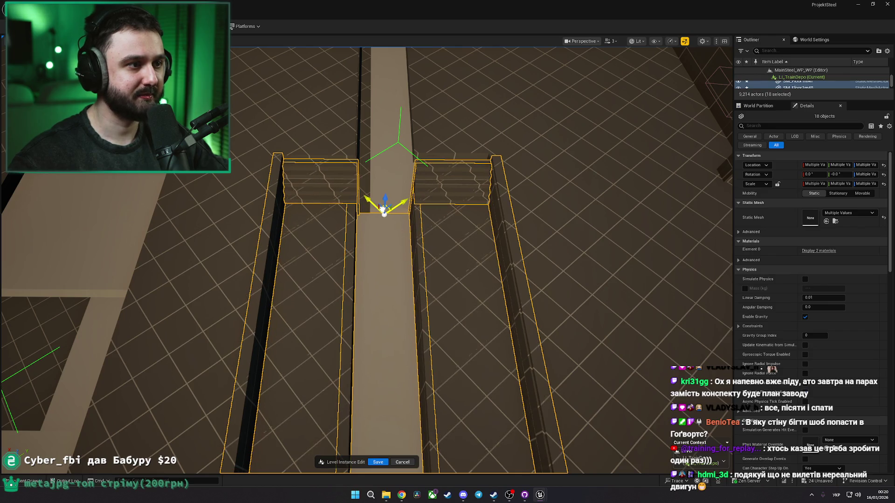
{"action": "key", "text": "Delete"}
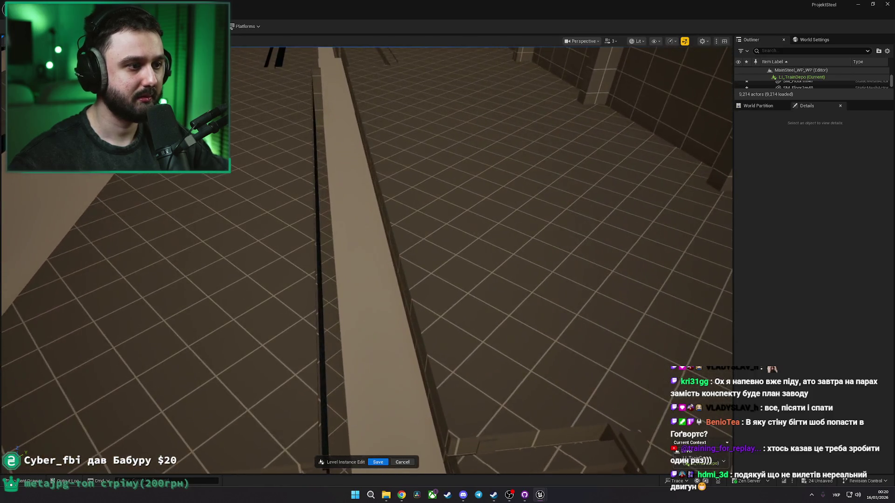
Step: Inspect floor beam SM_Floor1m49 and wall SM_Floor1m25, then revert a trial trench wall move
{"action": "left_click", "coordinate": [366, 138]}
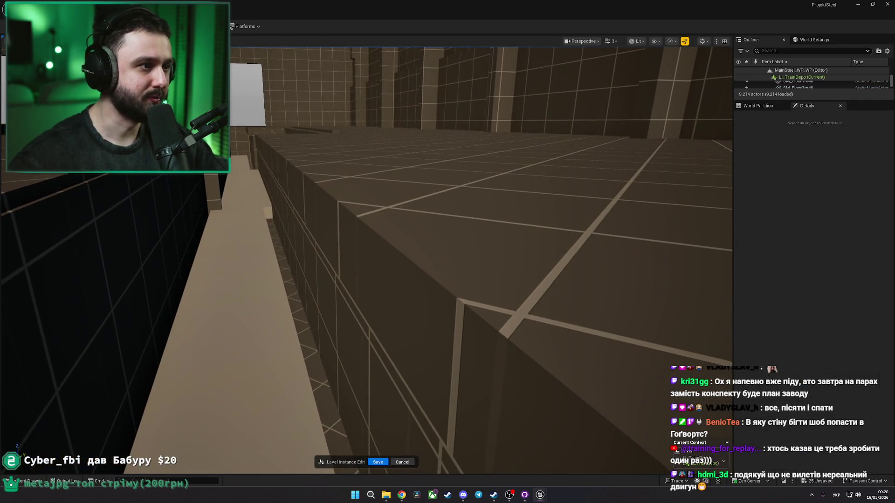
{"action": "left_click", "coordinate": [325, 264]}
{"action": "left_click_drag", "start_coordinate": [325, 264], "coordinate": [313, 220]}
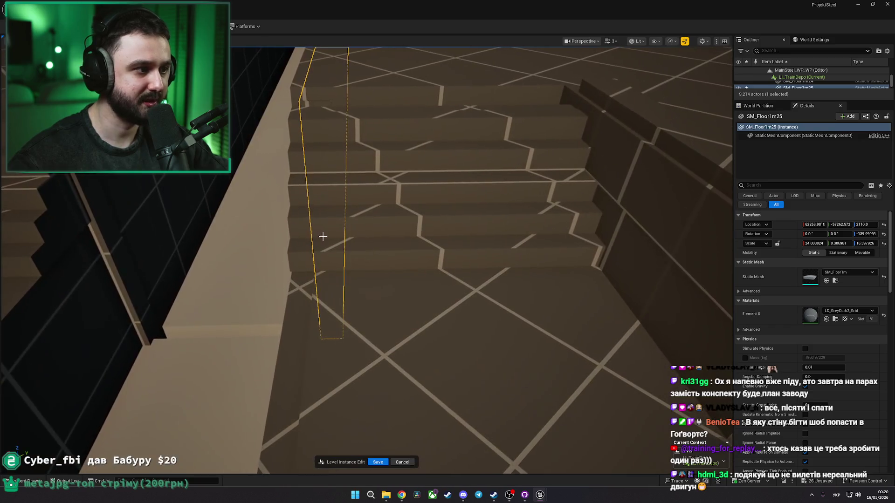
{"action": "left_click", "coordinate": [319, 236]}
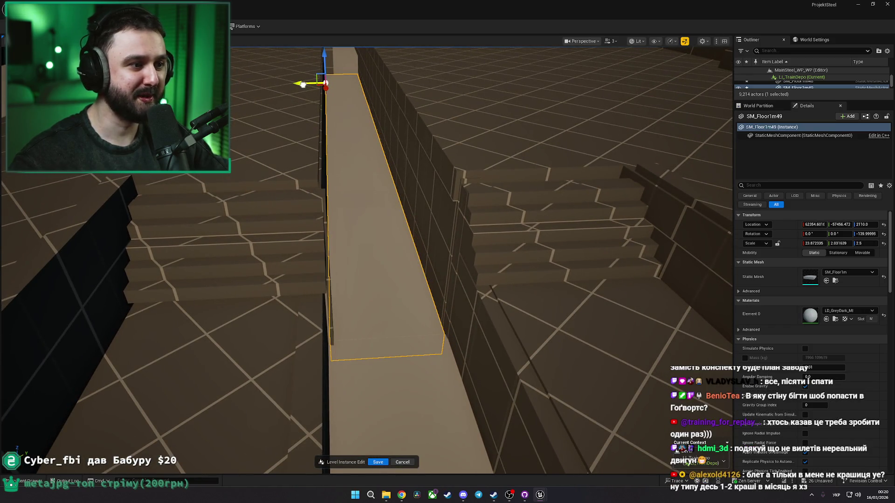
{"action": "key", "text": "Escape"}
{"action": "key", "text": "w"}
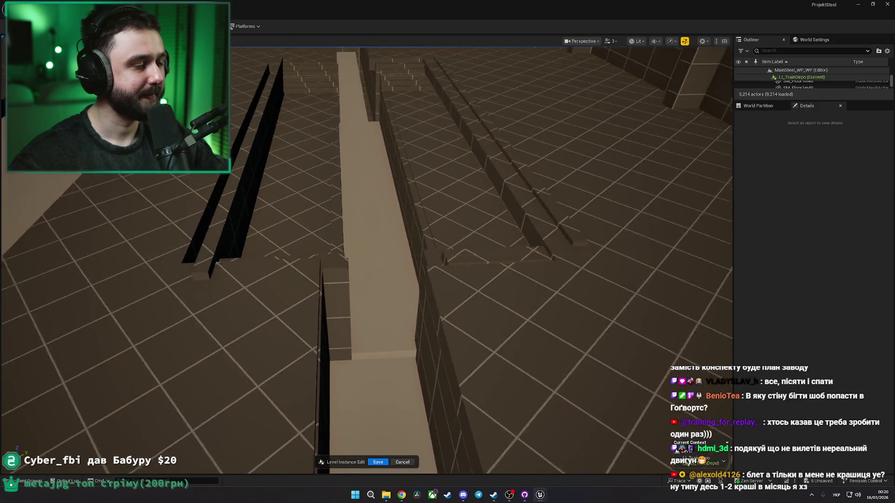
{"action": "left_click", "coordinate": [344, 184]}
{"action": "left_click_drag", "start_coordinate": [386, 149], "coordinate": [372, 153]}
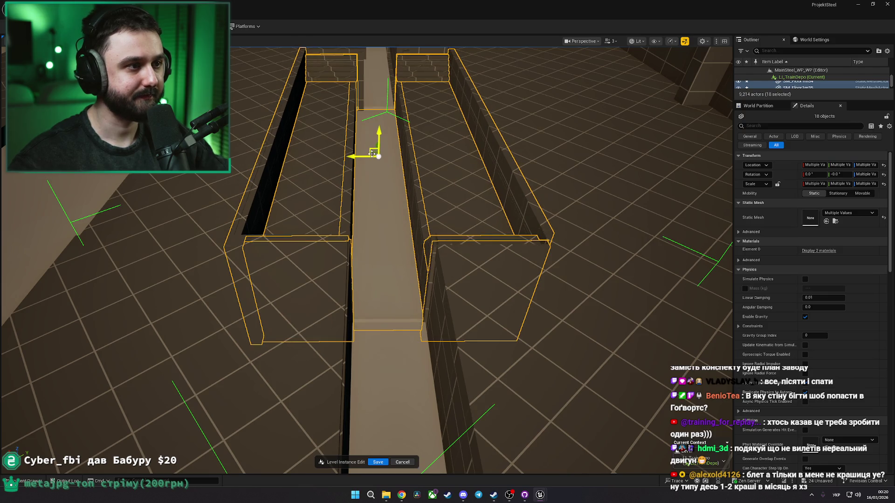
{"action": "key", "text": "ctrl+z"}
{"action": "key", "text": "Escape"}
Step: Frame and inspect the tan floor strip SM_Floor1m17 along the corridor
{"action": "left_click_drag", "start_coordinate": [375, 138], "coordinate": [471, 186]}
{"action": "left_click", "coordinate": [436, 214]}
{"action": "key", "text": "f"}
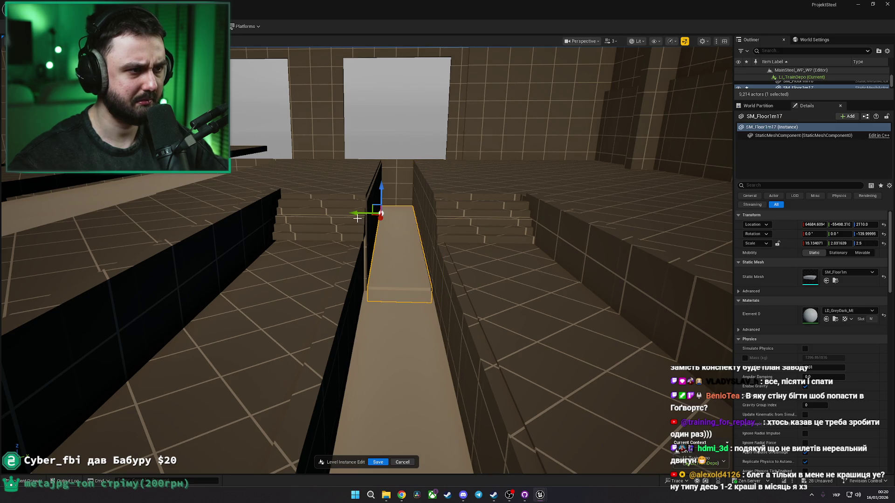
{"action": "left_click_drag", "start_coordinate": [381, 222], "coordinate": [369, 163]}
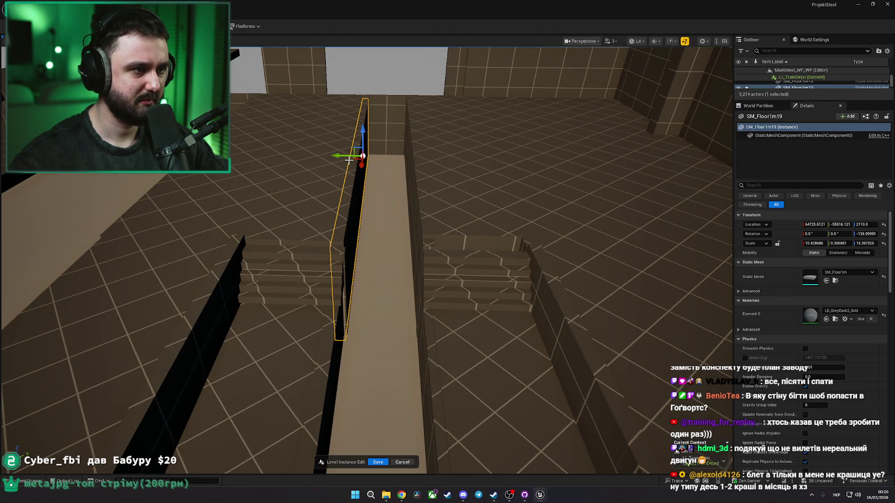
{"action": "left_click", "coordinate": [376, 175]}
{"action": "key", "text": "f"}
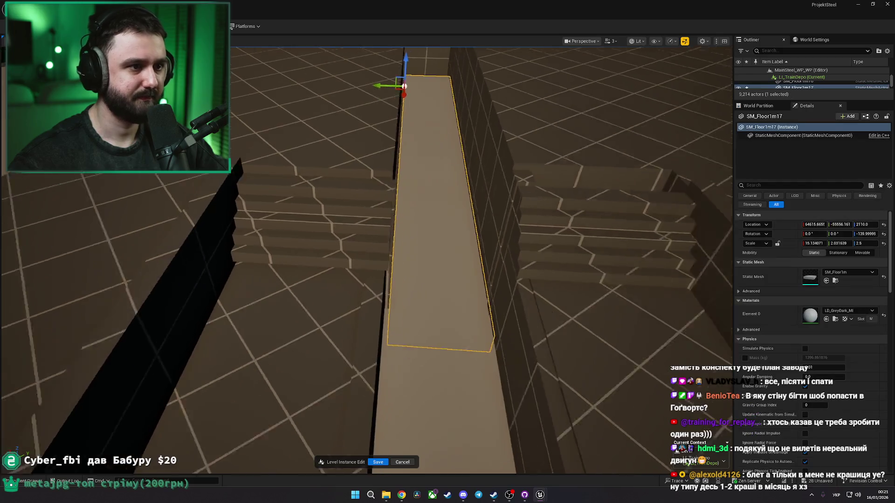
{"action": "mouse_move", "coordinate": [442, 175]}
{"action": "left_mouse_down"}
{"action": "mouse_move", "coordinate": [436, 186]}
{"action": "mouse_move", "coordinate": [702, 213]}
{"action": "mouse_move", "coordinate": [692, 177]}
{"action": "left_mouse_up"}
{"action": "left_click", "coordinate": [422, 186]}
Step: Slide floor slab SM_Floor1m81 along the Y axis and exit Level Instance Edit
{"action": "mouse_move", "coordinate": [531, 244]}
{"action": "left_mouse_down"}
{"action": "mouse_move", "coordinate": [508, 237]}
{"action": "mouse_move", "coordinate": [510, 252]}
{"action": "mouse_move", "coordinate": [527, 233]}
{"action": "mouse_move", "coordinate": [508, 239]}
{"action": "mouse_move", "coordinate": [522, 250]}
{"action": "mouse_move", "coordinate": [567, 228]}
{"action": "left_mouse_up"}
{"action": "left_click", "coordinate": [532, 244]}
{"action": "left_click", "coordinate": [524, 224]}
{"action": "left_click_drag", "start_coordinate": [321, 232], "coordinate": [391, 238]}
{"action": "left_click", "coordinate": [462, 241]}
Step: Reopen LI_TrainDepo and Alt-drag a copy of the trench and stairs to the next track
{"action": "key", "text": "f"}
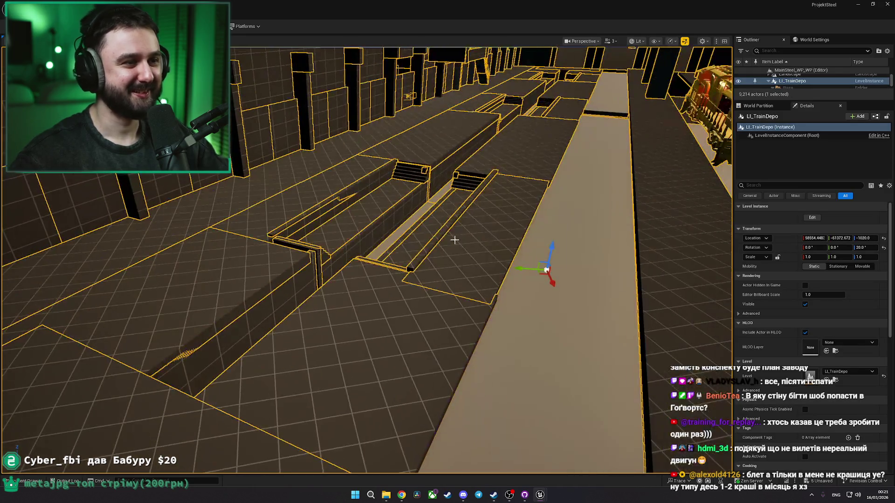
{"action": "double_click", "coordinate": [455, 240]}
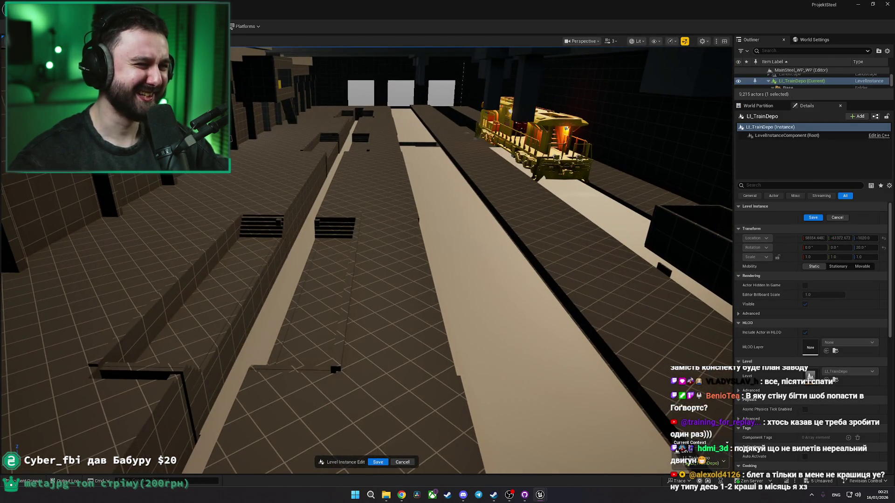
{"action": "key", "text": "ctrl+a"}
{"action": "key", "text": "f"}
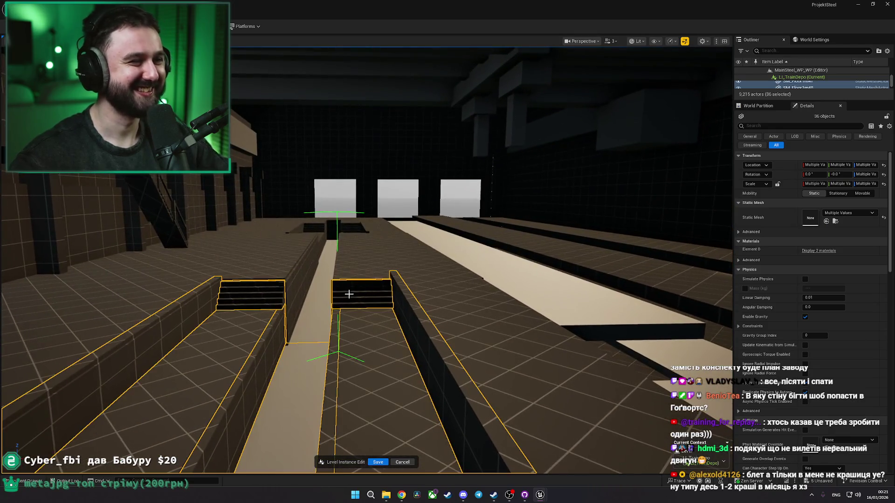
{"action": "left_click", "coordinate": [352, 228], "text": "ctrl"}
{"action": "key", "text": "f"}
{"action": "left_click_drag", "start_coordinate": [410, 226], "coordinate": [471, 230]}
{"action": "mouse_move", "coordinate": [685, 171]}
{"action": "left_mouse_down"}
{"action": "mouse_move", "coordinate": [679, 160]}
{"action": "mouse_move", "coordinate": [672, 200]}
{"action": "mouse_move", "coordinate": [590, 201]}
{"action": "left_mouse_up"}
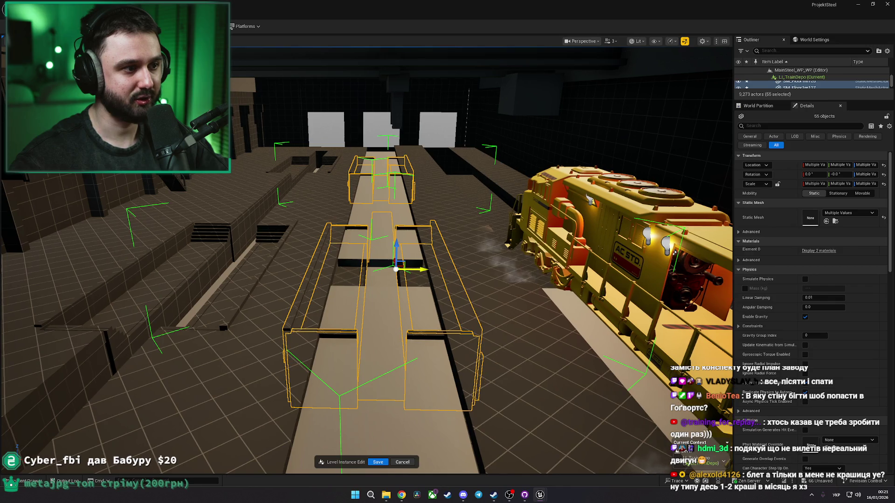
Step: Delete the floor slab SM_Floor1m16 from the copied trench
{"action": "left_click", "coordinate": [383, 249]}
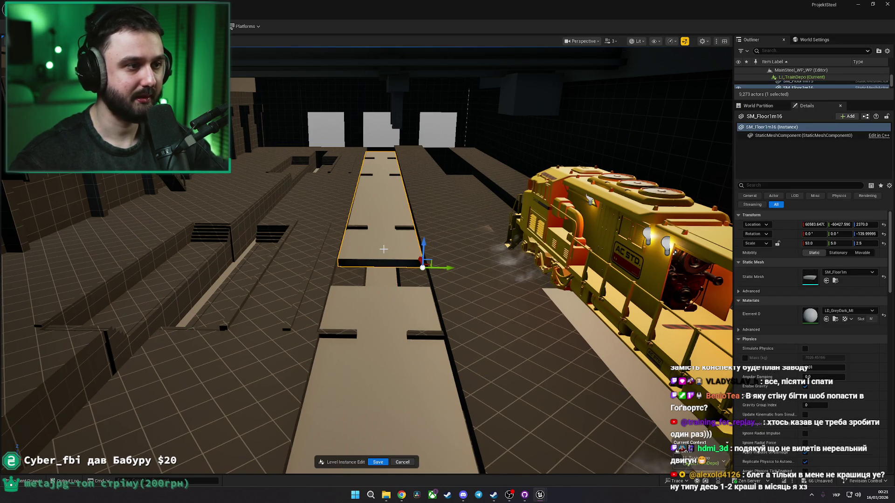
{"action": "key", "text": "Delete"}
{"action": "left_click", "coordinate": [291, 322]}
{"action": "key", "text": "Delete"}
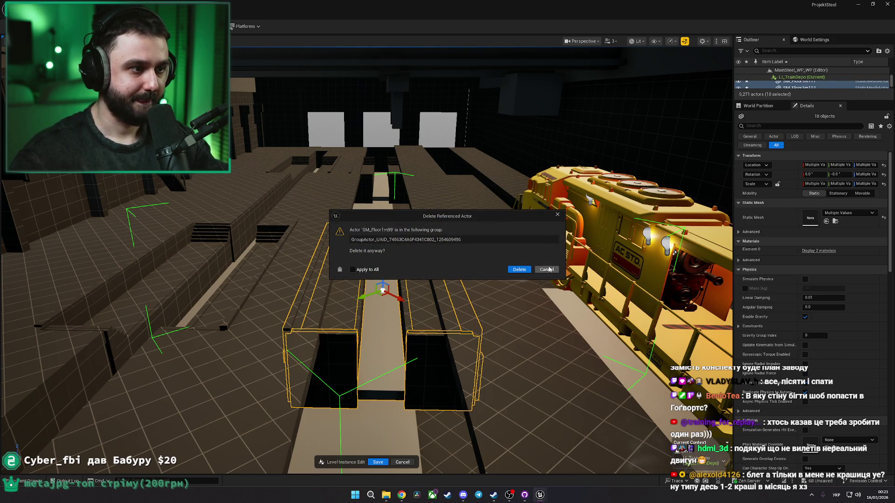
Step: Slide floor slab SM_Floor1m79 along the tracks and save all level changes
{"action": "left_click", "coordinate": [317, 284]}
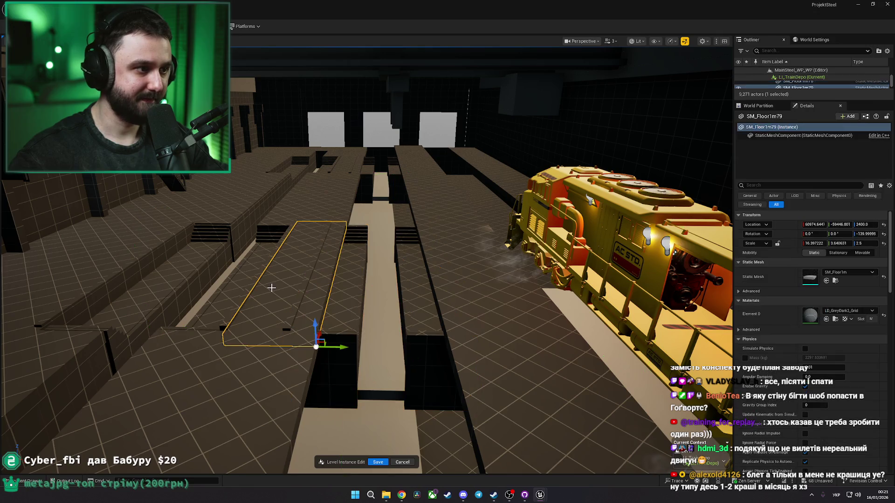
{"action": "key", "text": "w"}
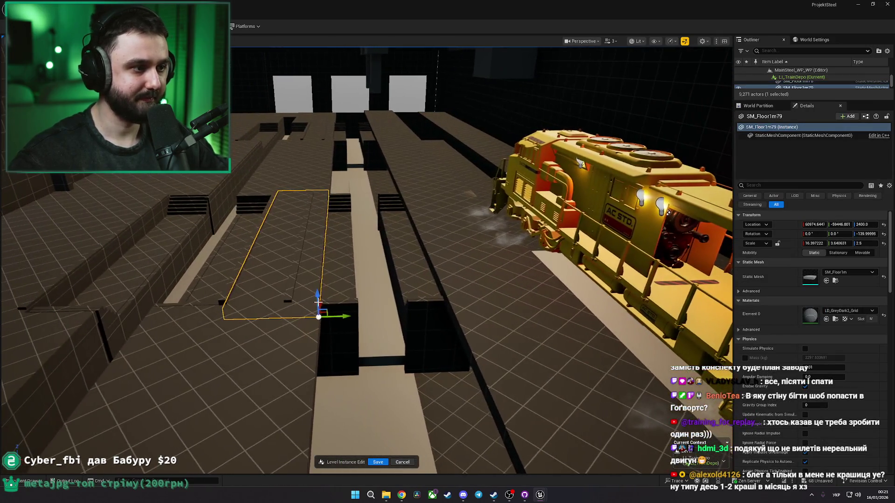
{"action": "key", "text": "s"}
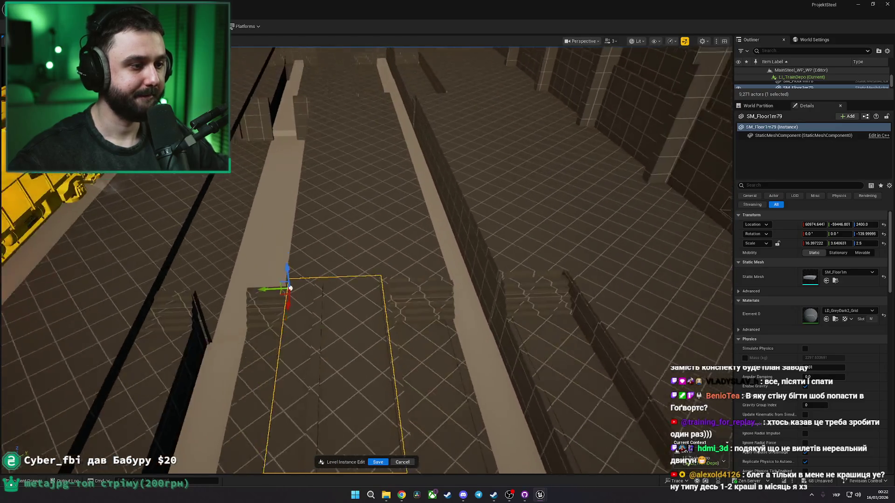
{"action": "left_click_drag", "start_coordinate": [264, 269], "coordinate": [302, 269]}
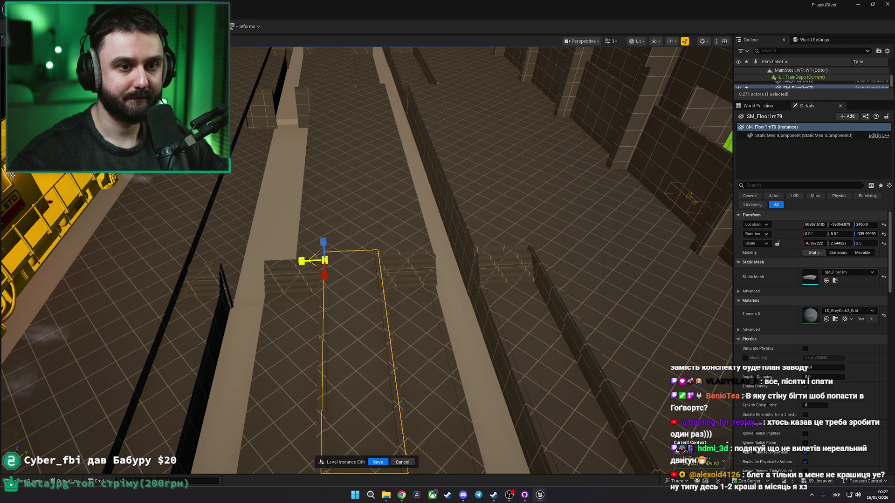
{"action": "key", "text": "Escape"}
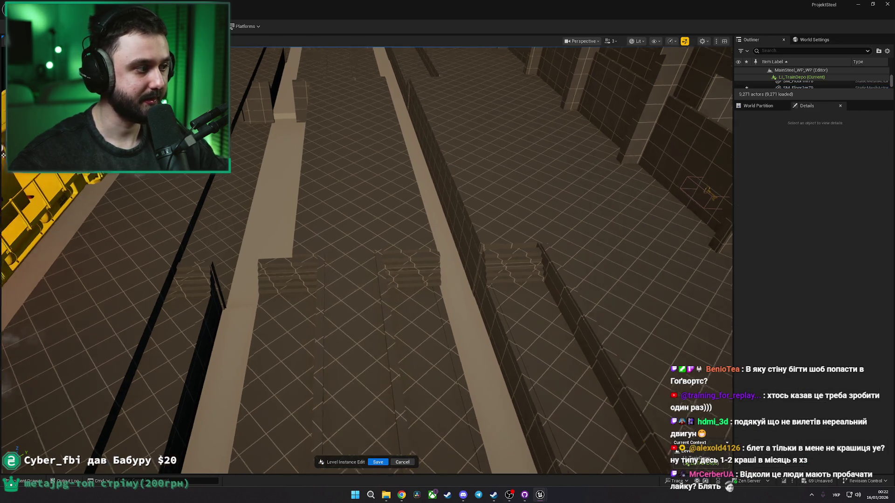
{"action": "key", "text": "s"}
{"action": "key", "text": "q"}
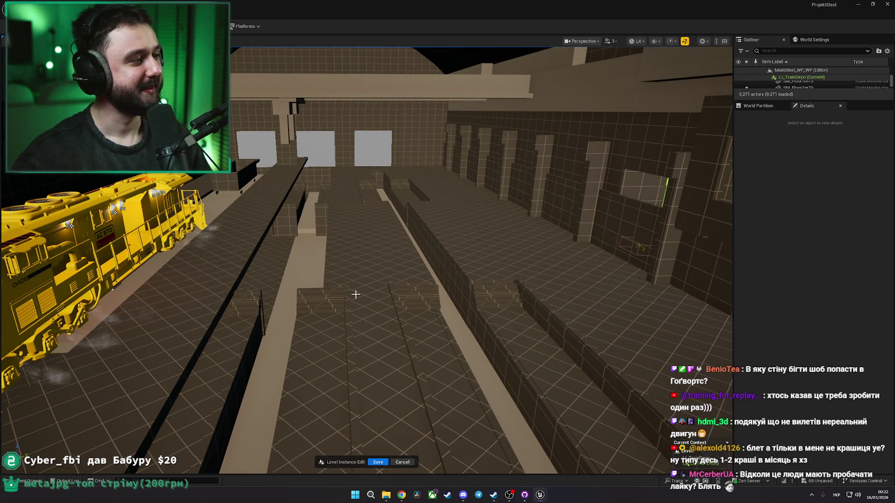
{"action": "key", "text": "ctrl+s"}
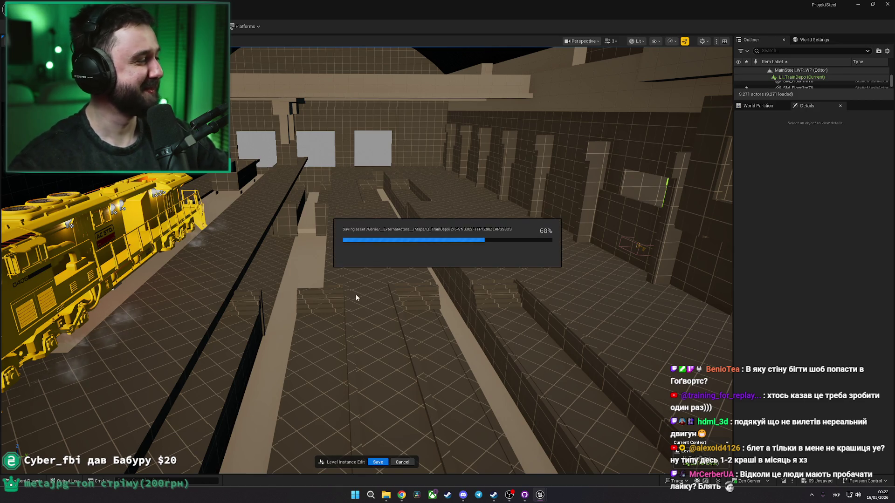
Step: Save all level changes and inspect the floor pieces between the trenches
{"action": "key", "text": "w"}
{"action": "key", "text": "q"}
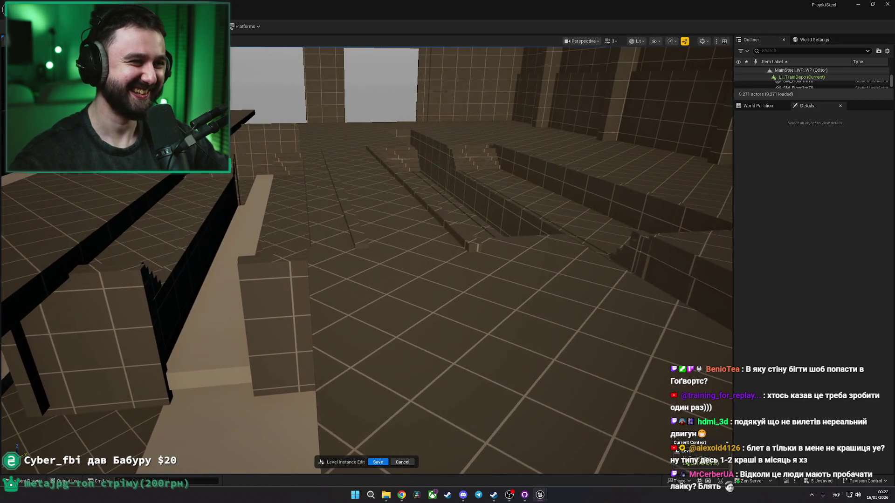
{"action": "left_click", "coordinate": [375, 229]}
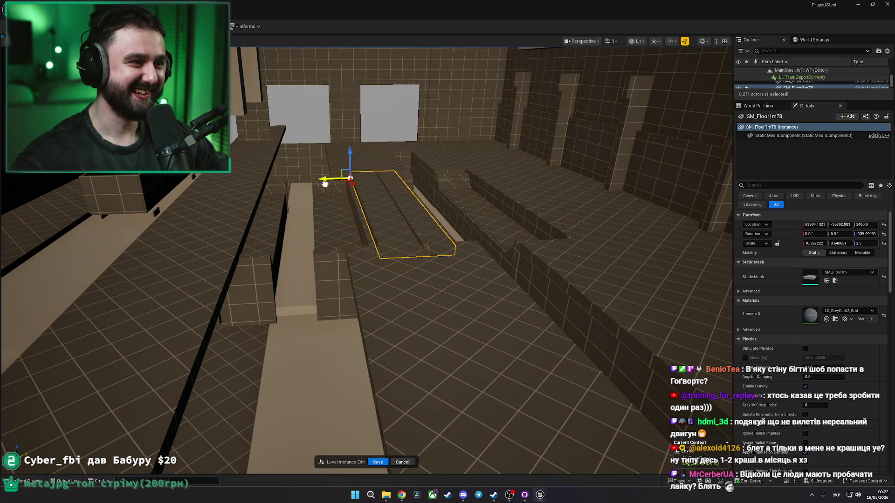
{"action": "left_click_drag", "start_coordinate": [320, 184], "coordinate": [313, 241]}
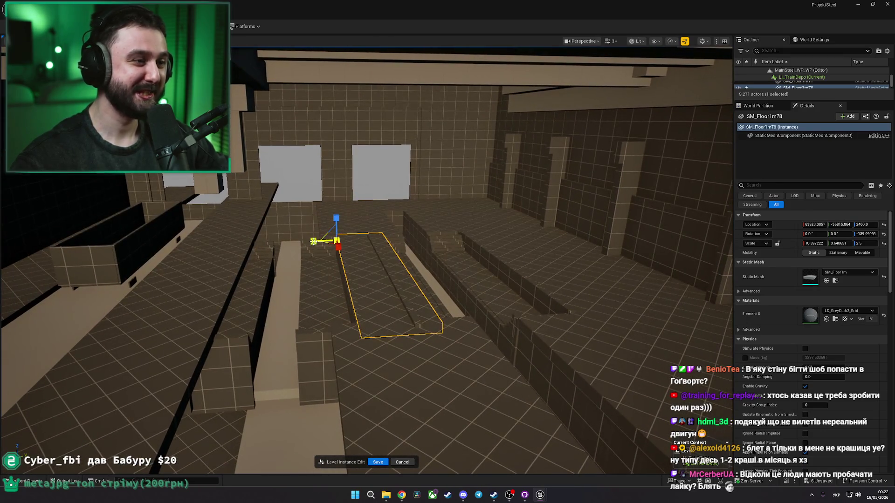
{"action": "key", "text": "Escape"}
{"action": "mouse_move", "coordinate": [404, 276]}
{"action": "left_mouse_down"}
{"action": "mouse_move", "coordinate": [404, 247]}
{"action": "mouse_move", "coordinate": [404, 276]}
{"action": "left_mouse_up"}
{"action": "left_click", "coordinate": [375, 233]}
{"action": "left_click_drag", "start_coordinate": [375, 233], "coordinate": [373, 194]}
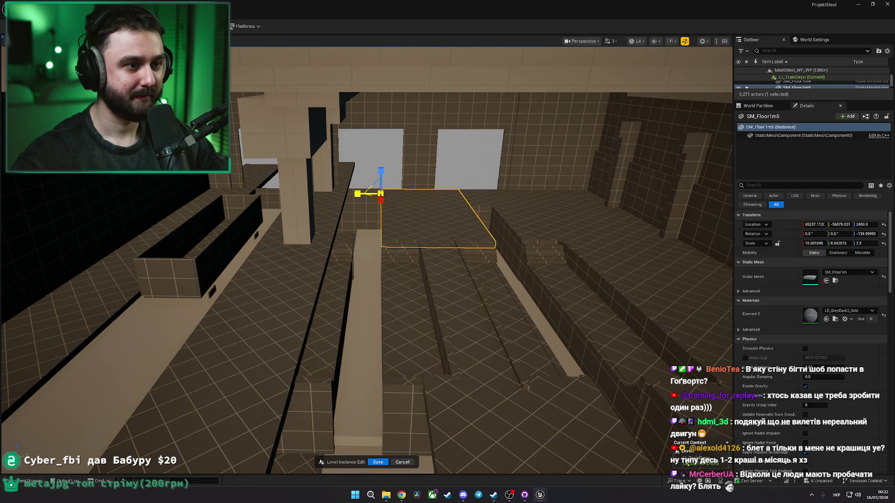
Step: Hide the stair railings and delete the long floor piece SM_Floor1m2 from the corridor
{"action": "key", "text": "Escape"}
{"action": "left_click_drag", "start_coordinate": [394, 212], "coordinate": [432, 240]}
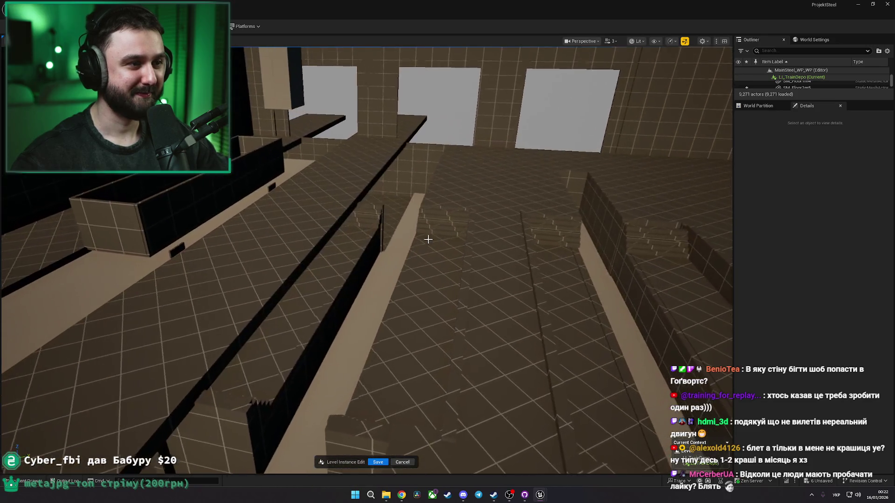
{"action": "left_click", "coordinate": [353, 227]}
{"action": "key", "text": "h"}
{"action": "left_click", "coordinate": [320, 213]}
{"action": "key", "text": "Delete"}
{"action": "left_click_drag", "start_coordinate": [321, 214], "coordinate": [322, 214]}
{"action": "left_click_drag", "start_coordinate": [391, 225], "coordinate": [391, 225]}
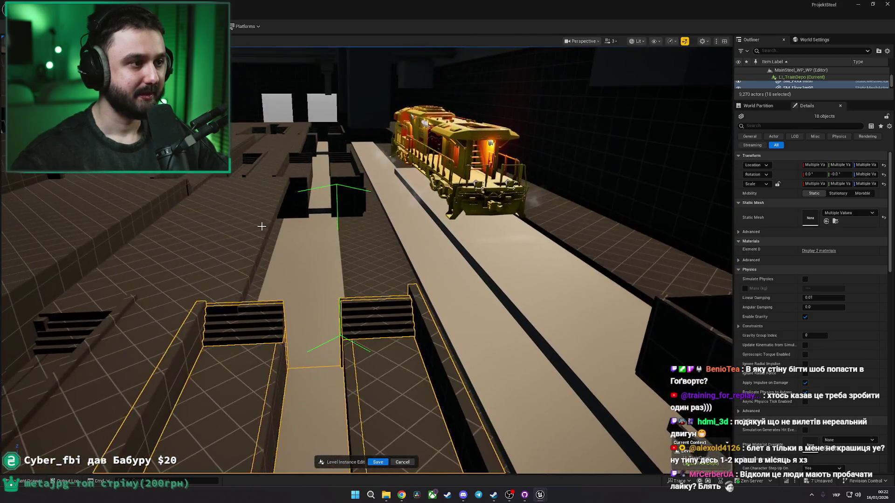
Step: Delete and restore floor piece SM_Floor1m6, then duplicate the floor plank SM_Floor1m127
{"action": "left_click", "coordinate": [262, 226]}
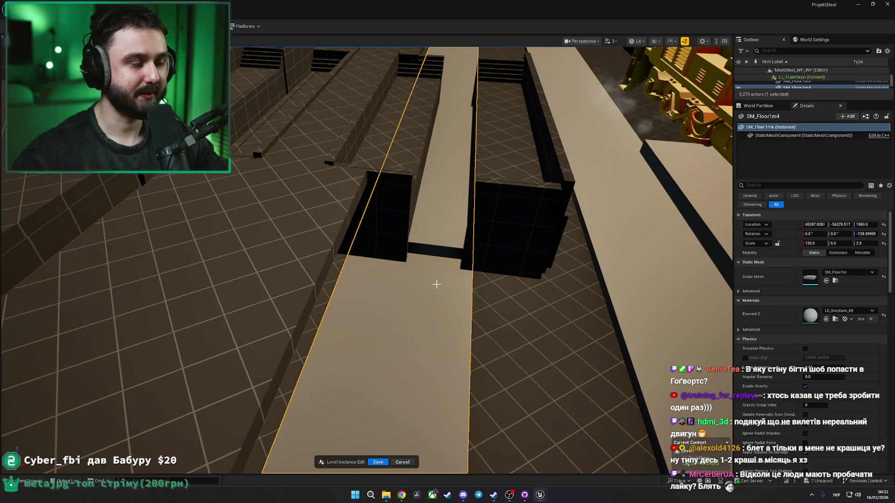
{"action": "key", "text": "Delete"}
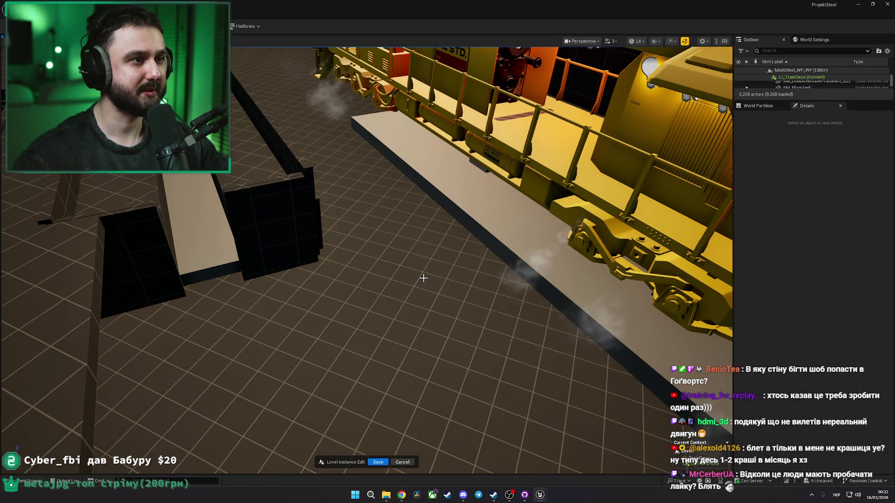
{"action": "key", "text": "ctrl+z"}
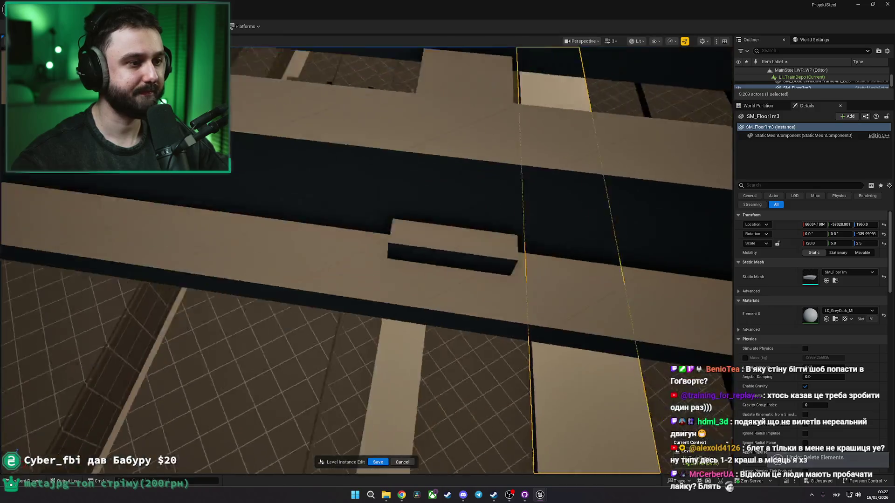
{"action": "key", "text": "ctrl+z"}
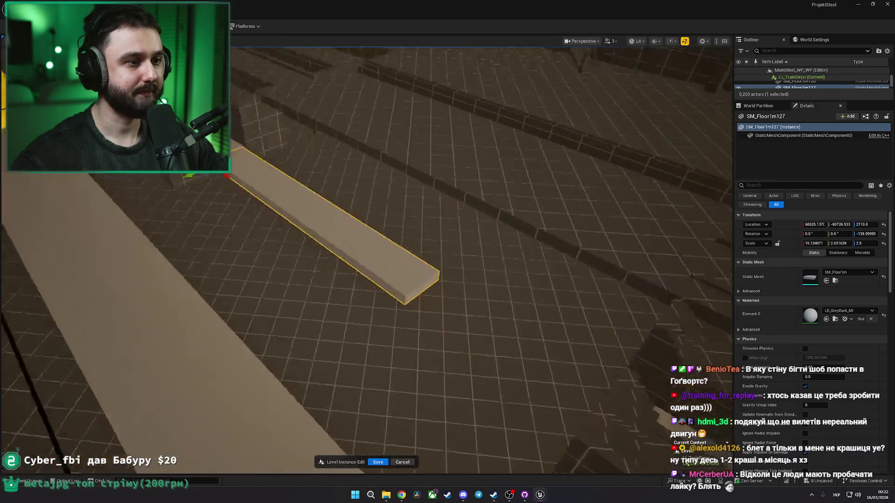
{"action": "key", "text": "ctrl+y"}
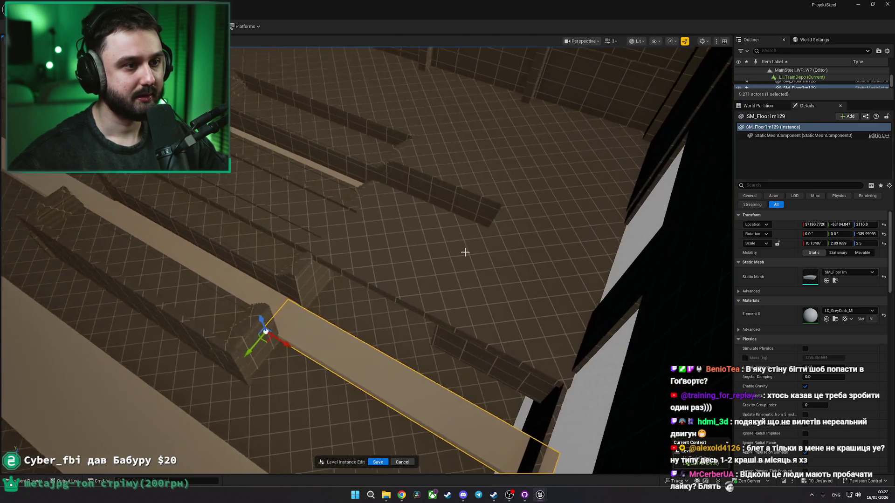
Step: Copy the trench walls onto the plank and slide them along the tracks into position
{"action": "key", "text": "ctrl+z"}
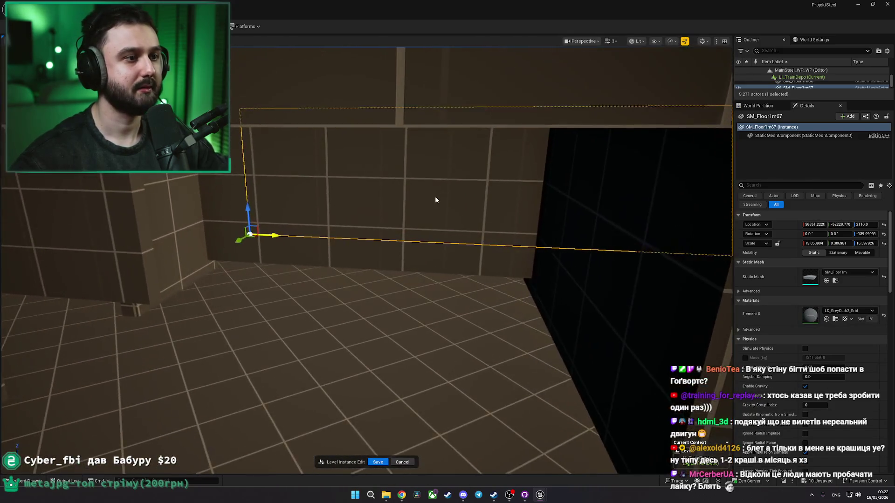
{"action": "key", "text": "ctrl+z"}
{"action": "left_click_drag", "start_coordinate": [324, 208], "coordinate": [400, 284]}
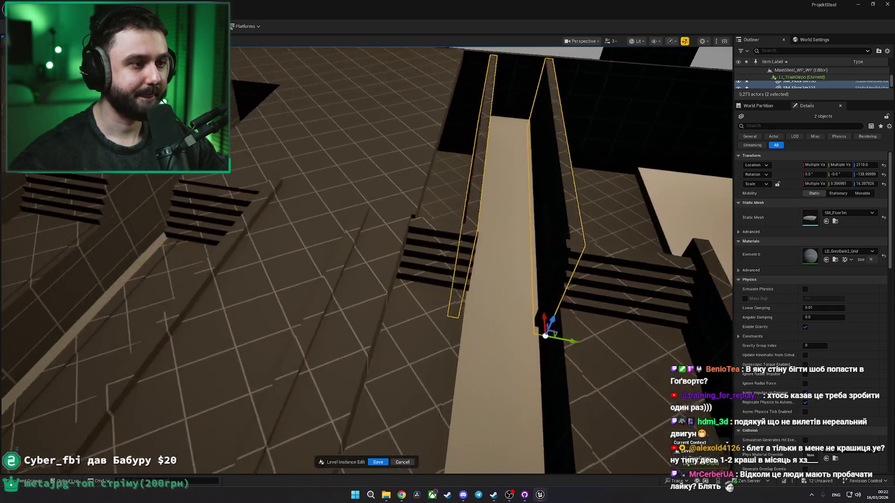
{"action": "key", "text": "ctrl+z"}
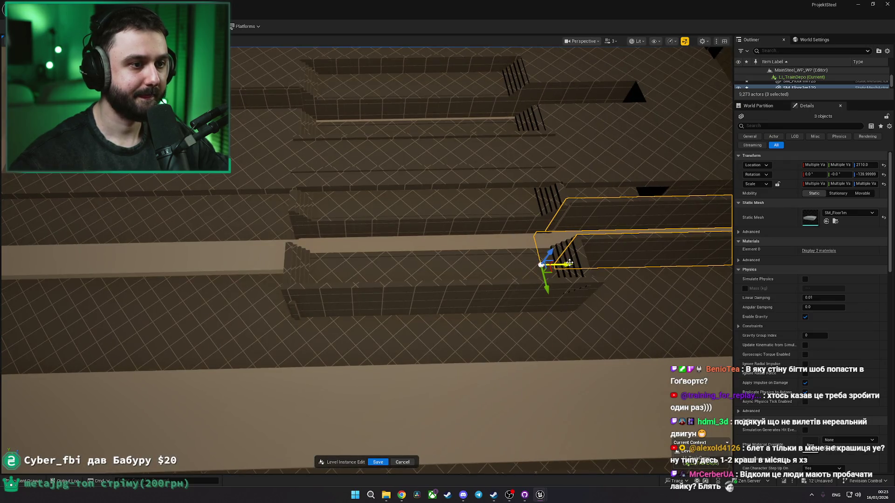
{"action": "left_click_drag", "start_coordinate": [570, 262], "coordinate": [501, 265]}
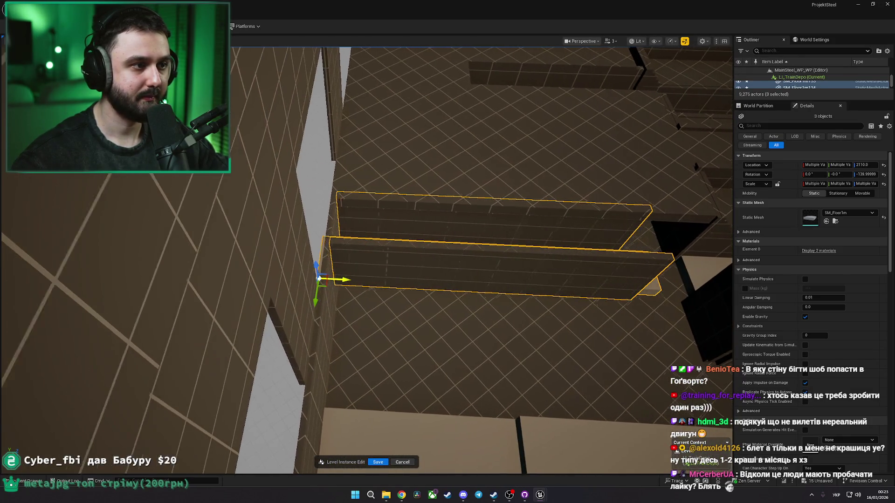
{"action": "left_click_drag", "start_coordinate": [276, 277], "coordinate": [26, 272]}
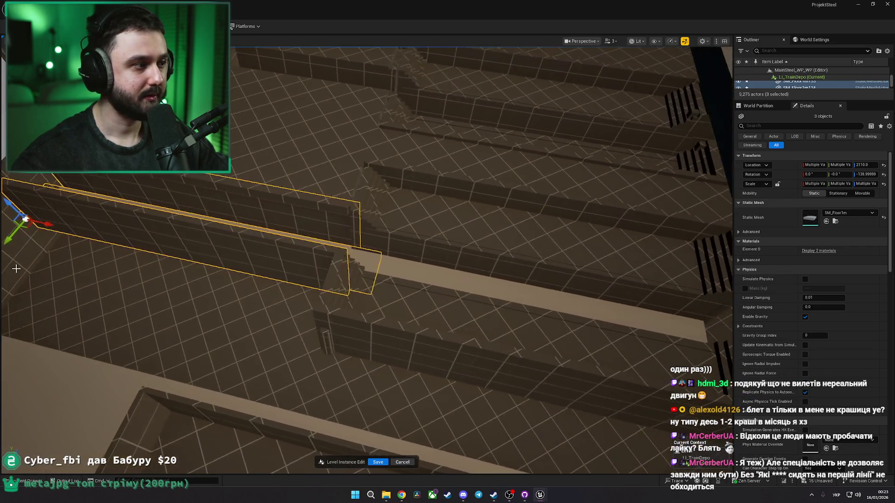
{"action": "mouse_move", "coordinate": [159, 240]}
{"action": "left_mouse_down"}
{"action": "mouse_move", "coordinate": [149, 254]}
{"action": "mouse_move", "coordinate": [169, 250]}
{"action": "left_mouse_up"}
{"action": "left_click_drag", "start_coordinate": [52, 223], "coordinate": [61, 228]}
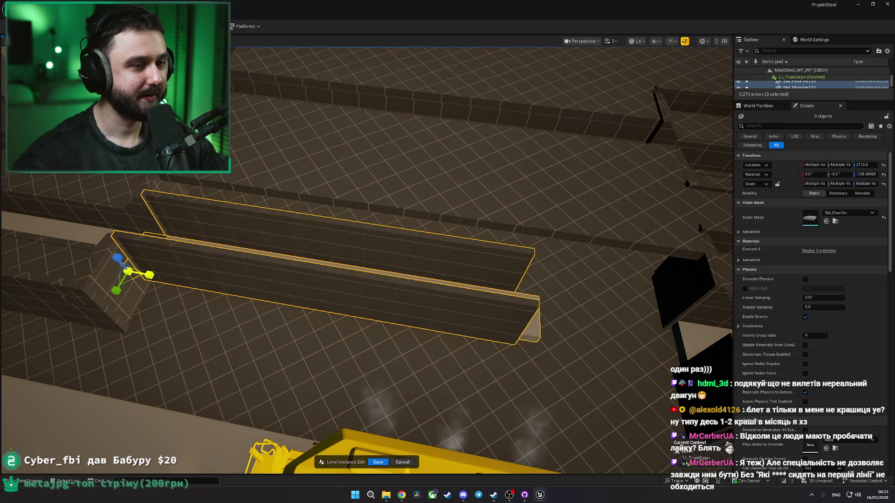
Step: Frame the placed walls and check thin wall SM_Floor1m136, the right wall and floor strip
{"action": "mouse_move", "coordinate": [699, 233]}
{"action": "left_mouse_down"}
{"action": "mouse_move", "coordinate": [713, 182]}
{"action": "mouse_move", "coordinate": [662, 187]}
{"action": "left_mouse_up"}
{"action": "key", "text": "f"}
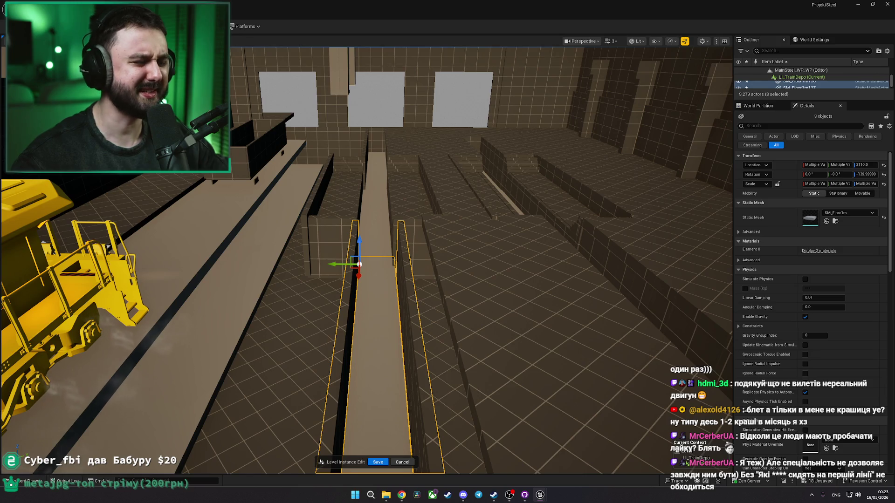
{"action": "right_click", "coordinate": [334, 261]}
{"action": "mouse_move", "coordinate": [364, 184]}
{"action": "key", "text": "Escape"}
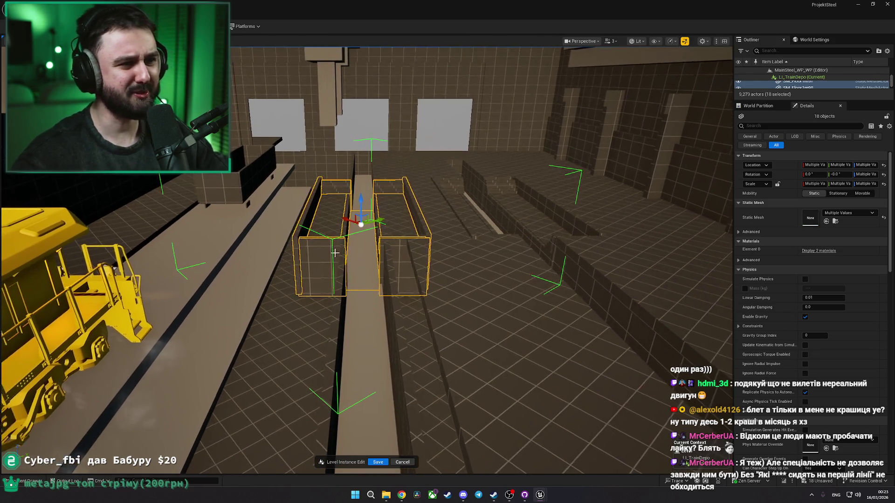
{"action": "left_click", "coordinate": [384, 288]}
{"action": "left_click", "coordinate": [384, 288], "text": "ctrl"}
{"action": "left_click", "coordinate": [355, 309], "text": "ctrl"}
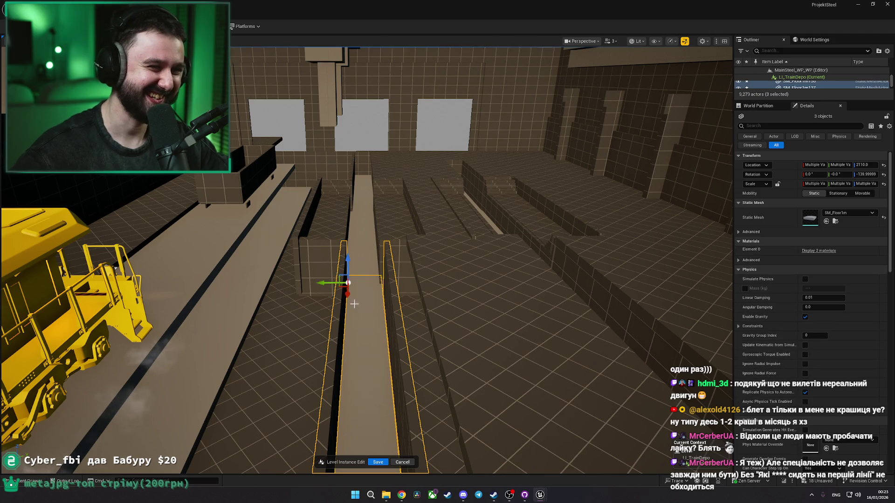
{"action": "key", "text": "Escape"}
Step: Check the floor strip together with its left and right side walls
{"action": "scroll", "coordinate": [367, 292], "scroll_direction": "up", "scroll_amount": 3}
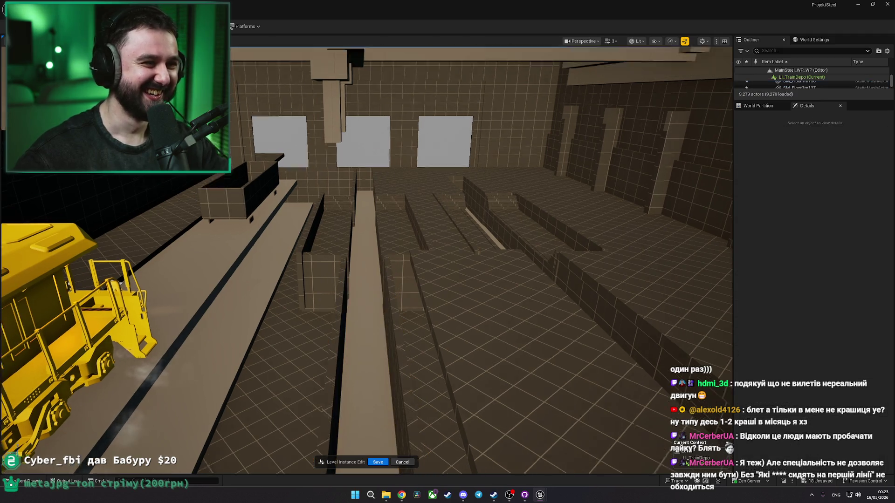
{"action": "left_click", "coordinate": [367, 292]}
{"action": "left_click", "coordinate": [404, 289], "text": "ctrl"}
{"action": "left_click", "coordinate": [333, 308], "text": "ctrl"}
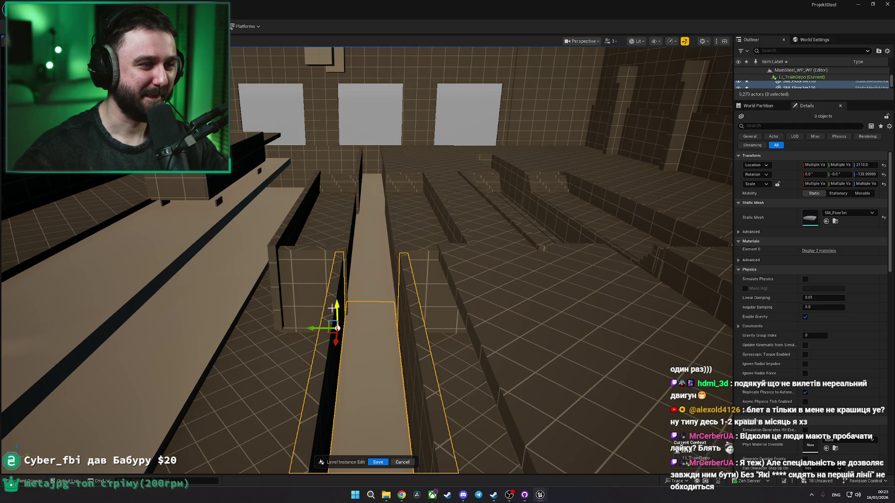
{"action": "left_click", "coordinate": [312, 328], "text": "ctrl"}
{"action": "left_click", "coordinate": [348, 293]}
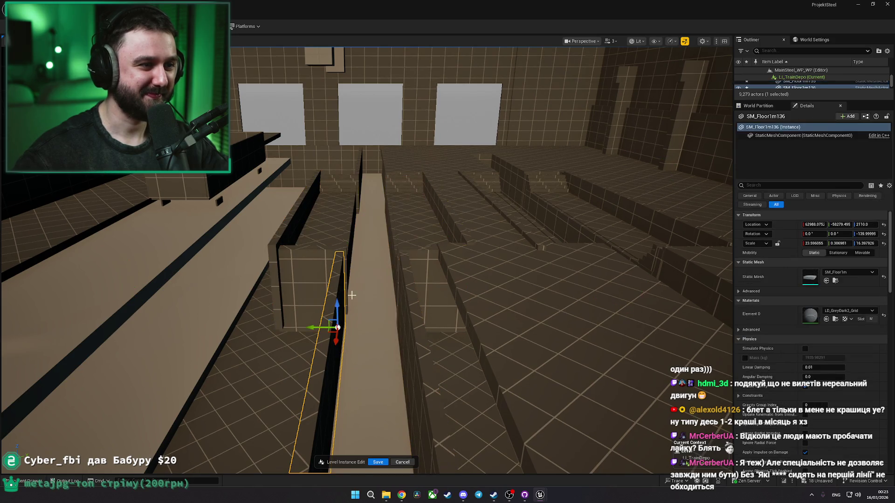
{"action": "left_click", "coordinate": [368, 334], "text": "ctrl"}
{"action": "left_click", "coordinate": [405, 320], "text": "ctrl"}
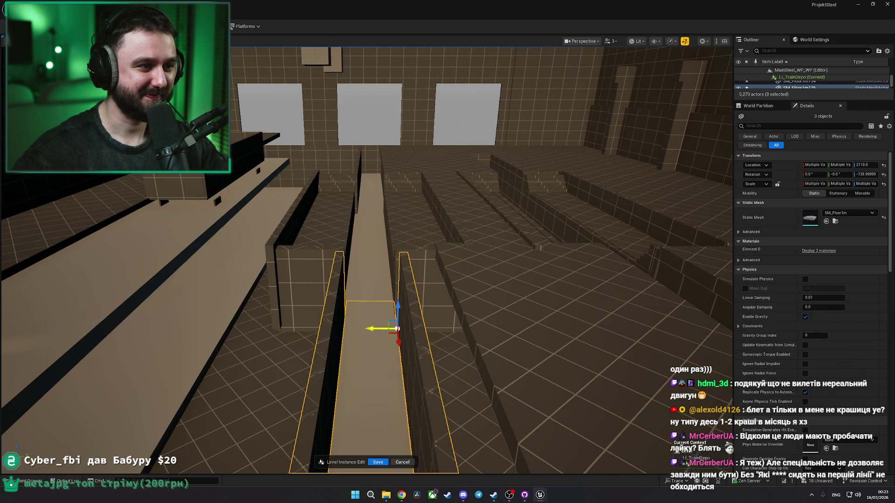
{"action": "key", "text": "Escape"}
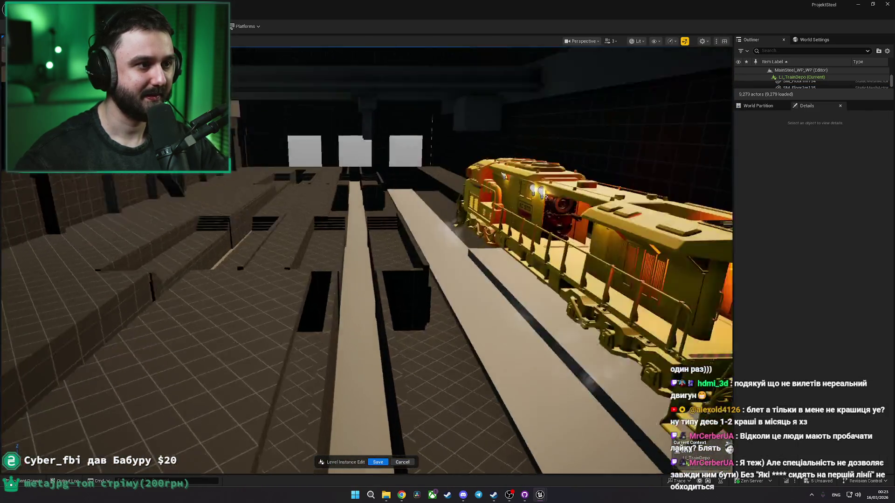
Step: Copy wall piece SM_Floor1m135 and its neighbour forward along the platform
{"action": "key", "text": "w"}
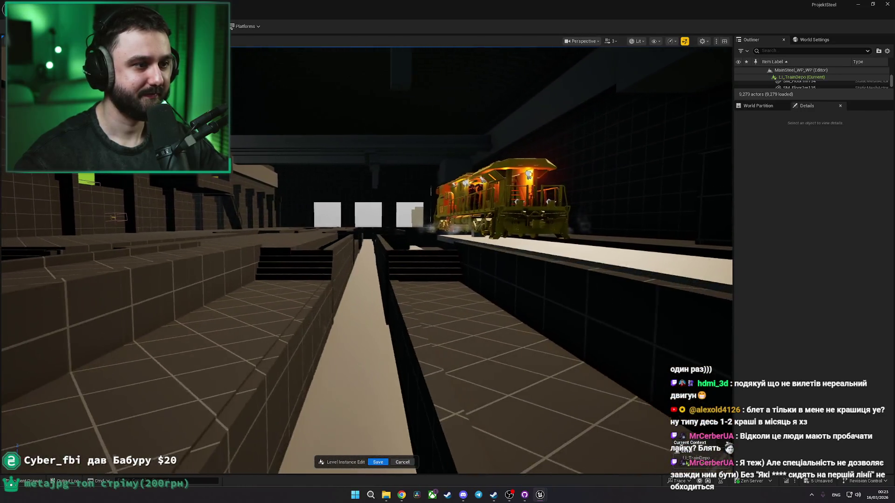
{"action": "key", "text": "w"}
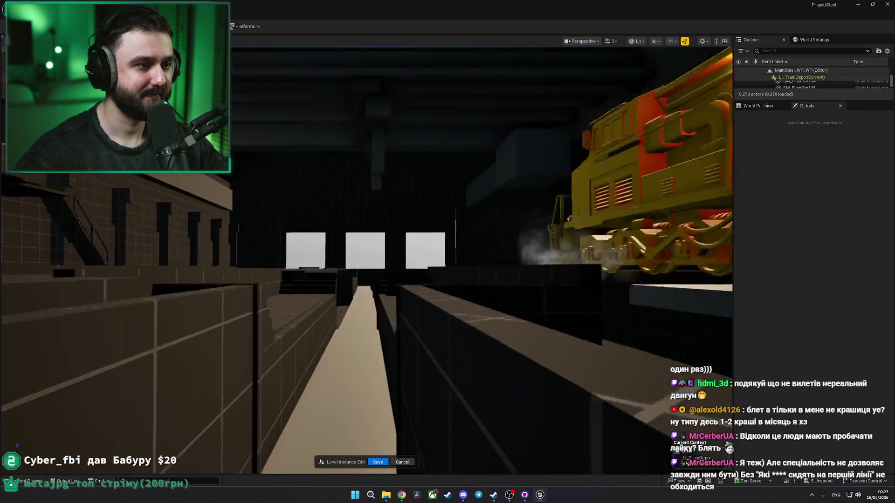
{"action": "key", "text": "s"}
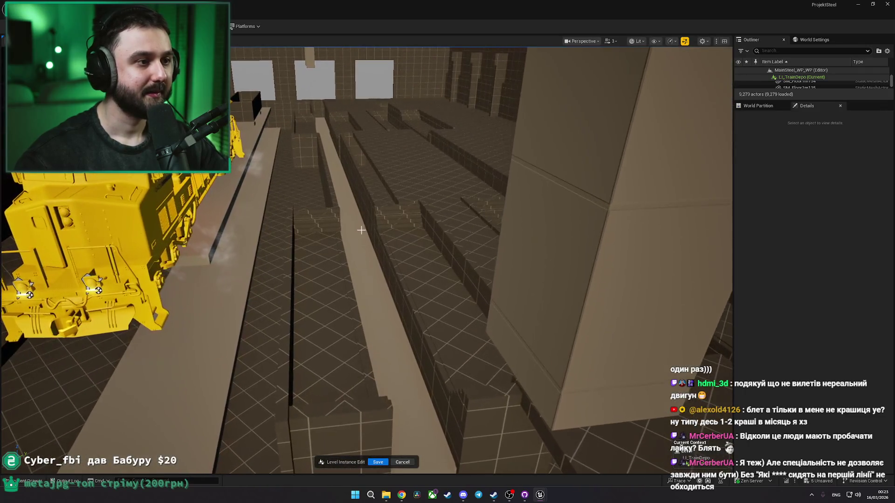
{"action": "left_click", "coordinate": [359, 210]}
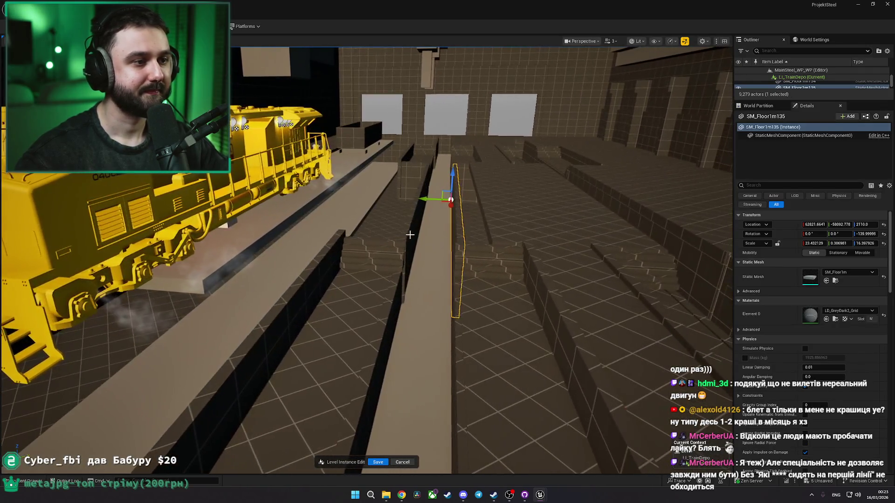
{"action": "left_click", "coordinate": [410, 235], "text": "ctrl"}
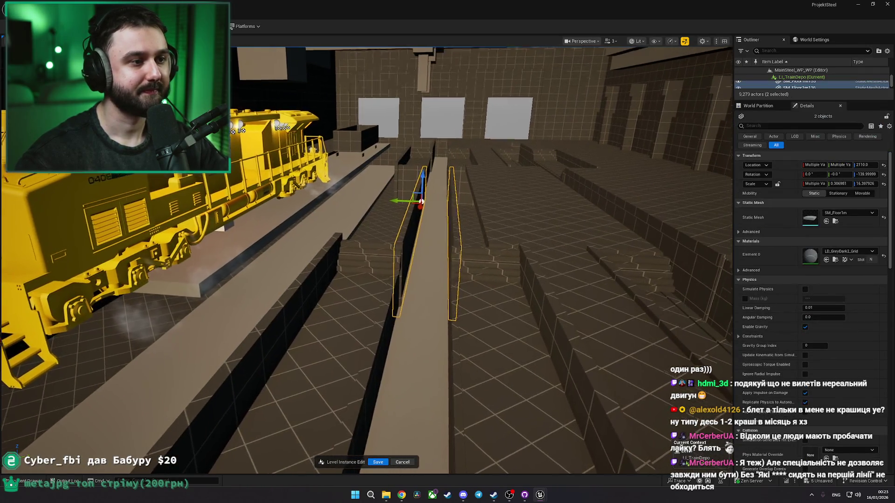
{"action": "key", "text": "s"}
{"action": "left_click_drag", "start_coordinate": [242, 195], "coordinate": [366, 280]}
{"action": "key", "text": "s"}
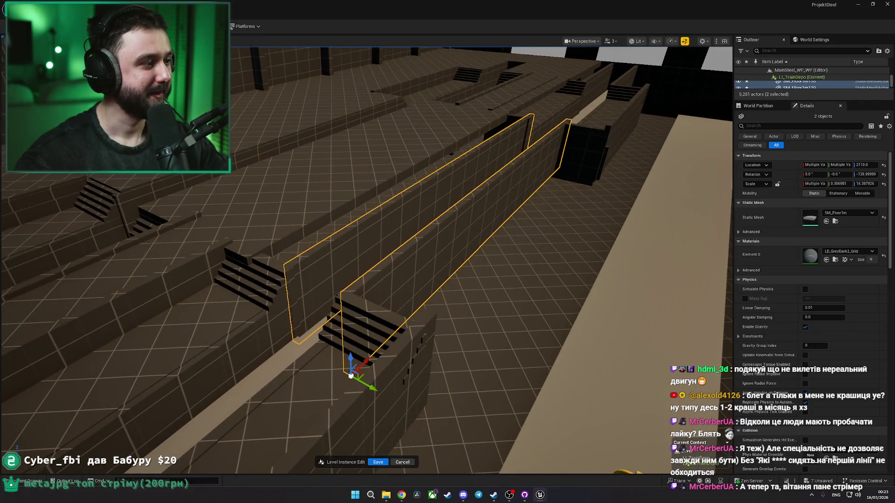
Step: Frame the copied walls together with the centre floor strip
{"action": "key", "text": "w"}
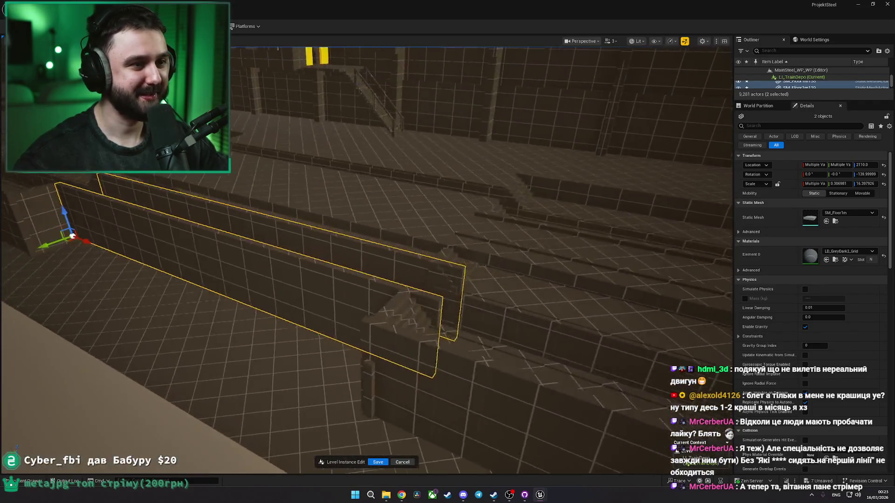
{"action": "key", "text": "d"}
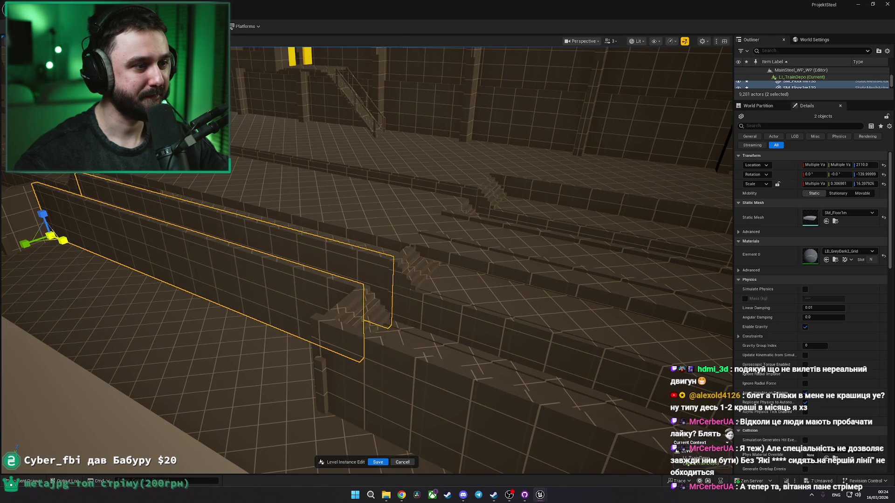
{"action": "key", "text": "d"}
{"action": "key", "text": "f"}
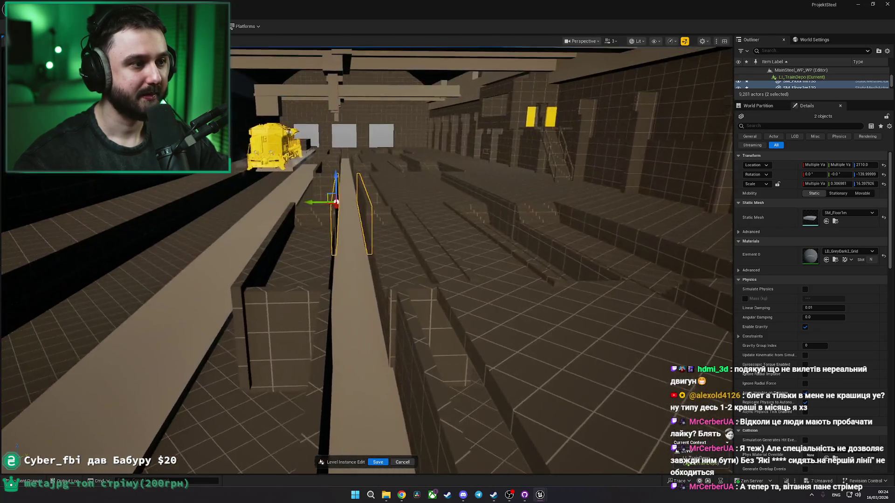
{"action": "left_click", "coordinate": [354, 356], "text": "ctrl"}
{"action": "key", "text": "f"}
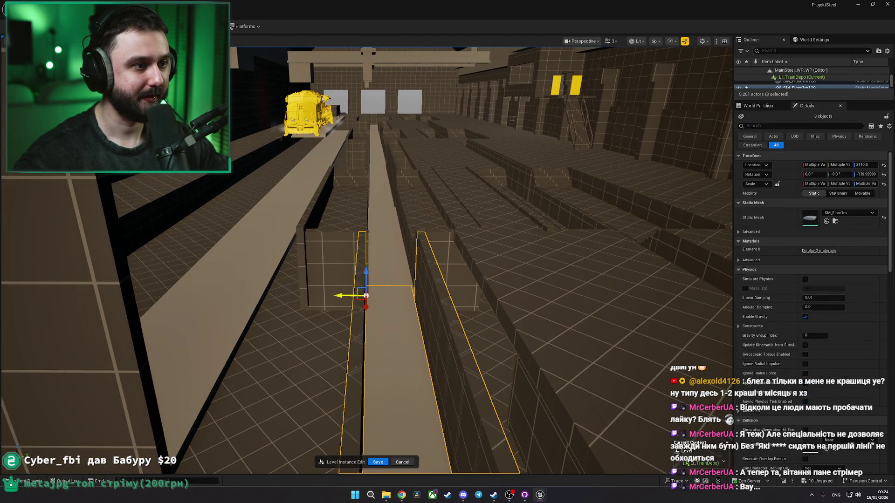
{"action": "key", "text": "Escape"}
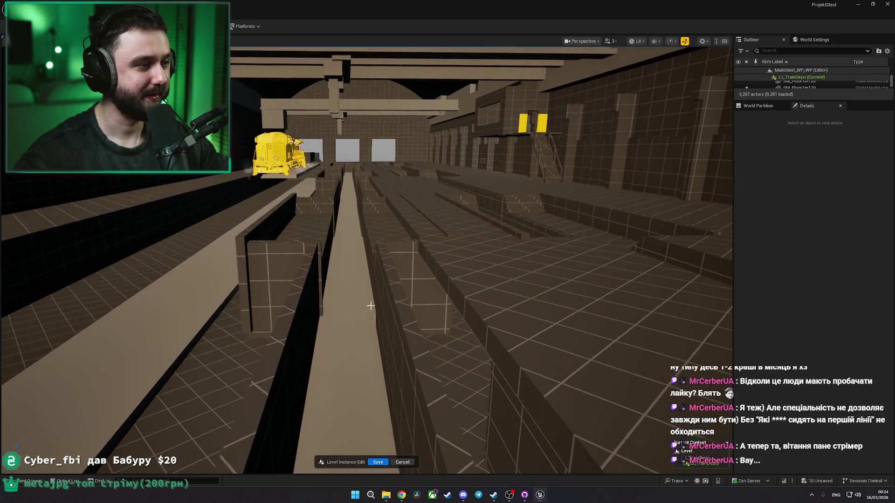
Step: Remove the selected trench walls and centre floor strip, then select floor slab SM_Floor1m74
{"action": "left_click", "coordinate": [395, 313]}
{"action": "left_click", "coordinate": [306, 317], "text": "ctrl"}
{"action": "left_click", "coordinate": [326, 336], "text": "ctrl"}
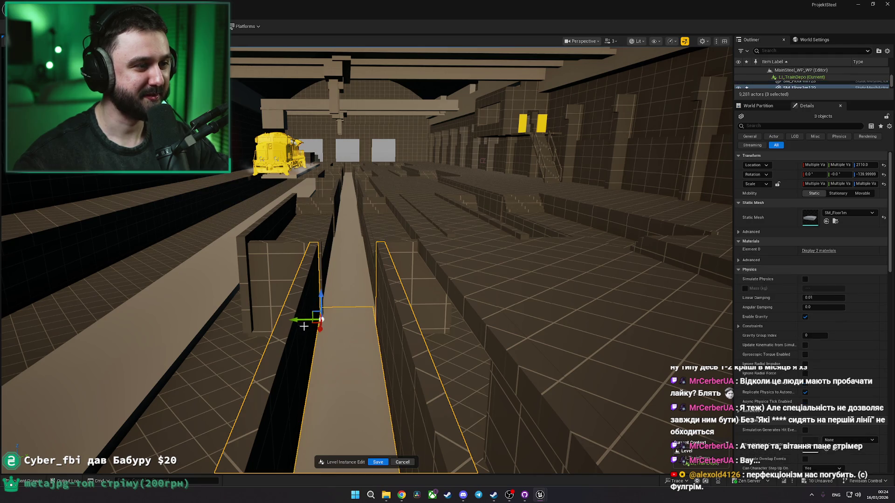
{"action": "key", "text": "Delete"}
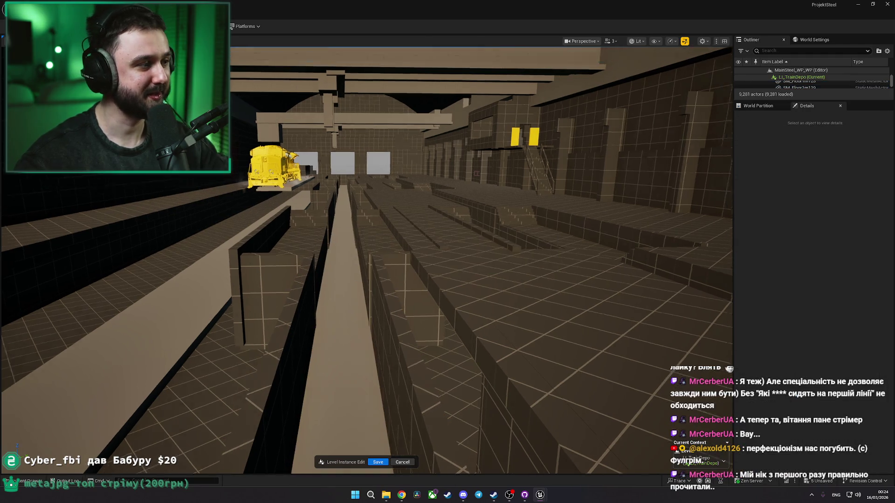
{"action": "scroll", "coordinate": [403, 313], "scroll_direction": "up", "scroll_amount": 5}
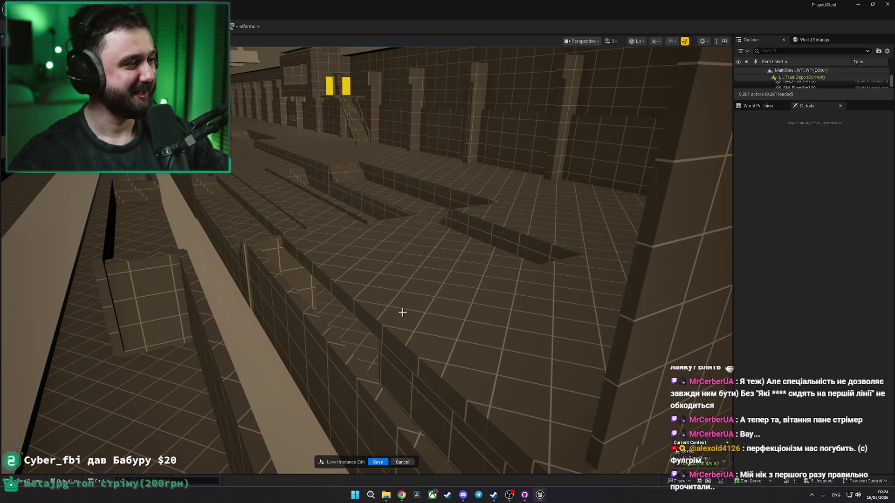
{"action": "scroll", "coordinate": [367, 292], "scroll_direction": "up", "scroll_amount": 5}
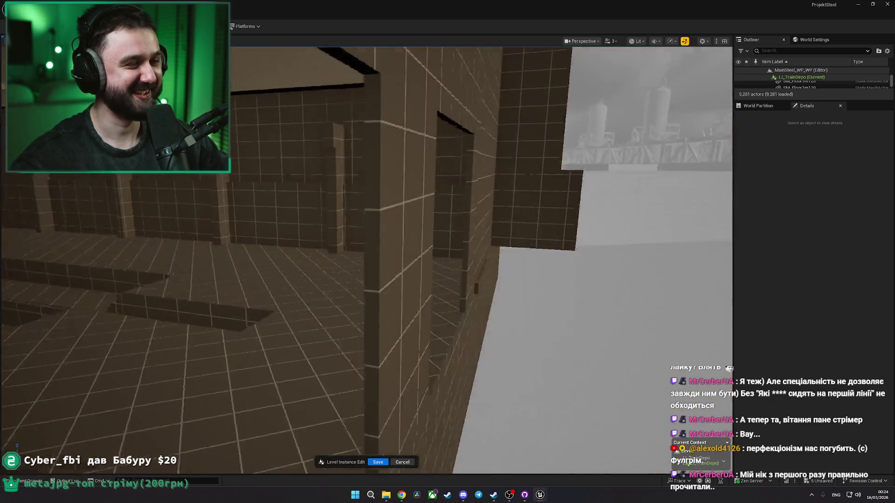
{"action": "left_click", "coordinate": [328, 293]}
Step: Move floor slab SM_Floor1m74 into place between the tracks
{"action": "scroll", "coordinate": [279, 303], "scroll_direction": "up", "scroll_amount": 3}
{"action": "scroll", "coordinate": [278, 302], "scroll_direction": "down", "scroll_amount": 5}
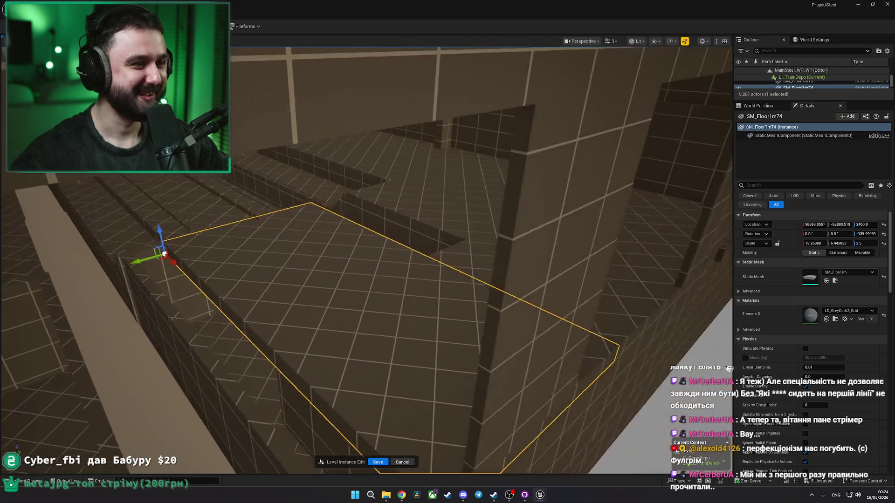
{"action": "mouse_move", "coordinate": [175, 252]}
{"action": "left_mouse_down"}
{"action": "mouse_move", "coordinate": [197, 246]}
{"action": "mouse_move", "coordinate": [186, 261]}
{"action": "mouse_move", "coordinate": [168, 256]}
{"action": "mouse_move", "coordinate": [182, 273]}
{"action": "mouse_move", "coordinate": [175, 249]}
{"action": "left_mouse_up"}
{"action": "left_click", "coordinate": [182, 273]}
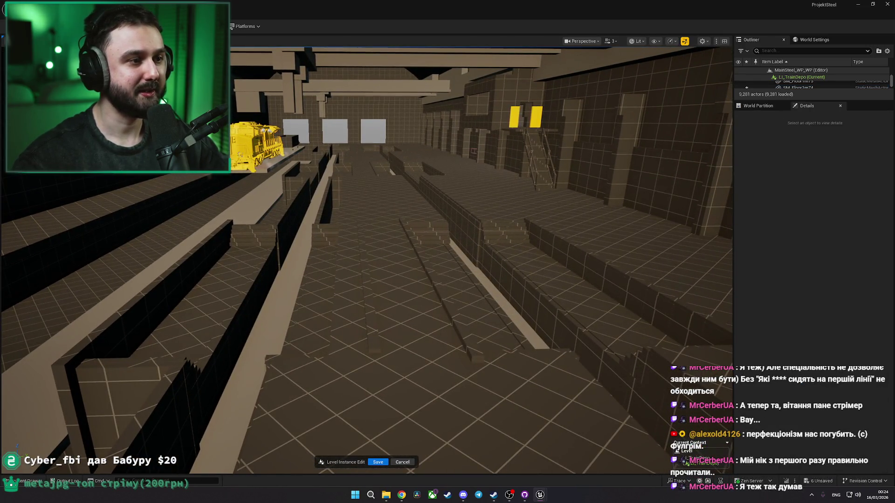
Step: Check floor slabs SM_Floor1m80, SM_Floor1m73 and SM_Floor1m6 along the hall
{"action": "left_click", "coordinate": [336, 247]}
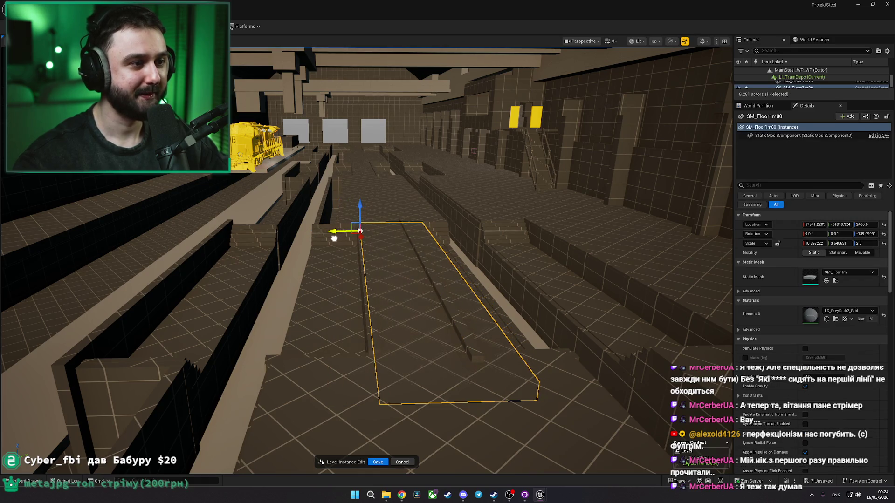
{"action": "left_click_drag", "start_coordinate": [359, 261], "coordinate": [368, 273]}
{"action": "left_click", "coordinate": [327, 188]}
{"action": "mouse_move", "coordinate": [327, 188]}
{"action": "left_mouse_down"}
{"action": "mouse_move", "coordinate": [369, 164]}
{"action": "mouse_move", "coordinate": [453, 296]}
{"action": "left_mouse_up"}
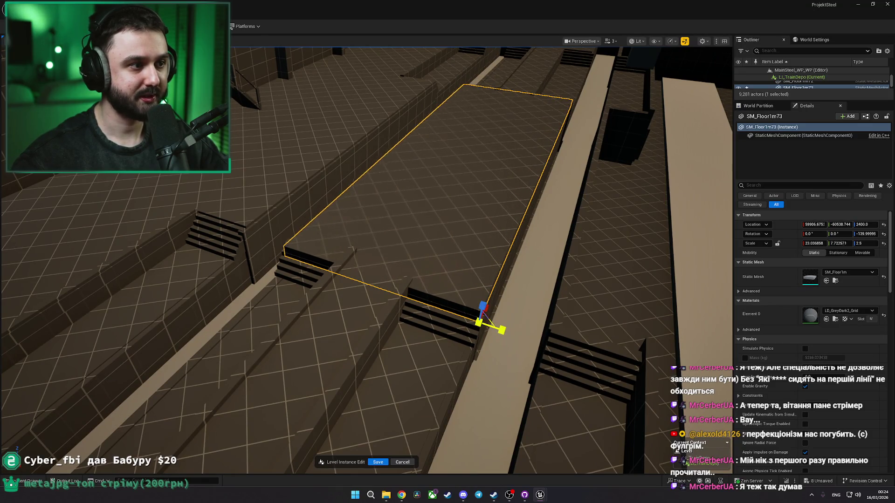
{"action": "key", "text": "Escape"}
{"action": "mouse_move", "coordinate": [453, 297]}
{"action": "left_mouse_down"}
{"action": "mouse_move", "coordinate": [415, 219]}
{"action": "mouse_move", "coordinate": [378, 201]}
{"action": "mouse_move", "coordinate": [363, 205]}
{"action": "left_mouse_up"}
{"action": "left_click", "coordinate": [443, 314]}
{"action": "left_click_drag", "start_coordinate": [443, 314], "coordinate": [307, 177]}
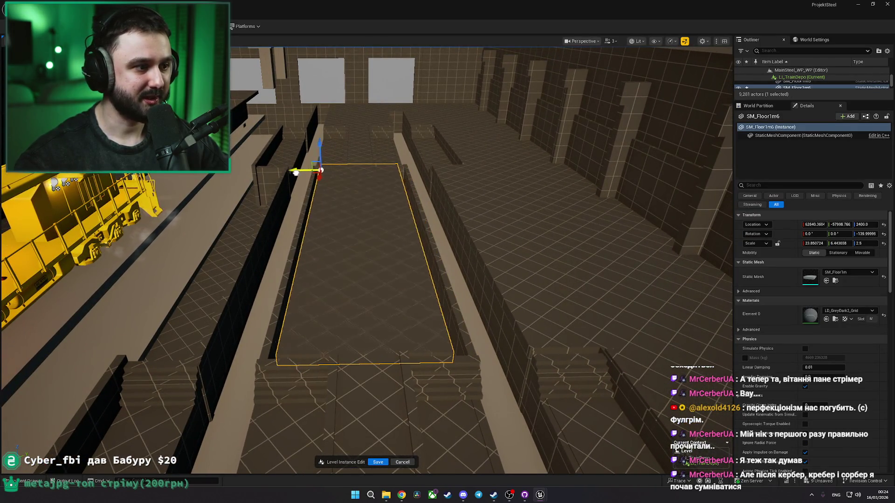
{"action": "key", "text": "Escape"}
{"action": "mouse_move", "coordinate": [293, 177]}
{"action": "left_mouse_down"}
{"action": "mouse_move", "coordinate": [261, 182]}
{"action": "mouse_move", "coordinate": [428, 238]}
{"action": "mouse_move", "coordinate": [386, 233]}
{"action": "left_mouse_up"}
Step: Shorten floor slab SM_Floor1m82 to fit against the windowed wall
{"action": "left_click", "coordinate": [428, 238]}
{"action": "left_click_drag", "start_coordinate": [443, 316], "coordinate": [442, 316]}
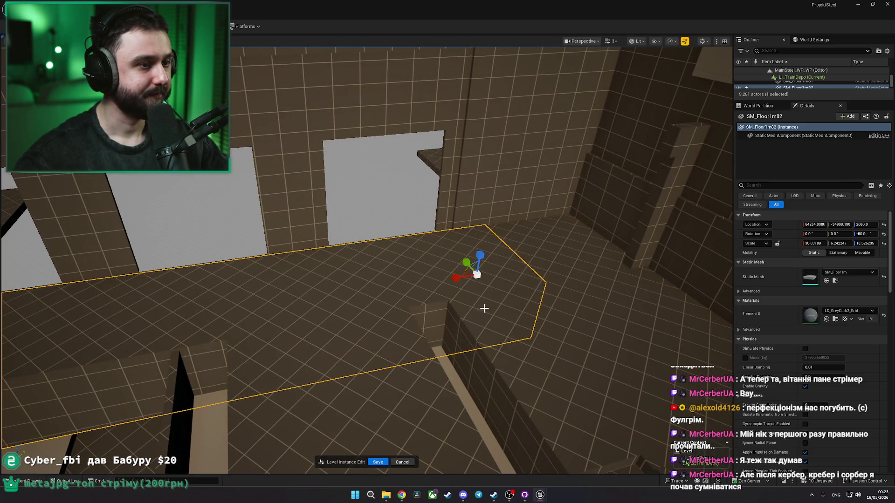
{"action": "left_click_drag", "start_coordinate": [456, 280], "coordinate": [455, 279]}
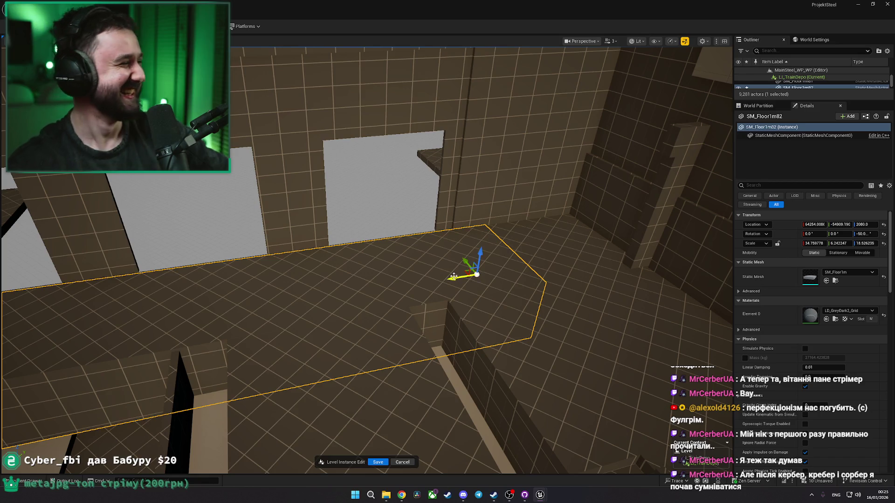
{"action": "left_click_drag", "start_coordinate": [426, 276], "coordinate": [426, 276]}
{"action": "left_click_drag", "start_coordinate": [498, 263], "coordinate": [497, 262]}
{"action": "left_click_drag", "start_coordinate": [579, 278], "coordinate": [580, 278]}
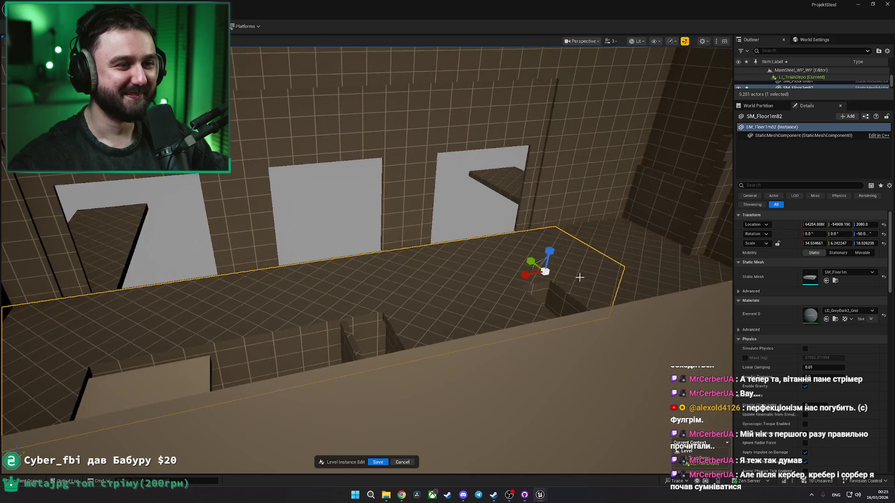
Step: Resize floor slab SM_Floor1m81 along its length to an X scale near 11.6
{"action": "left_click_drag", "start_coordinate": [475, 284], "coordinate": [470, 284]}
{"action": "left_click_drag", "start_coordinate": [415, 266], "coordinate": [415, 266]}
{"action": "left_click", "coordinate": [416, 266]}
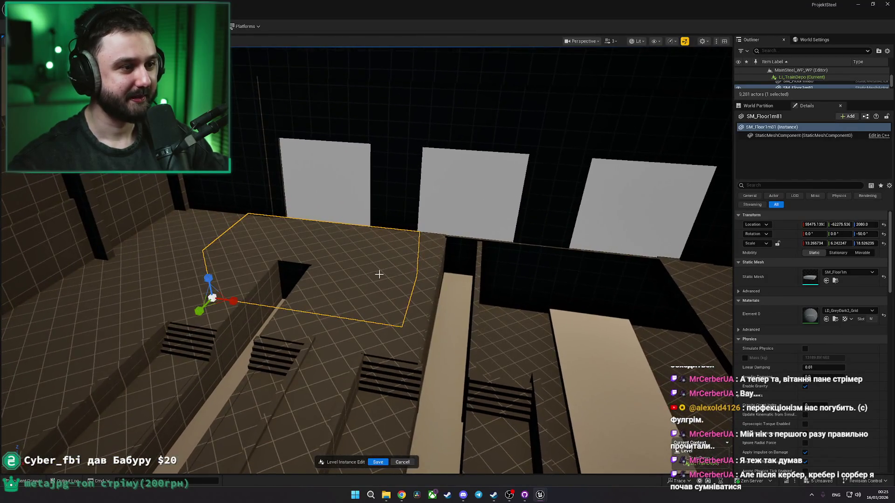
{"action": "key", "text": "r"}
{"action": "left_click_drag", "start_coordinate": [150, 306], "coordinate": [341, 309]}
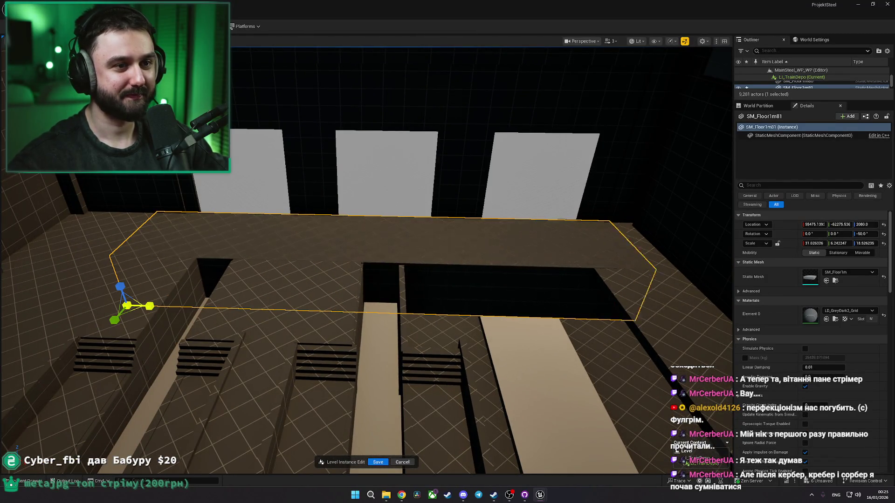
{"action": "left_click", "coordinate": [124, 308]}
{"action": "left_click_drag", "start_coordinate": [124, 308], "coordinate": [200, 317]}
{"action": "left_click", "coordinate": [365, 333]}
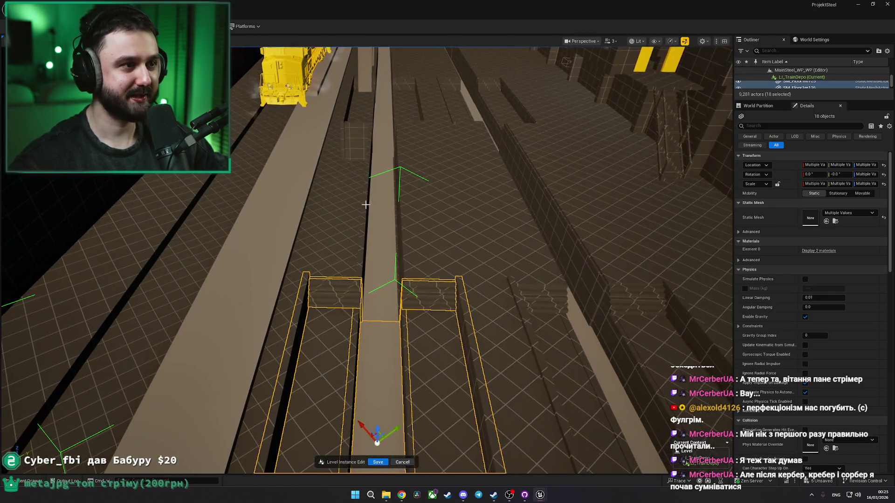
Step: Place the copied 18 stair-ended trench pieces on the track beside the yellow train
{"action": "left_click", "coordinate": [361, 149], "text": "ctrl"}
{"action": "mouse_move", "coordinate": [361, 148]}
{"action": "left_mouse_down"}
{"action": "mouse_move", "coordinate": [349, 214]}
{"action": "mouse_move", "coordinate": [293, 330]}
{"action": "mouse_move", "coordinate": [354, 353]}
{"action": "mouse_move", "coordinate": [379, 243]}
{"action": "mouse_move", "coordinate": [363, 227]}
{"action": "mouse_move", "coordinate": [306, 224]}
{"action": "mouse_move", "coordinate": [392, 183]}
{"action": "mouse_move", "coordinate": [282, 202]}
{"action": "left_mouse_up"}
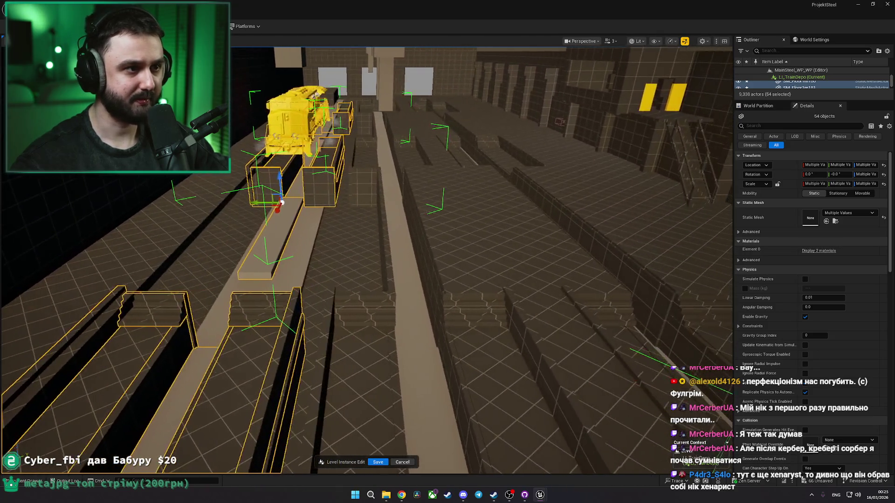
{"action": "key", "text": "ctrl+z"}
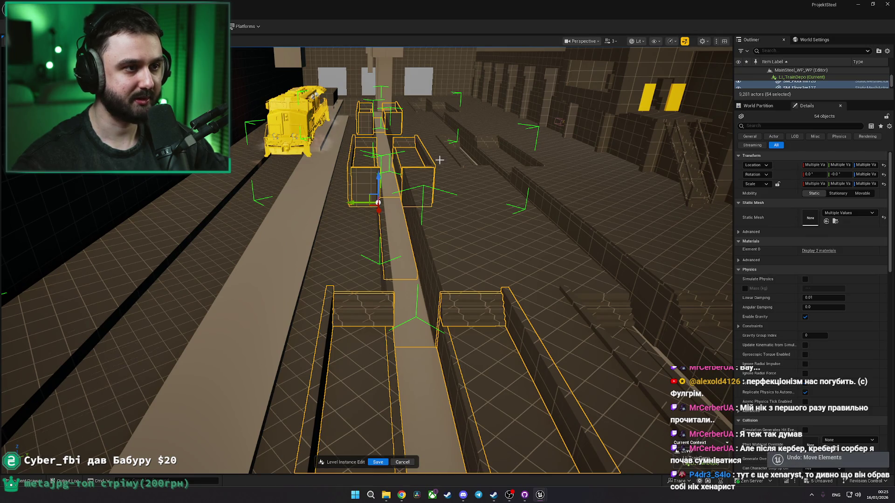
{"action": "key", "text": "ctrl+y"}
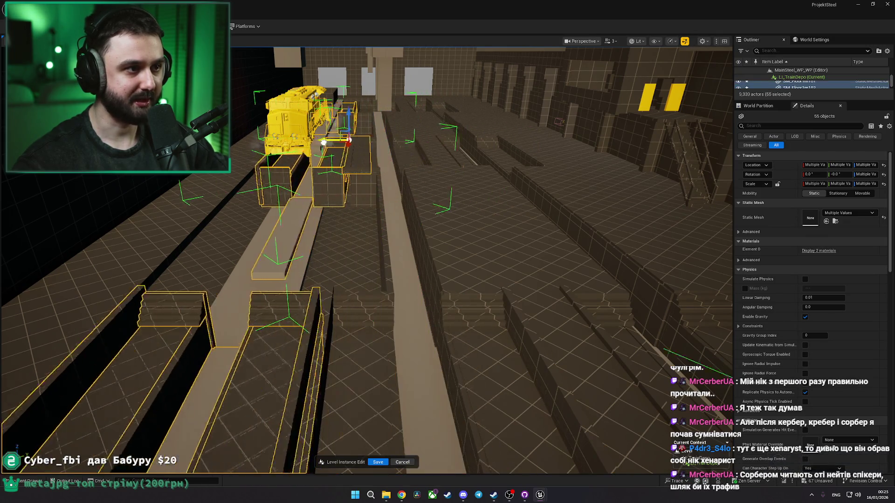
{"action": "left_click_drag", "start_coordinate": [326, 142], "coordinate": [347, 142]}
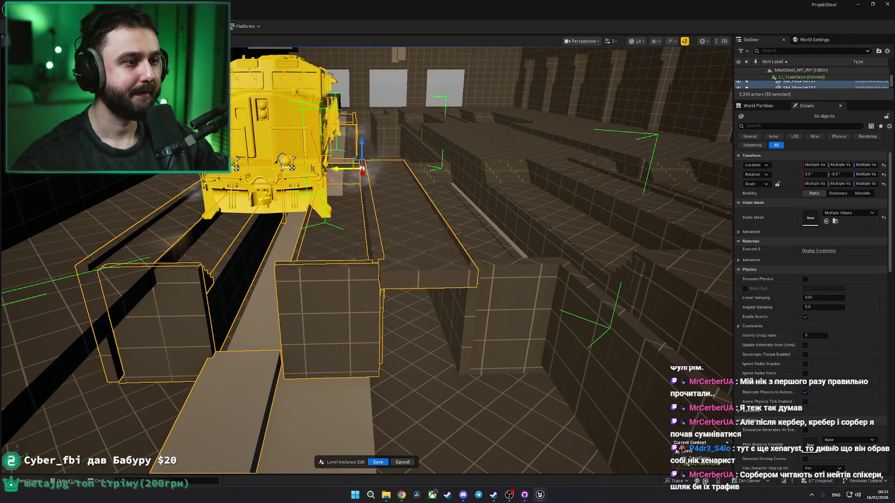
{"action": "mouse_move", "coordinate": [346, 174]}
{"action": "left_mouse_down"}
{"action": "mouse_move", "coordinate": [377, 192]}
{"action": "mouse_move", "coordinate": [466, 186]}
{"action": "mouse_move", "coordinate": [415, 186]}
{"action": "left_mouse_up"}
Step: Shift floor strip SM_Floor1m9 along the track by the train to fit
{"action": "key", "text": "f"}
{"action": "key", "text": "d"}
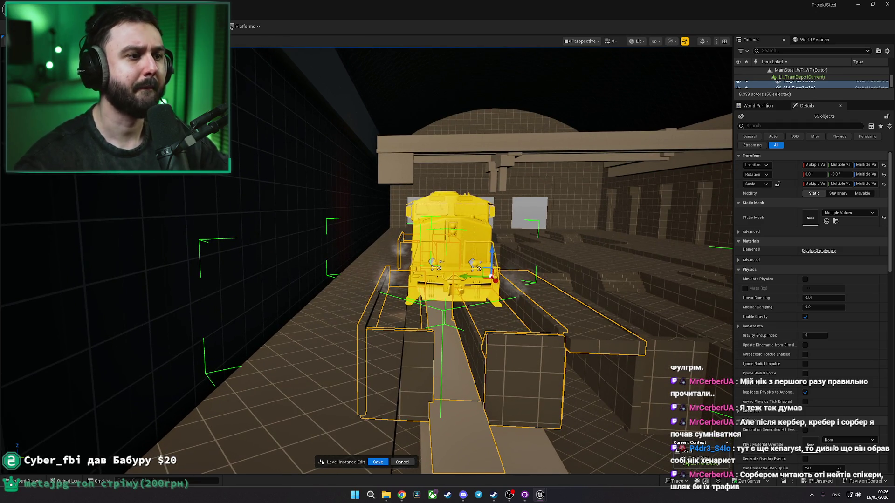
{"action": "key", "text": "w"}
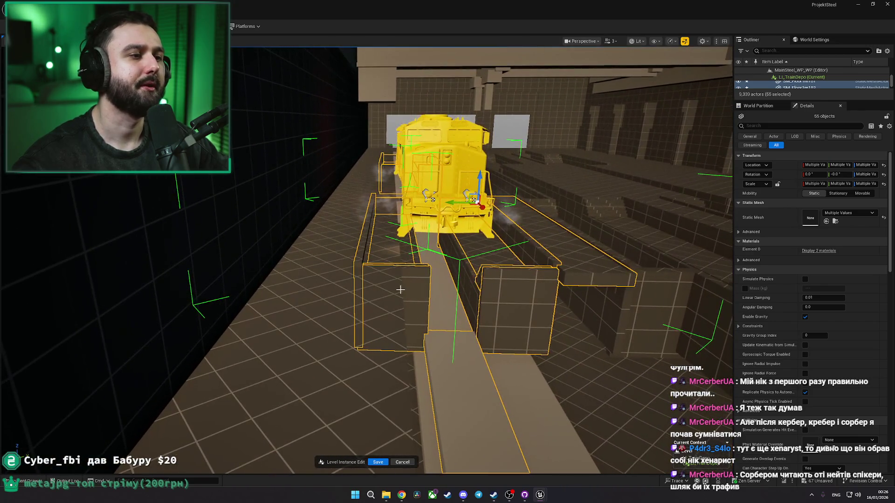
{"action": "left_click", "coordinate": [261, 326]}
{"action": "left_click_drag", "start_coordinate": [347, 141], "coordinate": [385, 111]}
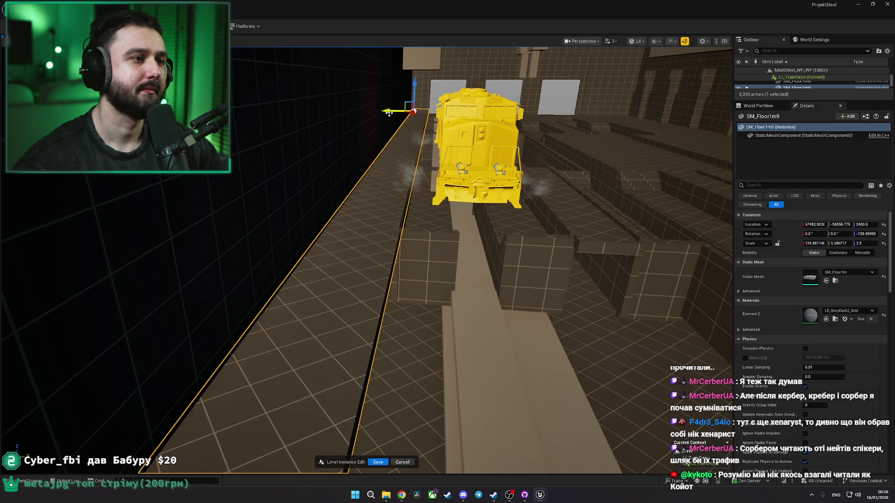
Step: Save the depot level and fly through to review the yellow train's track area
{"action": "key", "text": "Escape"}
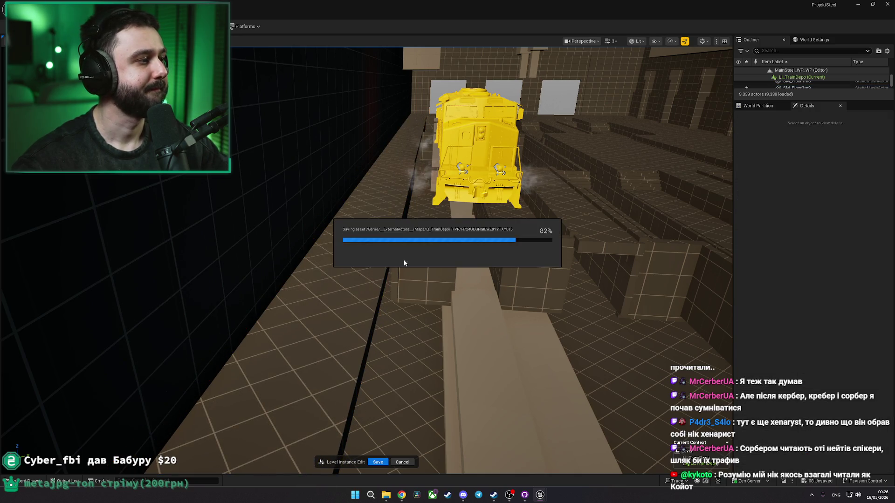
{"action": "key", "text": "w"}
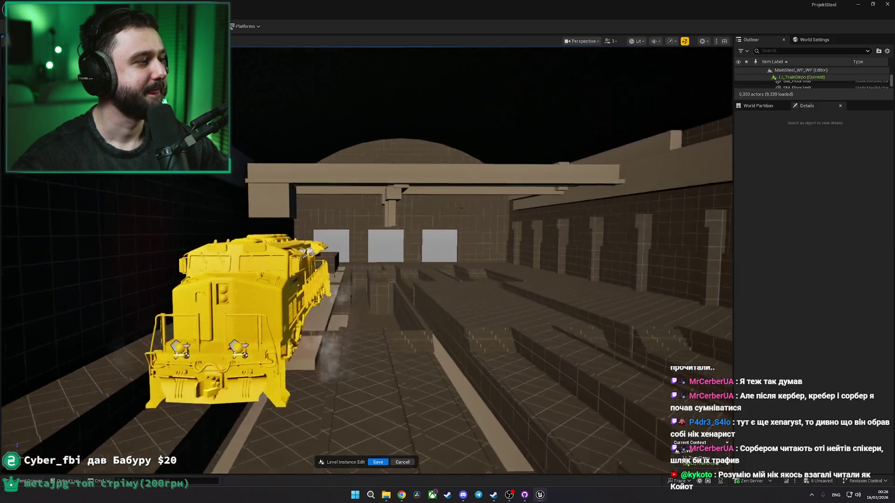
{"action": "key", "text": "w"}
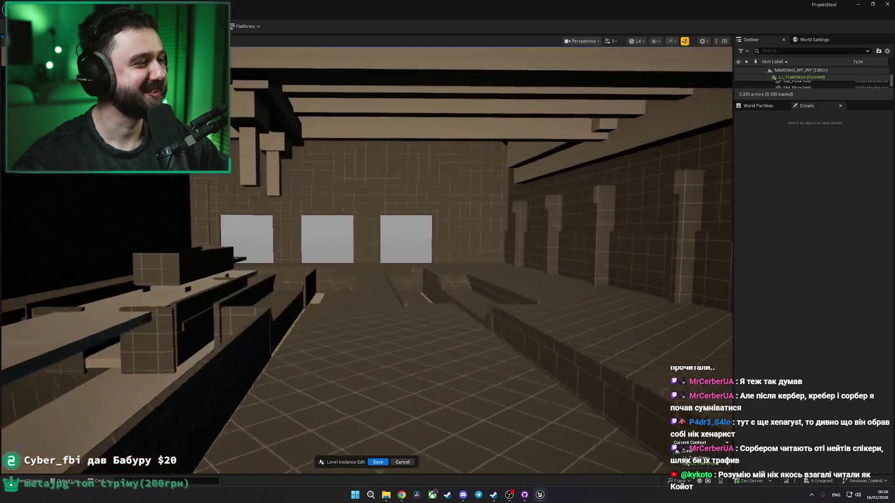
{"action": "key", "text": "w"}
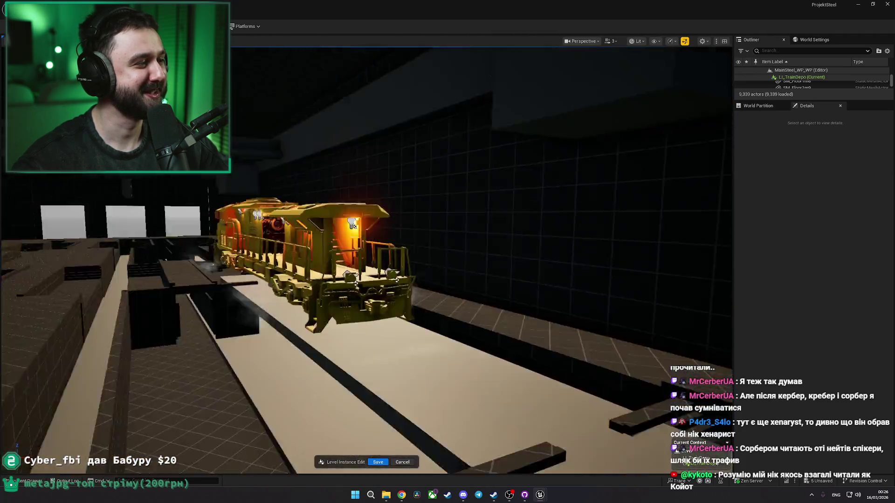